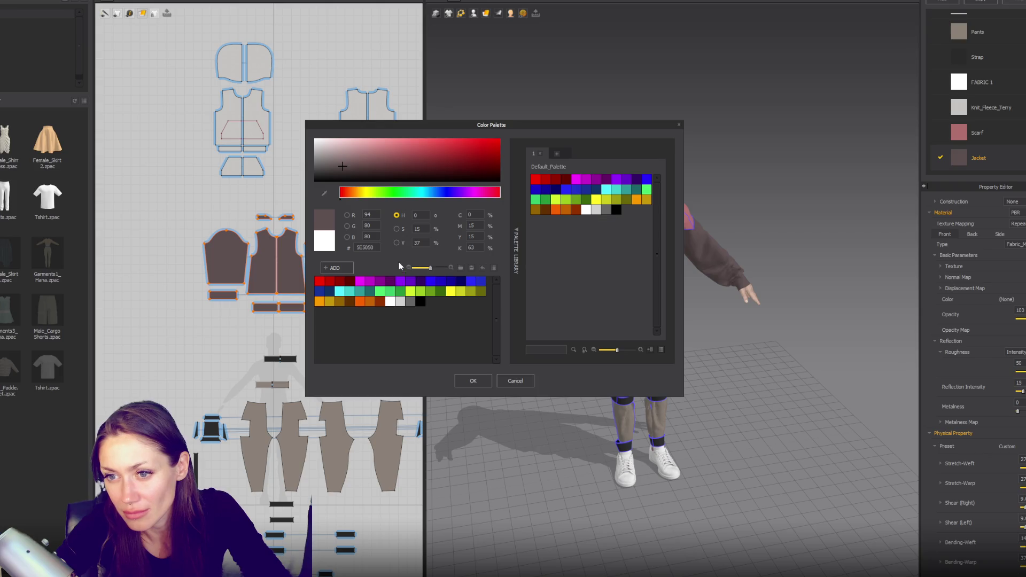
Step: Tone the Jacket fabric to a warm brown, then darken it to a greyer, muted brown
left_click(349, 193)
left_click(379, 164)
left_click(473, 380)
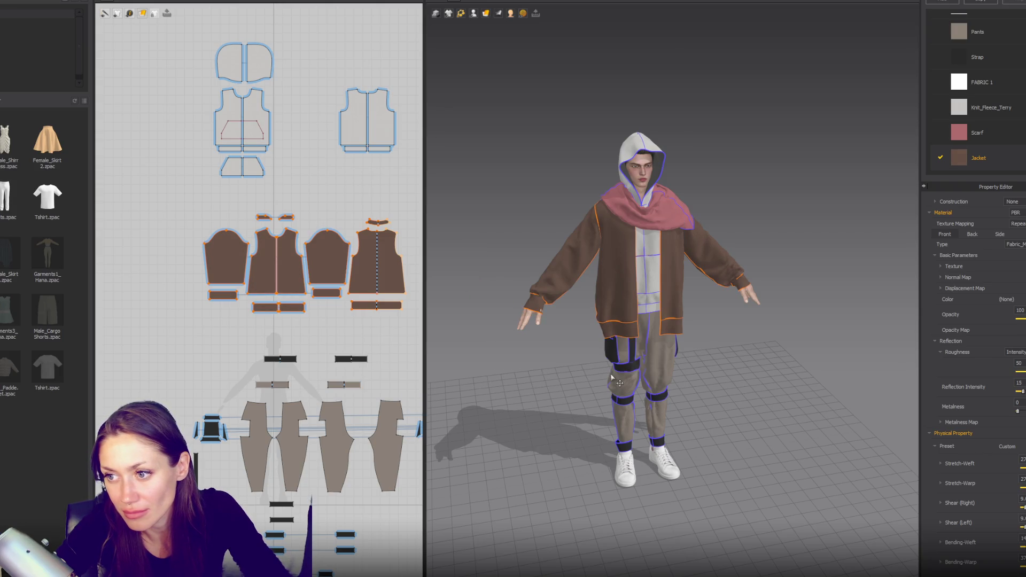
left_click(744, 366)
mouse_move(744, 366)
right_mouse_down()
mouse_move(767, 348)
mouse_move(825, 368)
right_mouse_up()
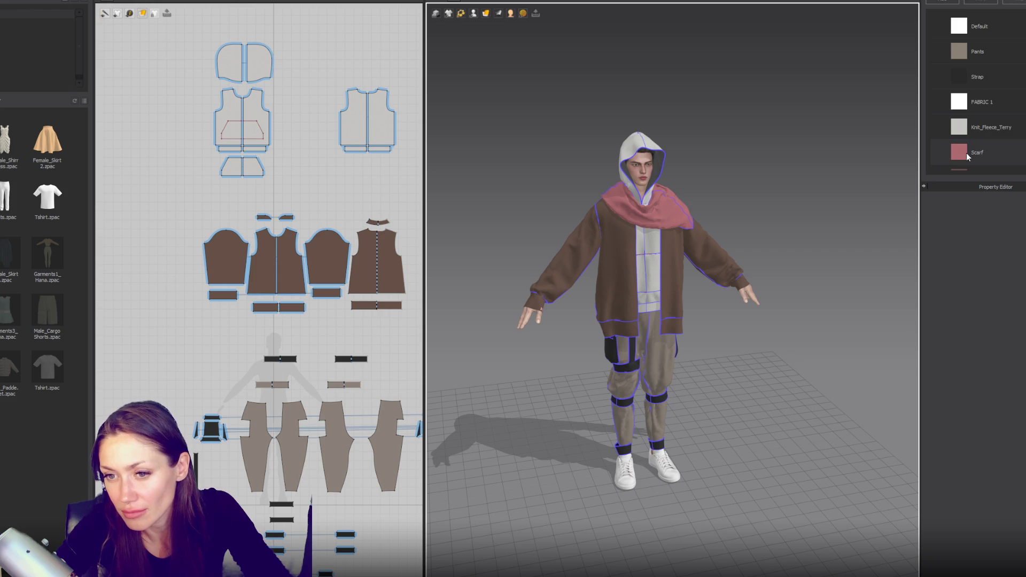
scroll(966, 152, "down", 1)
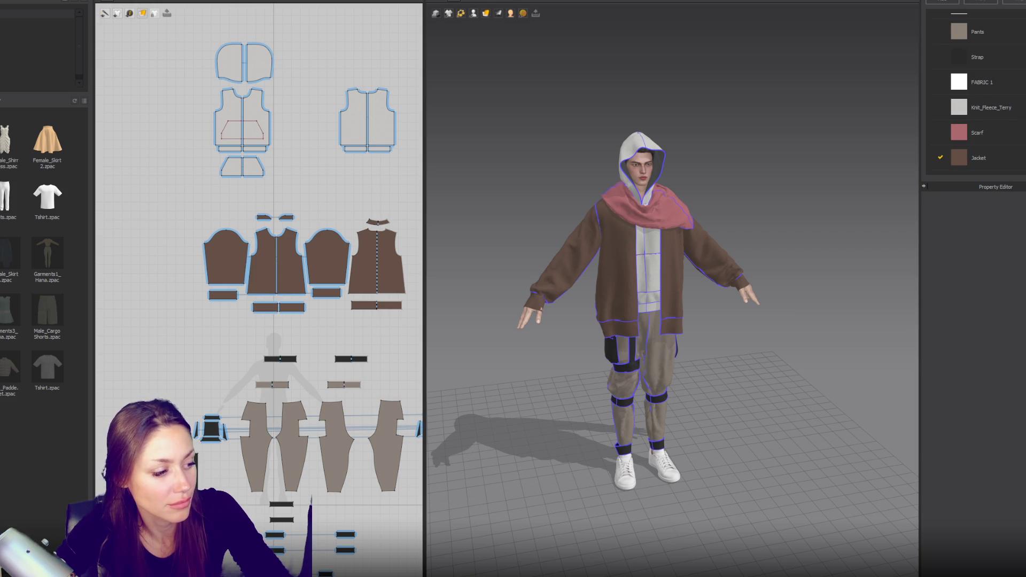
left_click(1012, 166)
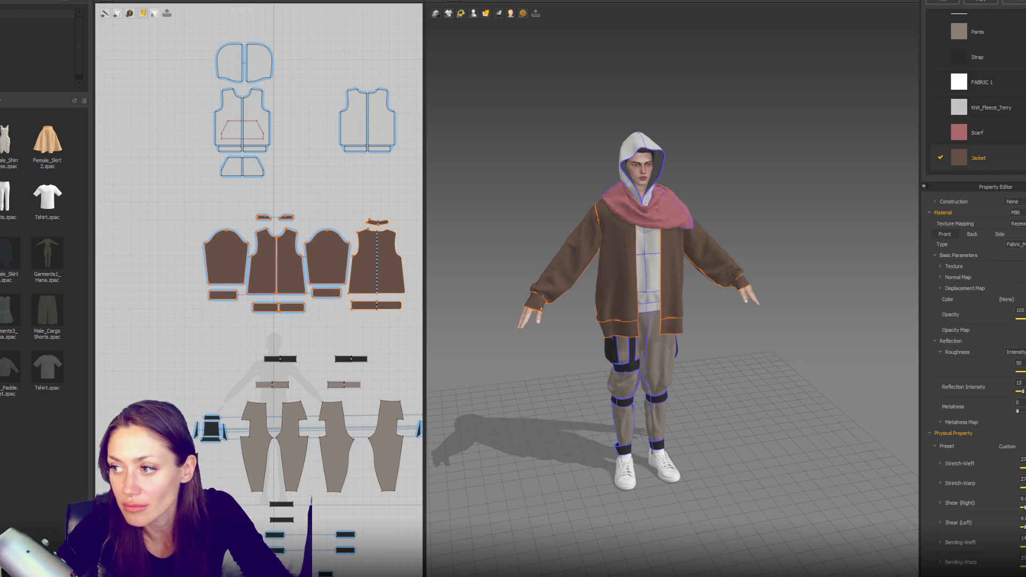
left_click(1017, 299)
left_click_drag(353, 164, 343, 163)
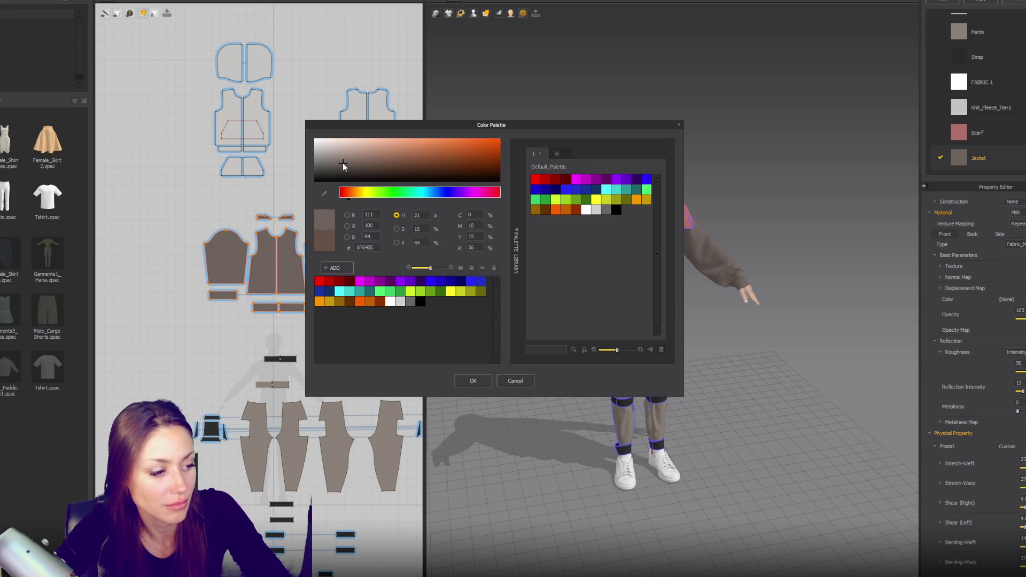
left_click(677, 124)
Step: Turn the Pants fabric near-black, discarding a trial lighter jacket colour
left_click(1005, 35)
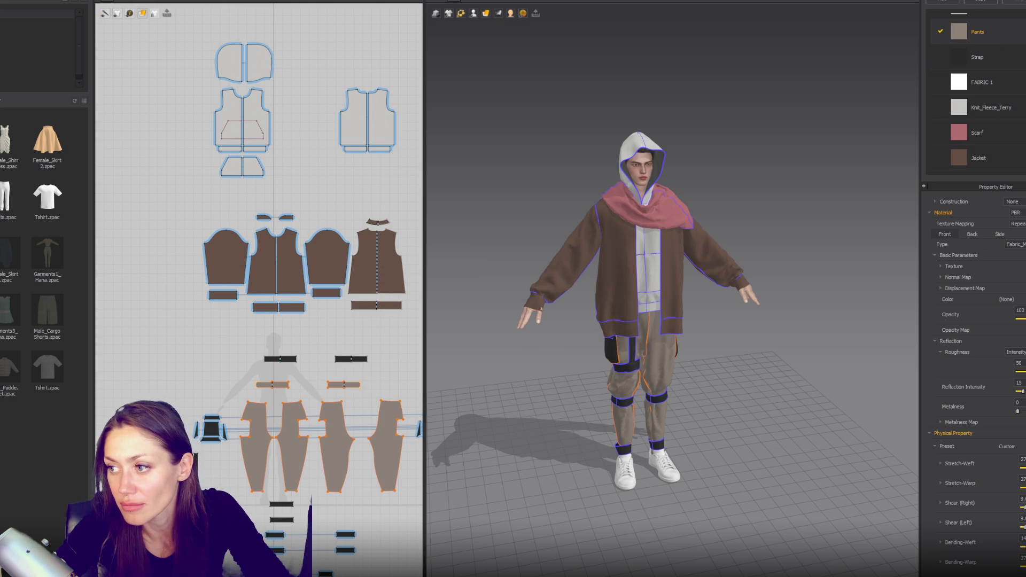
left_click(1006, 299)
left_click(332, 167)
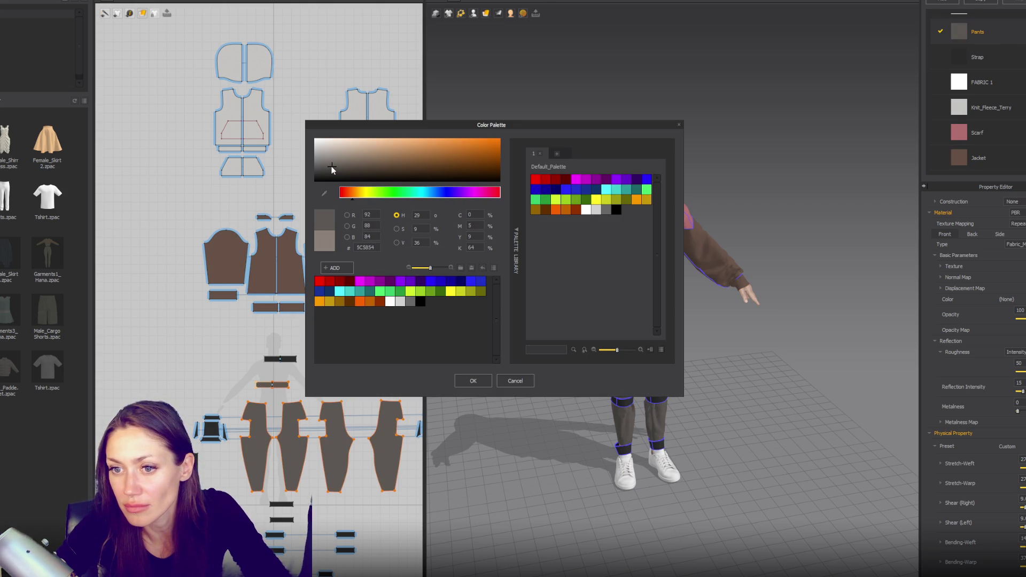
left_click(473, 380)
left_click(1021, 159)
left_click(1006, 300)
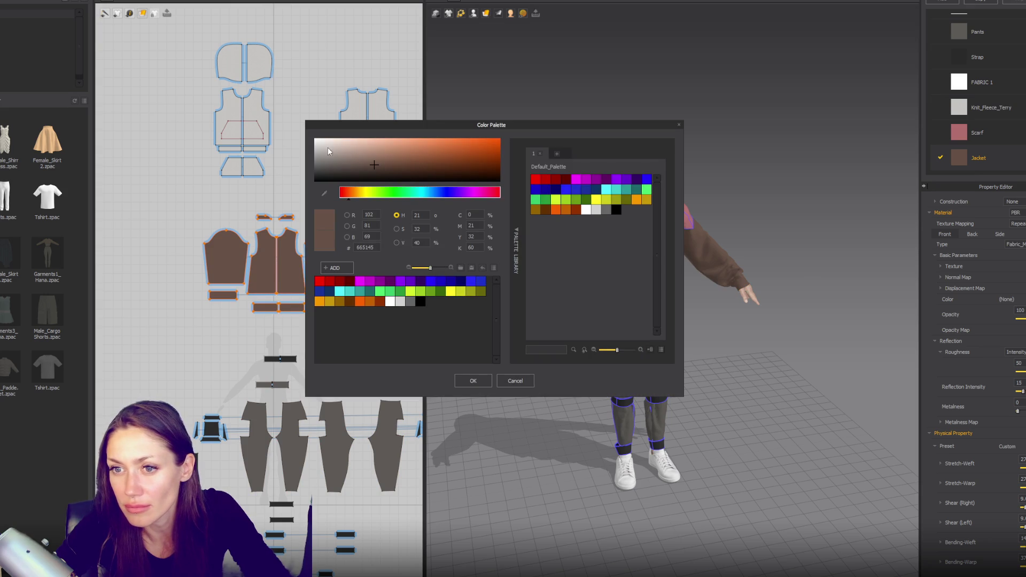
left_click(340, 160)
key("Escape")
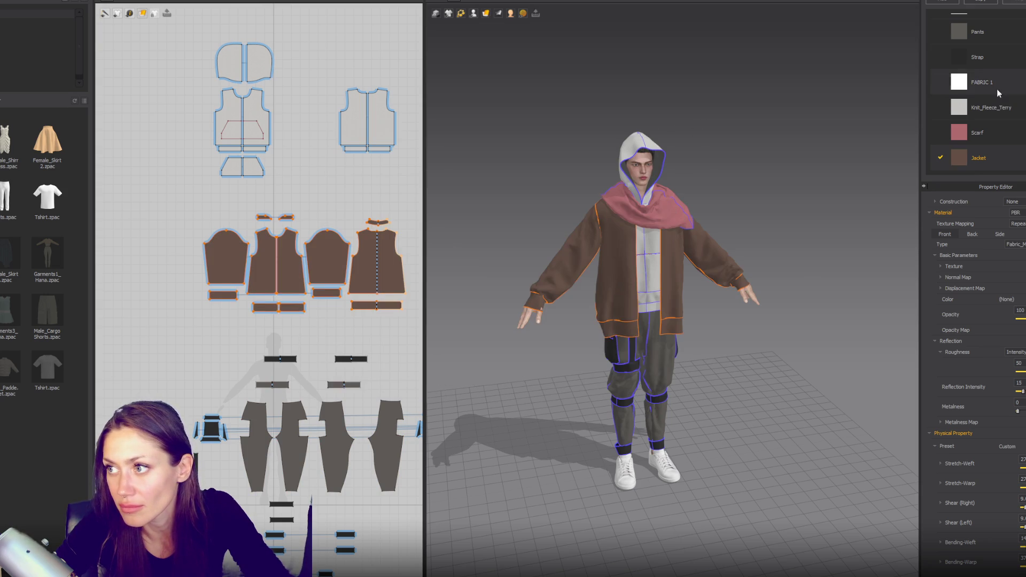
left_click(1023, 42)
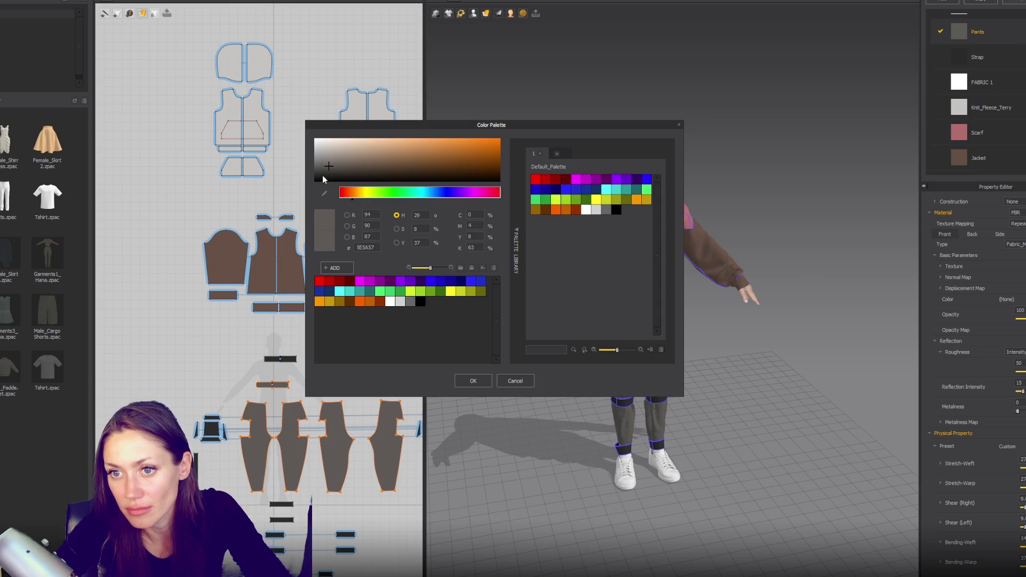
left_click(324, 179)
left_click(473, 380)
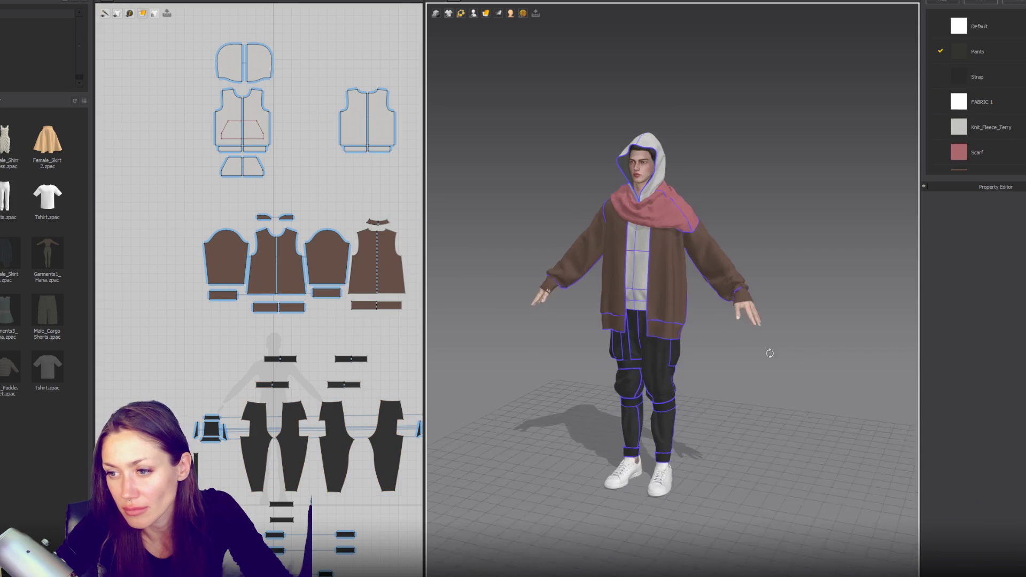
Step: Give the Strap fabric a near-black colour
right_click_drag(770, 353, 837, 318)
left_click(1004, 75)
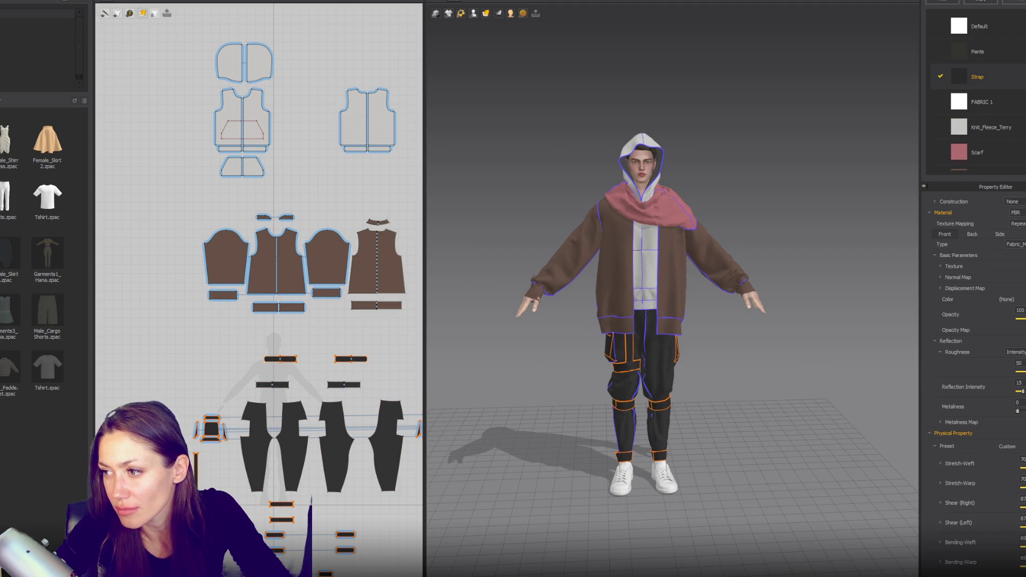
left_click(1010, 299)
left_click(310, 179)
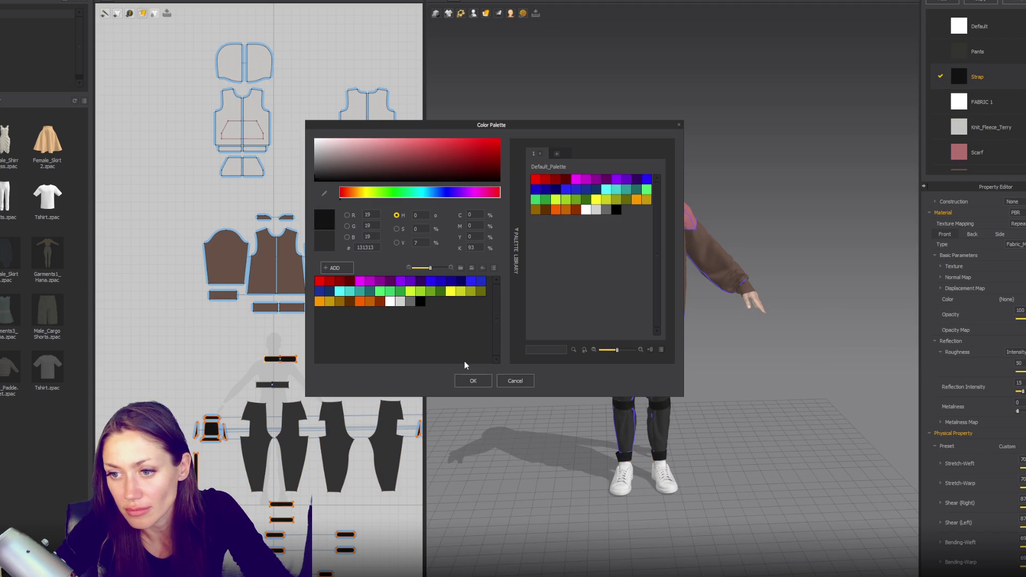
left_click(472, 380)
left_click(465, 359)
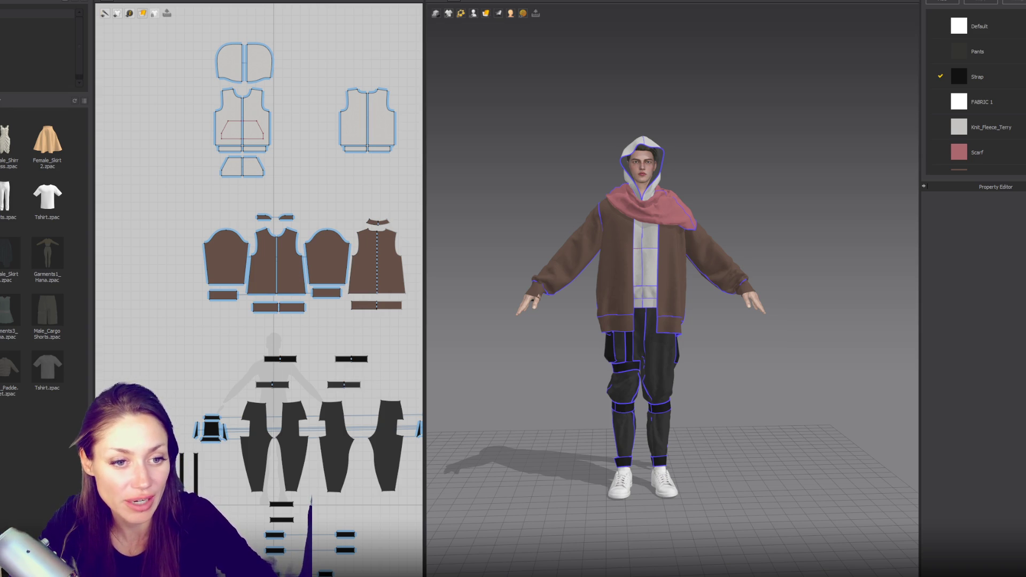
mouse_move(769, 305)
right_mouse_down()
mouse_move(769, 280)
mouse_move(506, 258)
mouse_move(840, 279)
mouse_move(634, 378)
right_mouse_up()
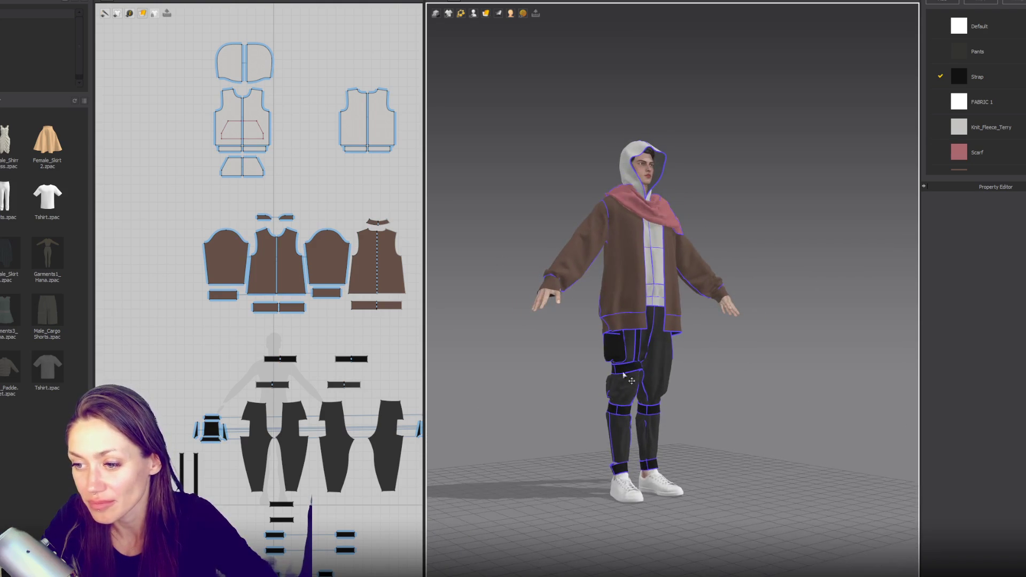
Step: Select the front and back pants leg pieces and inspect them around the avatar
left_click(608, 388)
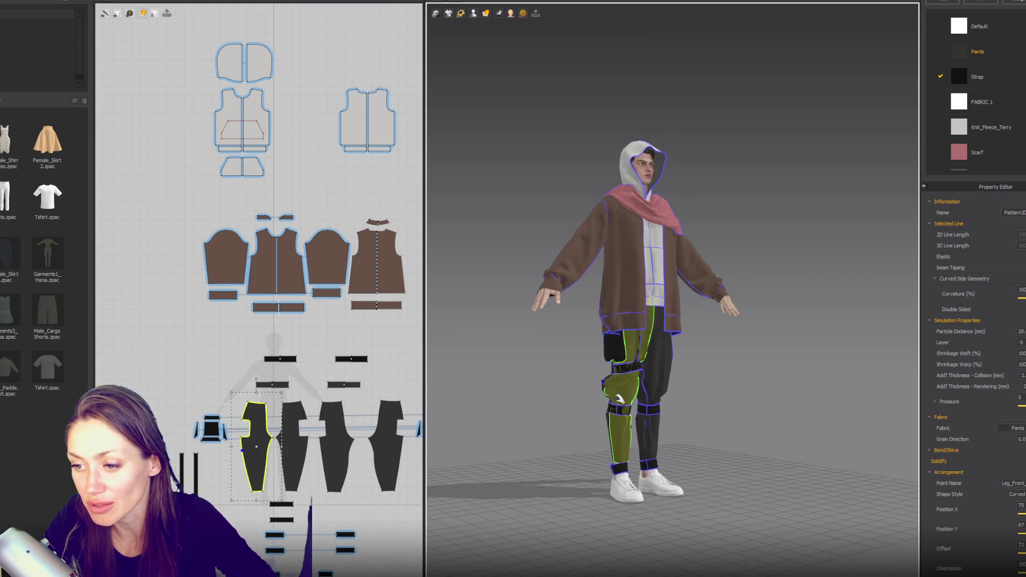
left_click(636, 430)
mouse_move(726, 434)
right_mouse_down()
mouse_move(557, 431)
mouse_move(535, 439)
right_mouse_up()
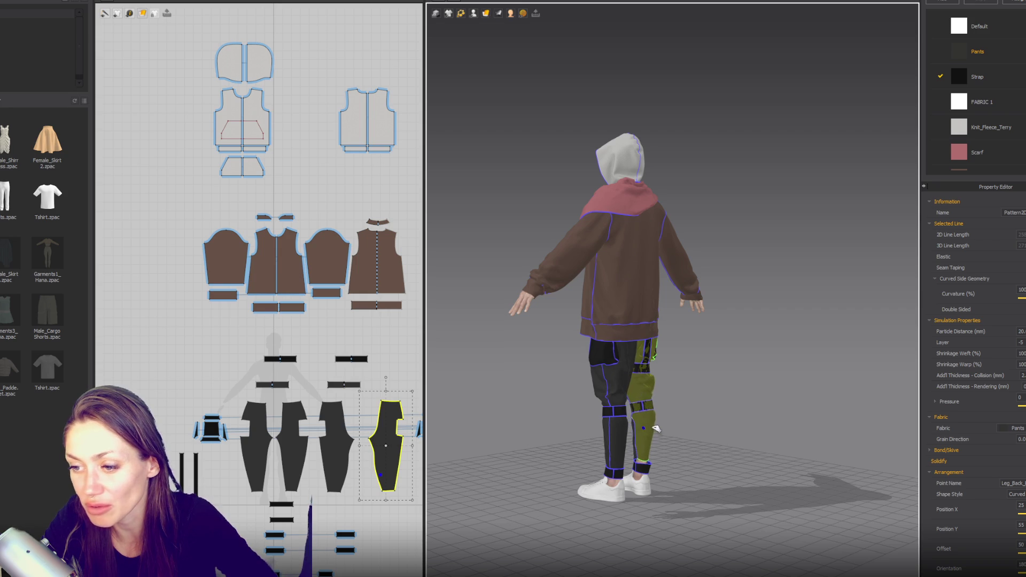
right_click_drag(643, 421, 726, 458)
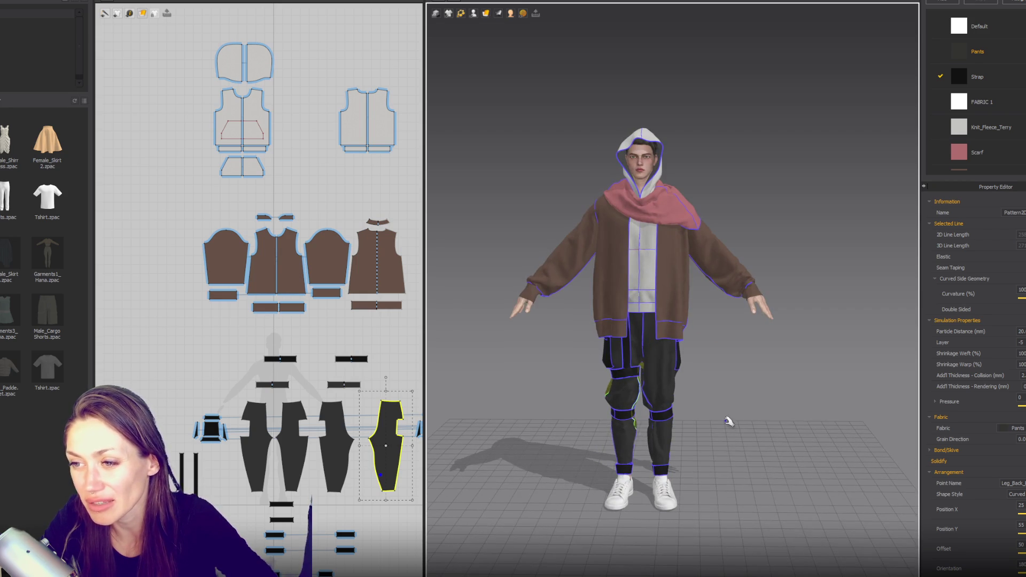
scroll(734, 406, "up", 5)
scroll(772, 360, "up", 2)
scroll(758, 338, "down", 3)
mouse_move(759, 338)
right_mouse_down()
mouse_move(864, 290)
mouse_move(809, 276)
right_mouse_up()
key("2")
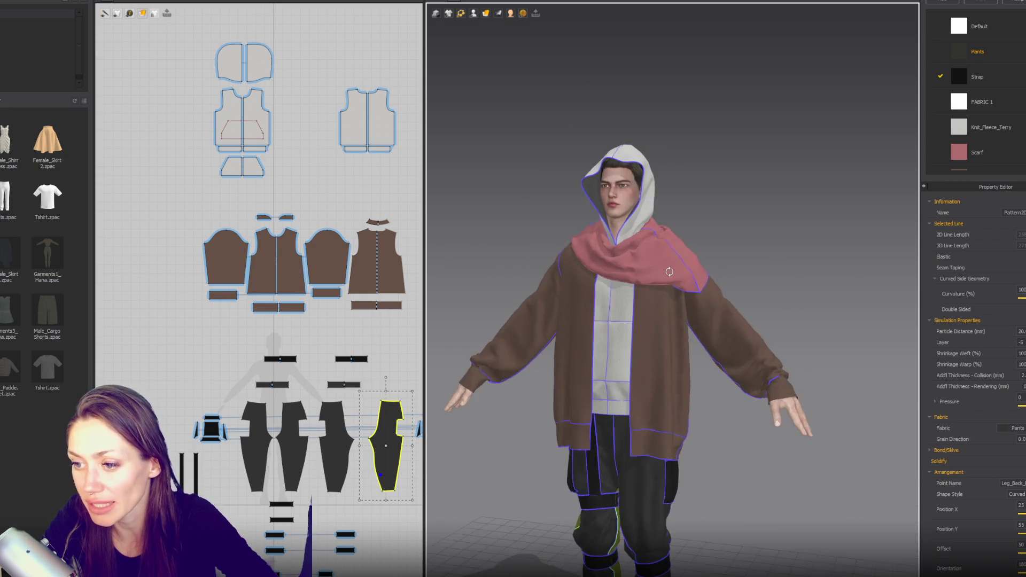
Step: Pan and zoom the 2D pattern window onto the jacket front pieces
mouse_move(283, 395)
right_mouse_down()
mouse_move(263, 370)
mouse_move(251, 422)
right_mouse_up()
scroll(246, 423, "up", 3)
right_click_drag(237, 310, 230, 94)
scroll(255, 249, "up", 3)
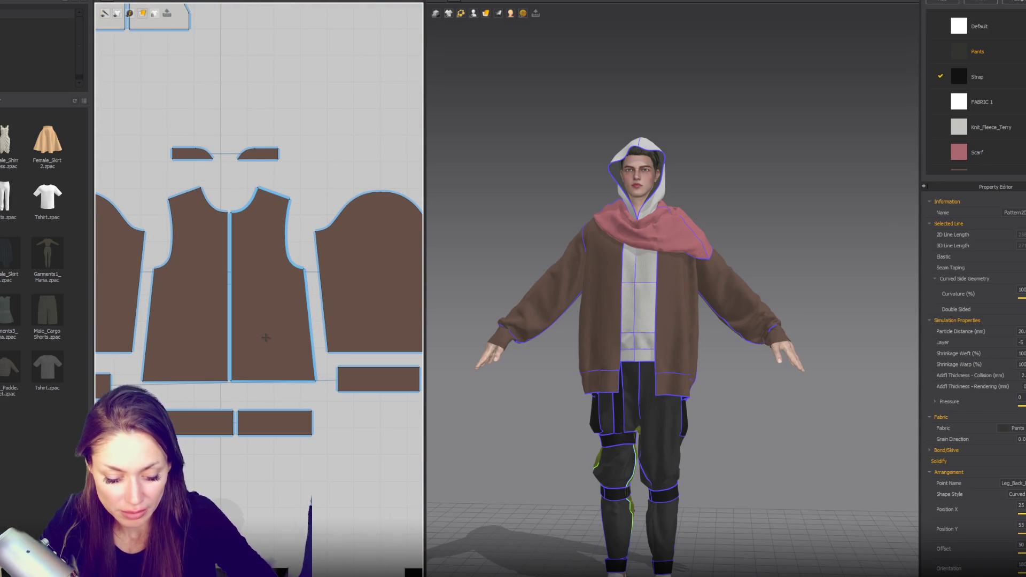
key("g")
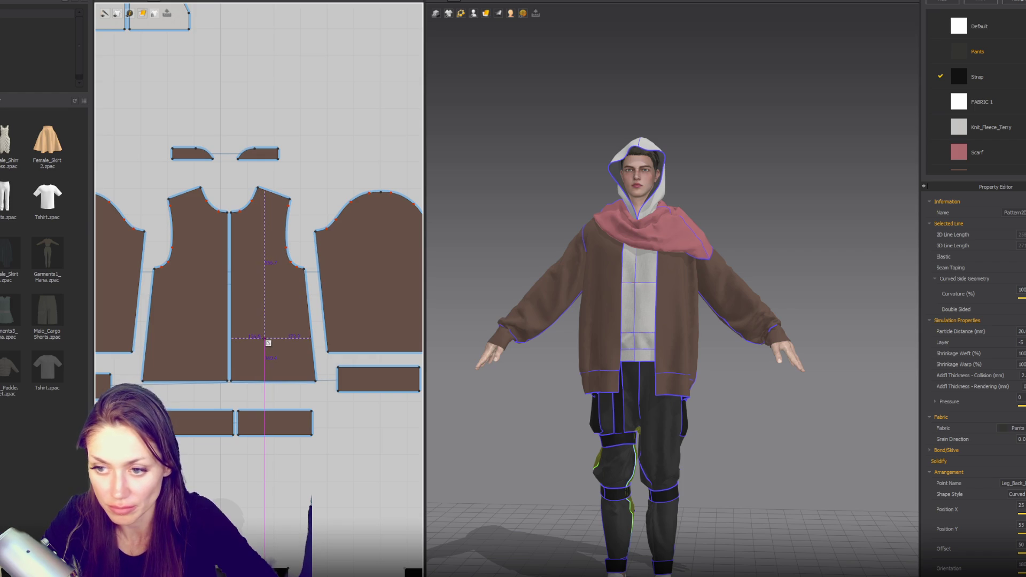
Step: Draw a horizontal internal line near the jacket front hem and nudge it into place
double_click(294, 327)
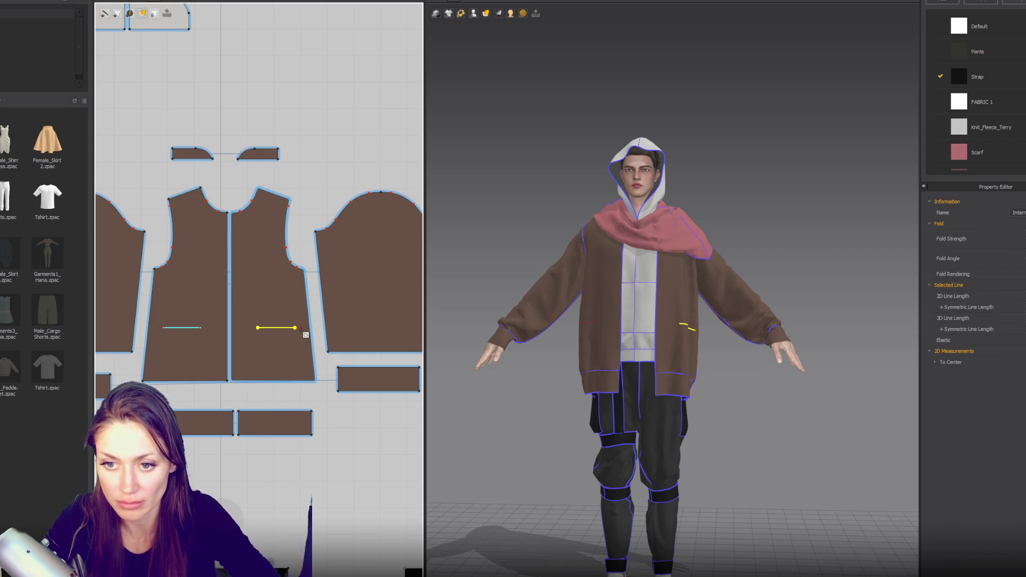
mouse_move(614, 321)
right_mouse_down()
mouse_move(561, 320)
mouse_move(694, 320)
mouse_move(641, 320)
right_mouse_up()
left_click_drag(276, 328, 278, 335)
right_click_drag(540, 342, 481, 347)
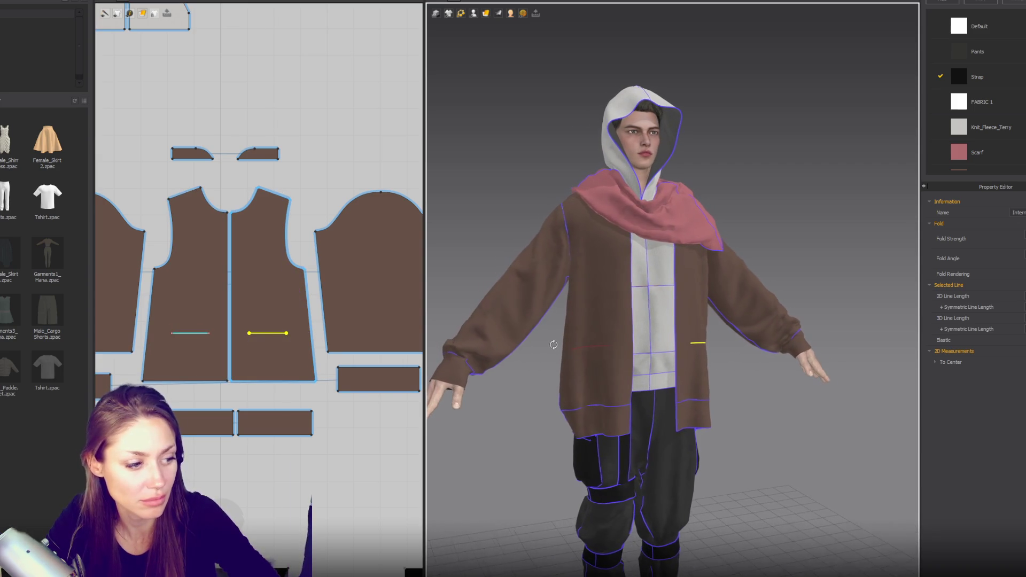
Step: Add a second internal line at chest height, shifted slightly down
key("g")
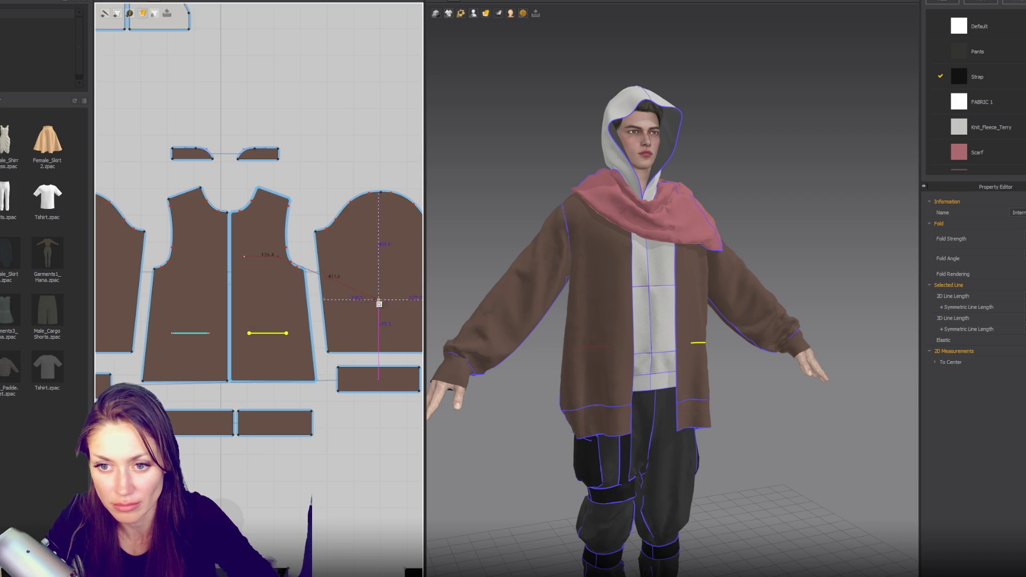
double_click(244, 257)
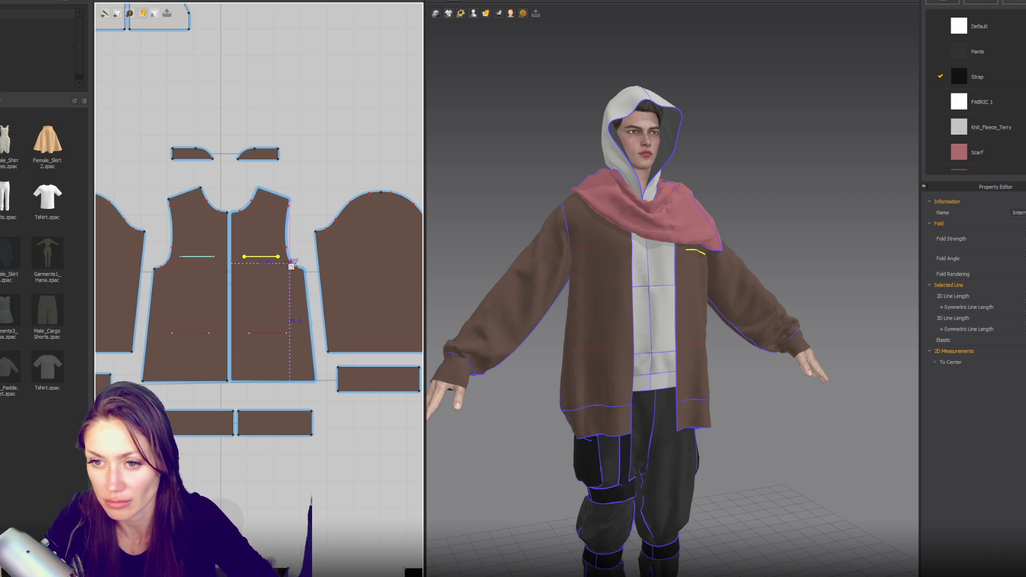
left_click_drag(256, 256, 262, 267)
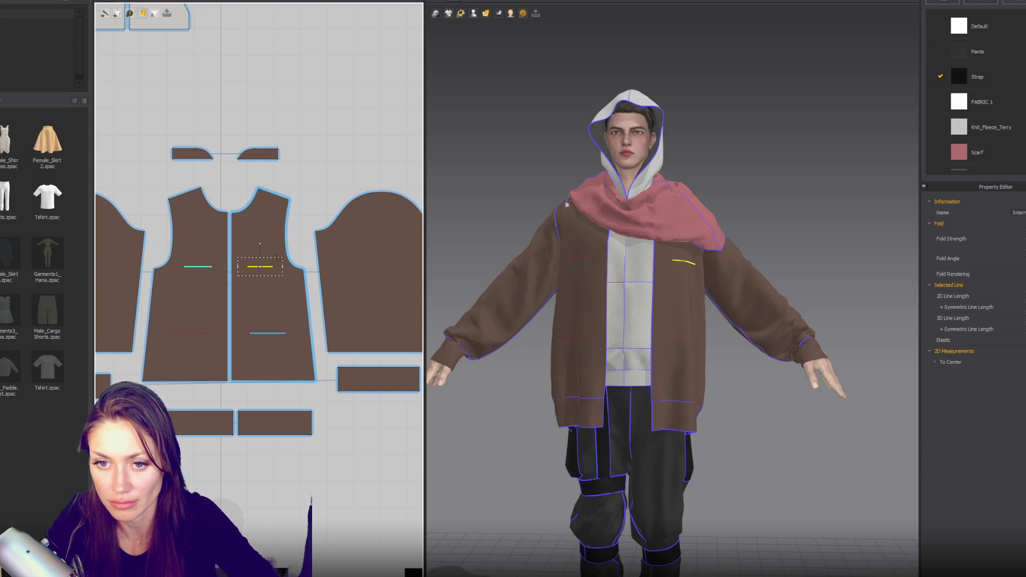
left_click(390, 184)
scroll(390, 185, "down", 3)
Step: Draw a small strap rectangle and move it above the collar pieces
mouse_move(663, 252)
right_mouse_down()
mouse_move(730, 291)
mouse_move(668, 289)
right_mouse_up()
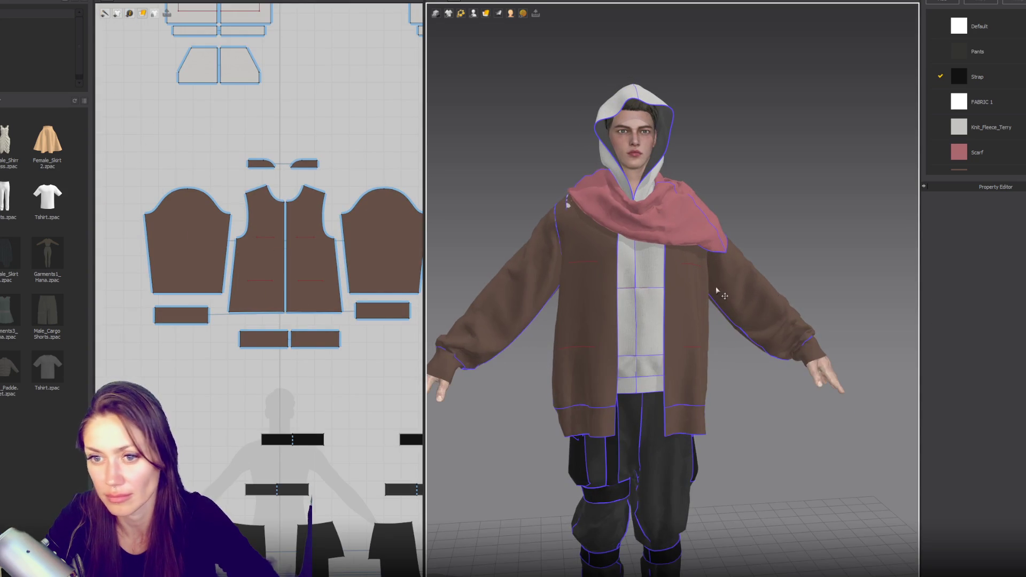
left_click(142, 13)
left_click(145, 23)
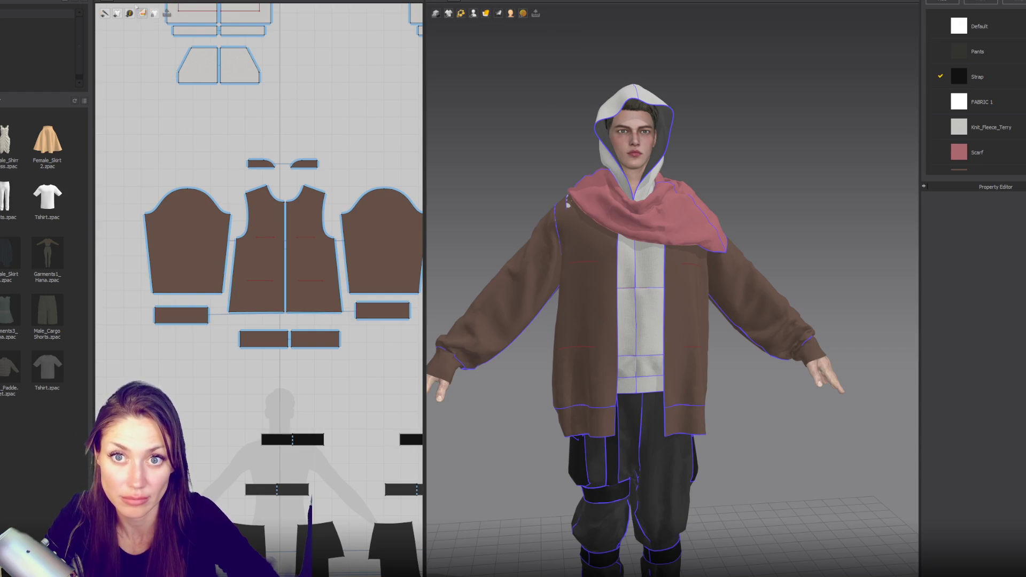
left_click_drag(100, 146, 126, 156)
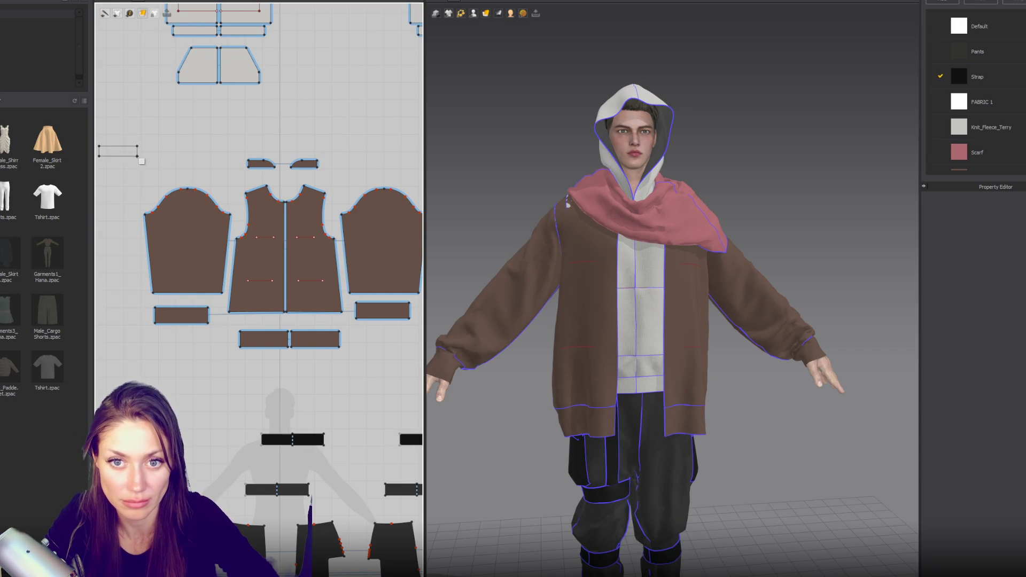
left_click(127, 160)
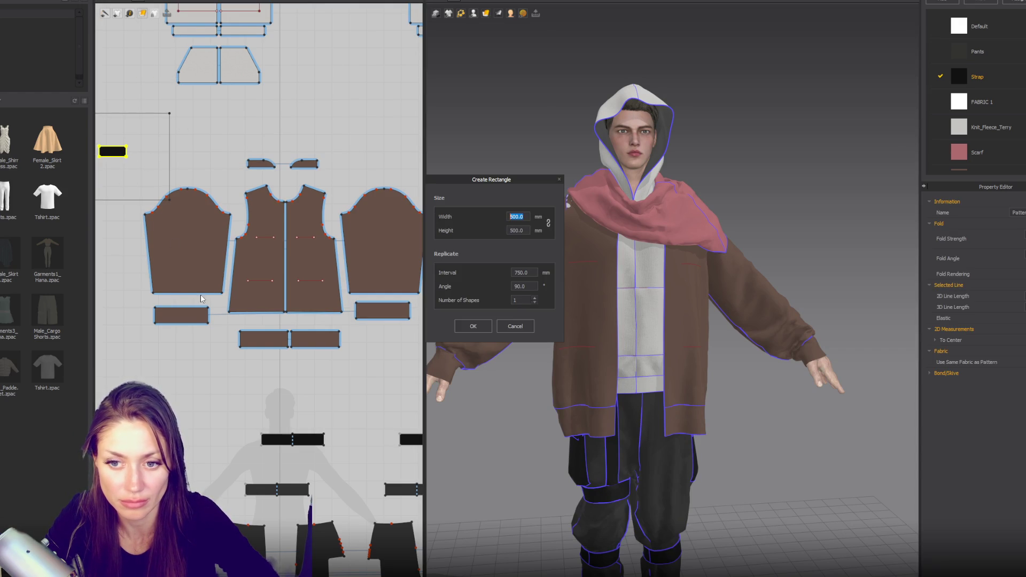
left_click(499, 328)
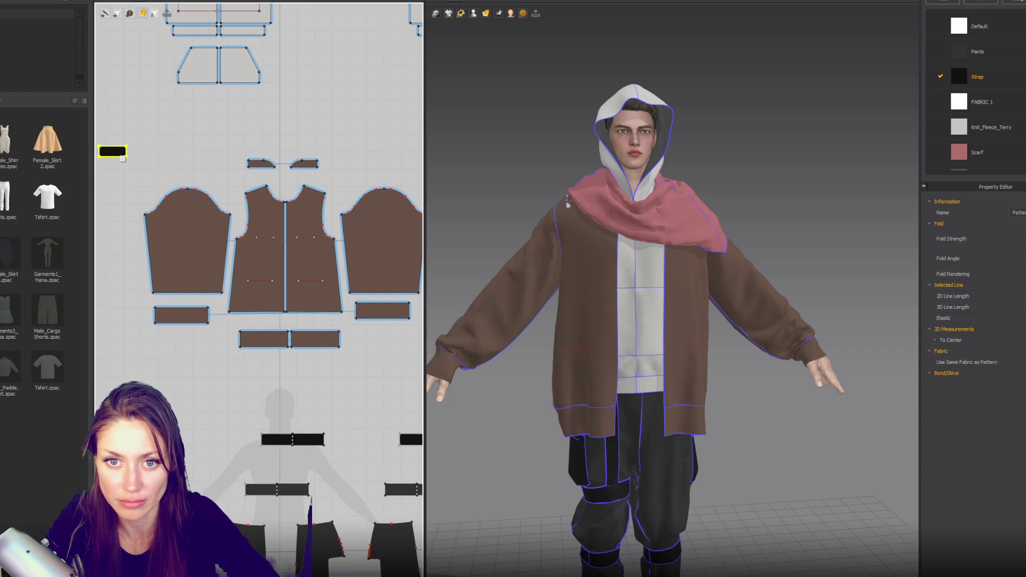
key("a")
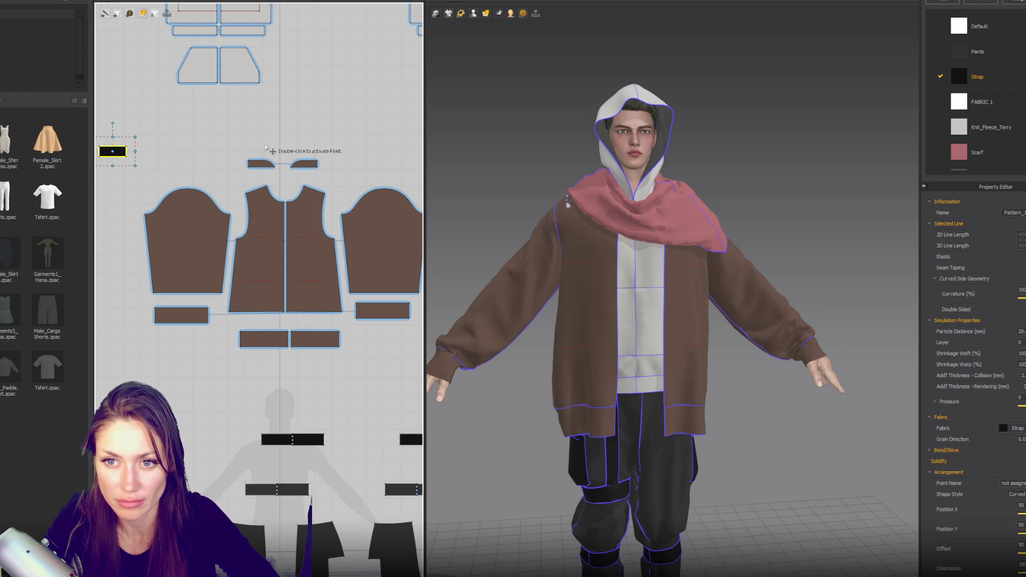
mouse_move(122, 151)
left_mouse_down()
mouse_move(262, 138)
mouse_move(278, 147)
mouse_move(263, 145)
left_mouse_up()
scroll(262, 138, "up", 3)
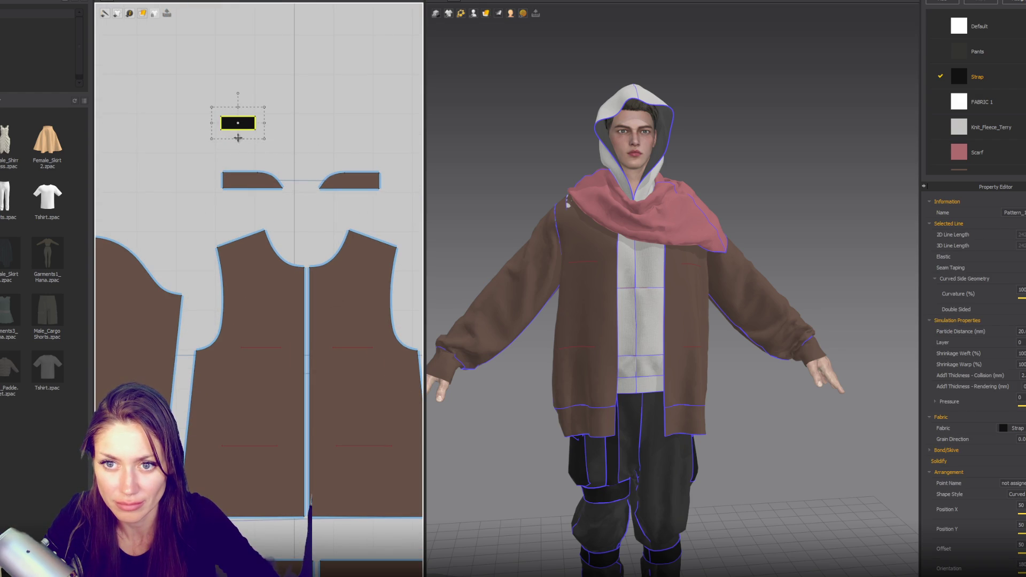
left_click(270, 97)
Step: Sew the strap's top edge to the line on the jacket's left front
key("z")
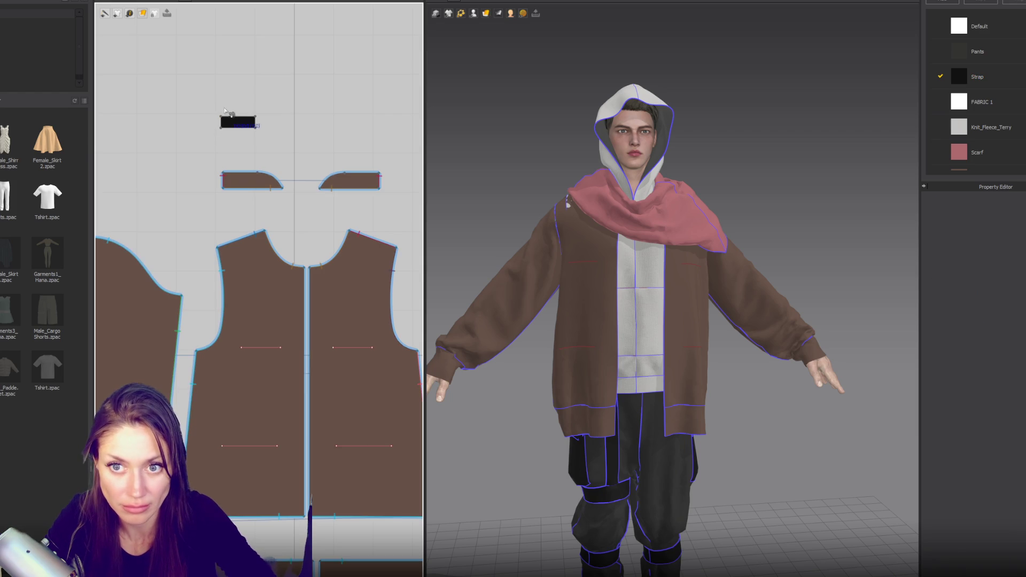
left_click(235, 116)
left_click(242, 347)
left_click(280, 347)
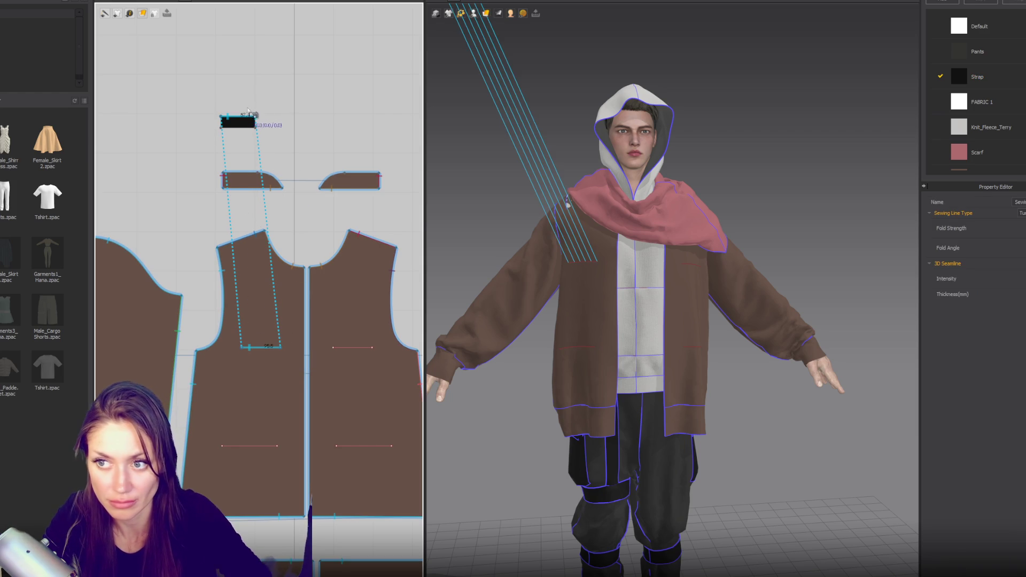
Step: Place the strap on the left front arrangement point, simulate, and set its layer to 2
left_click(473, 12)
left_click(497, 37)
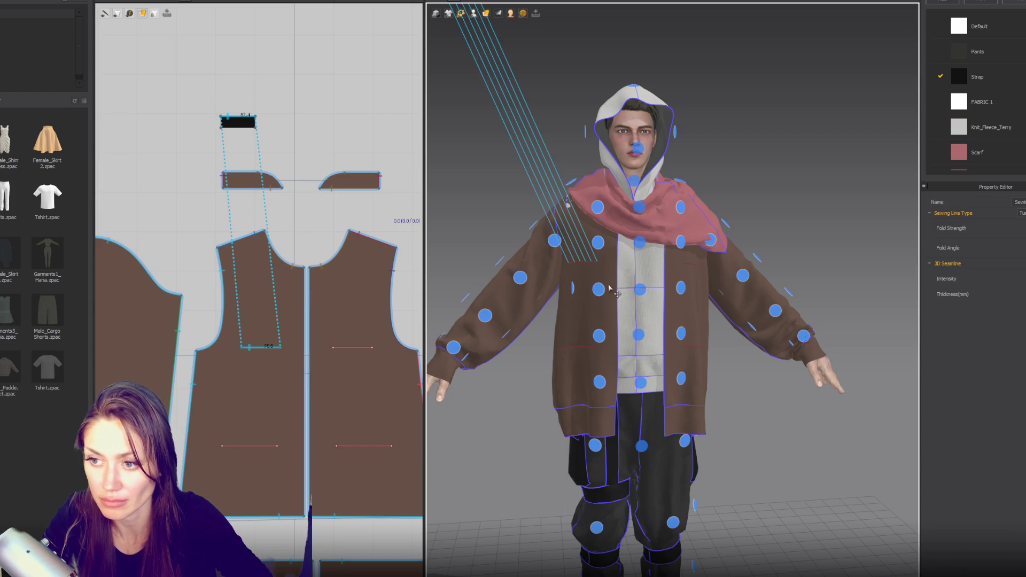
key("a")
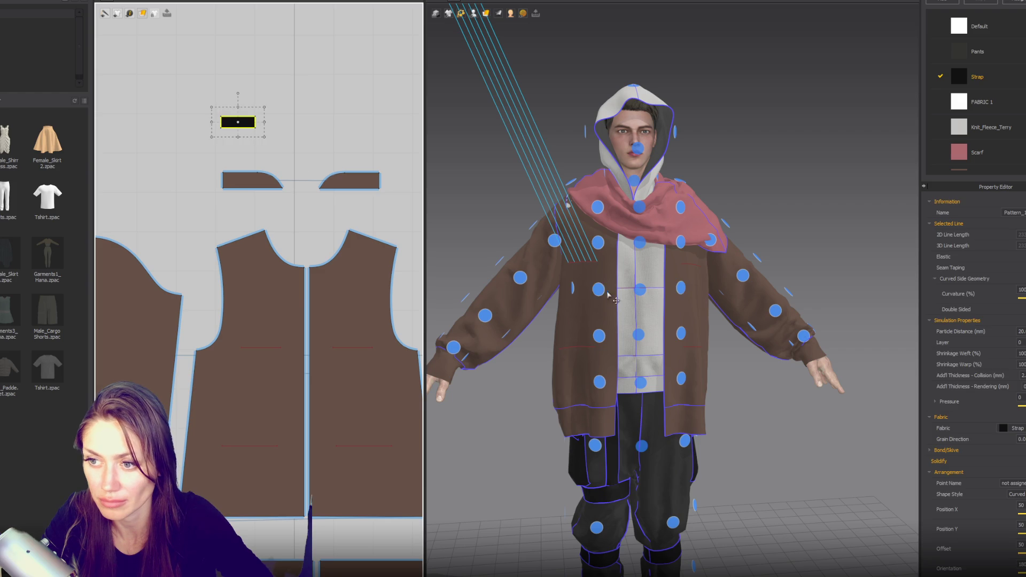
left_click(598, 290)
key("space")
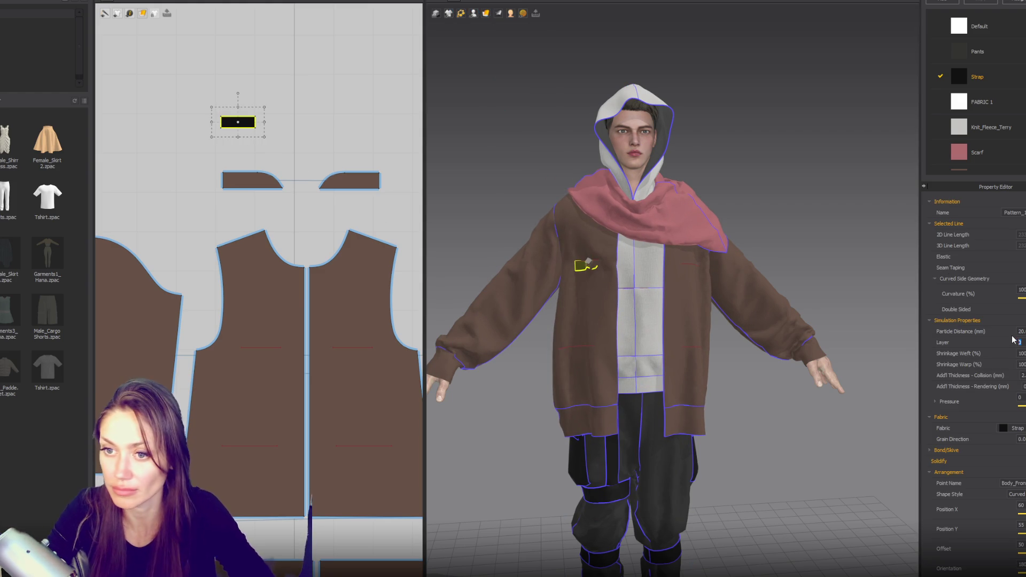
left_click(250, 279)
left_click_drag(160, 96, 286, 142)
type("2")
key("Return")
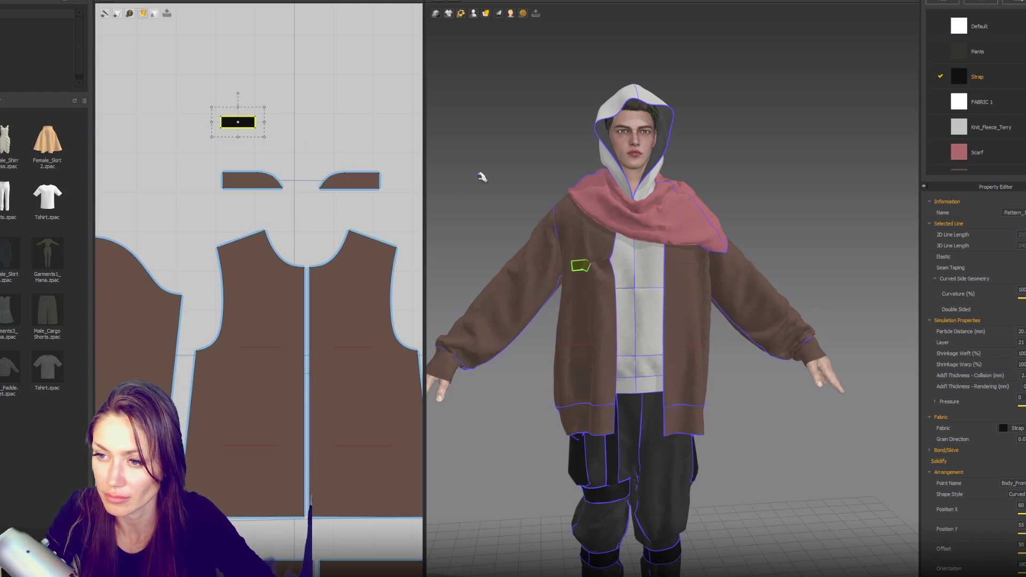
Step: Widen the strap slightly and paste a mirrored symmetric copy on the right
left_click(610, 264)
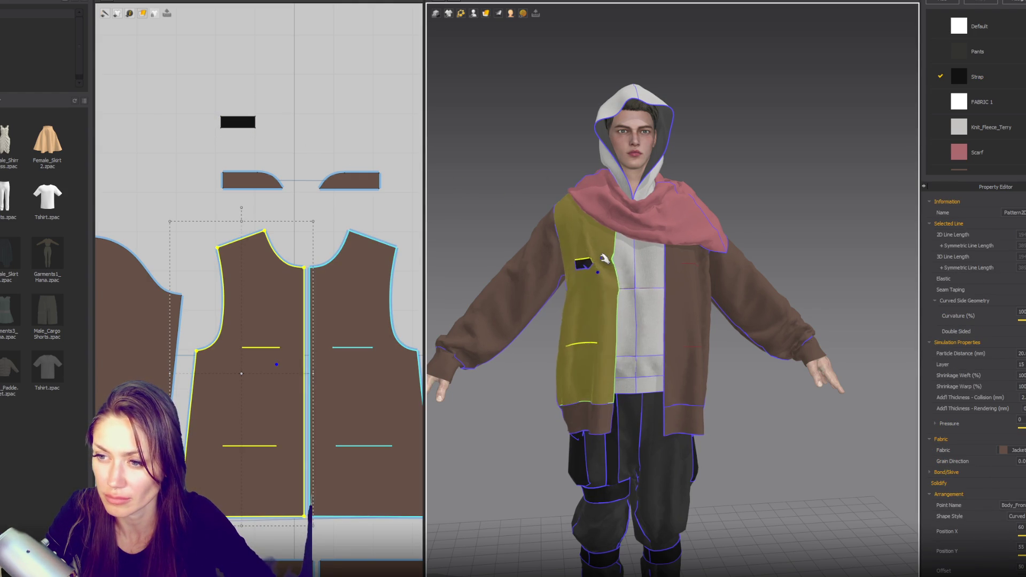
left_click(243, 124)
scroll(244, 127, "up", 3)
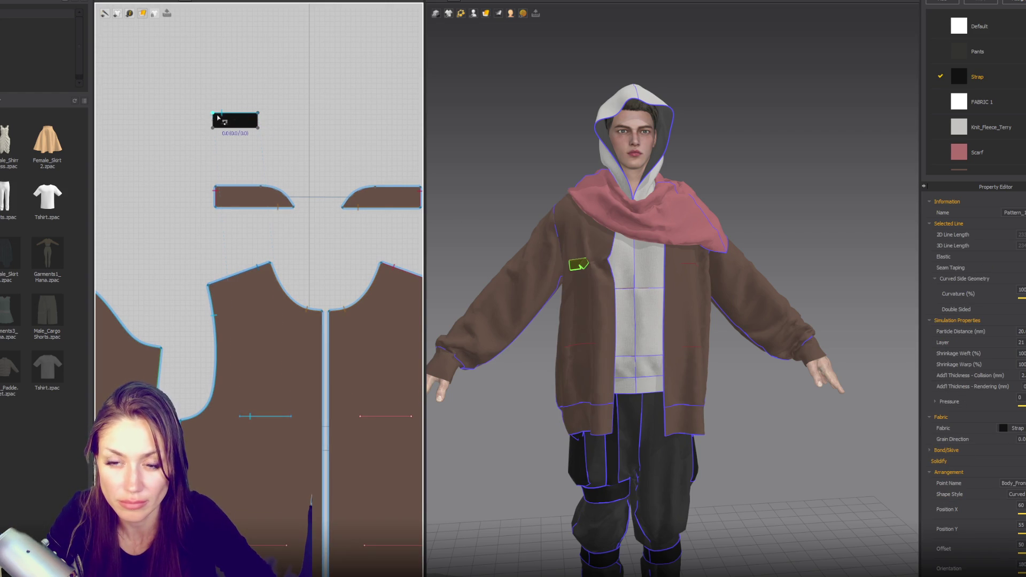
left_click(237, 116)
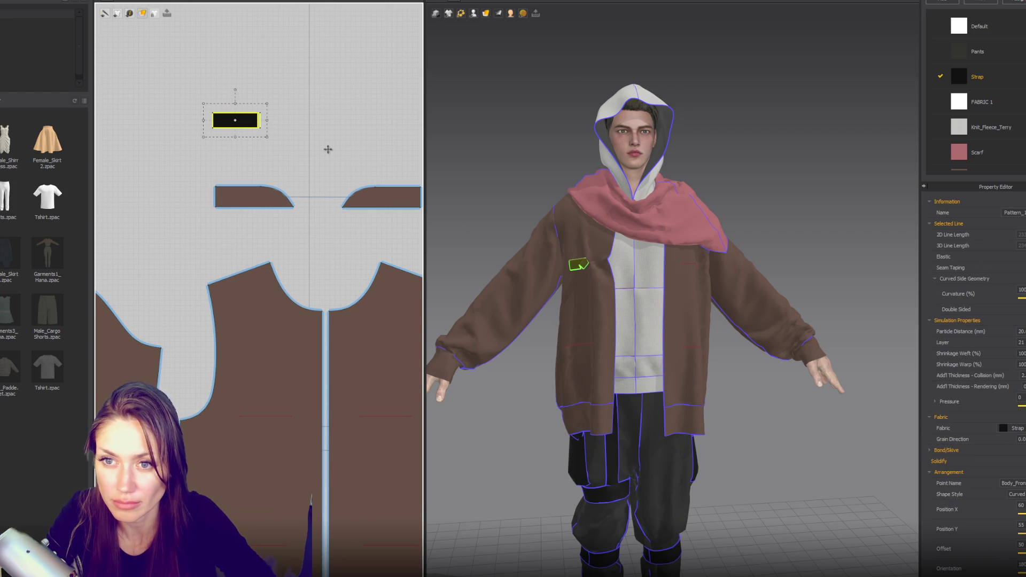
scroll(597, 257, "up", 3)
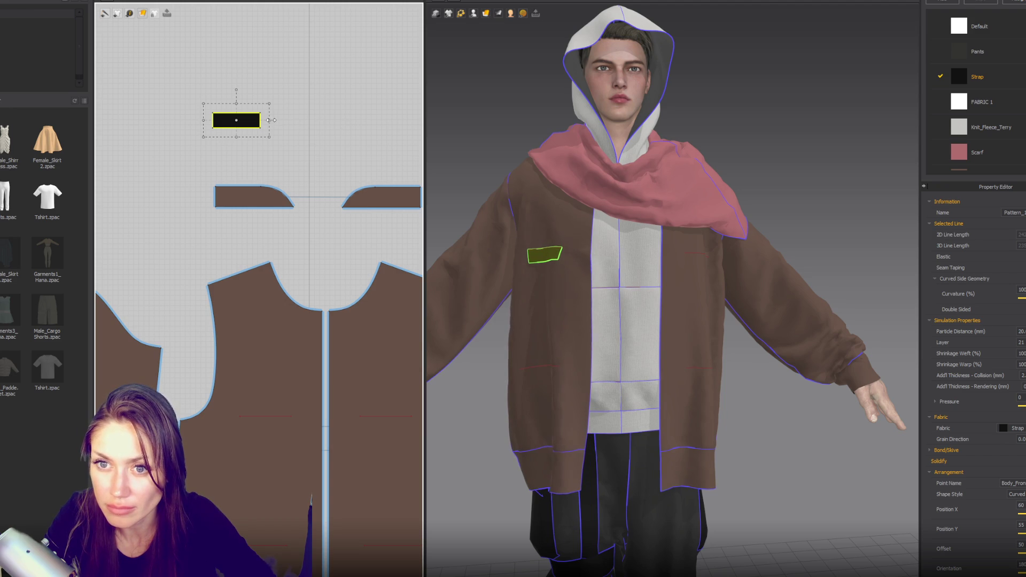
left_click_drag(270, 120, 272, 120)
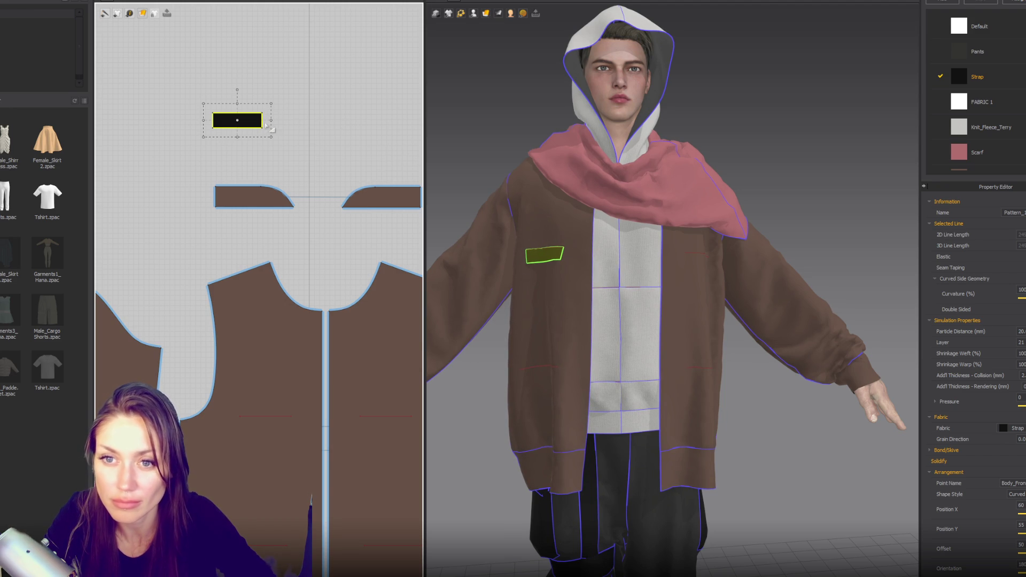
key("ctrl+r")
left_click(408, 140)
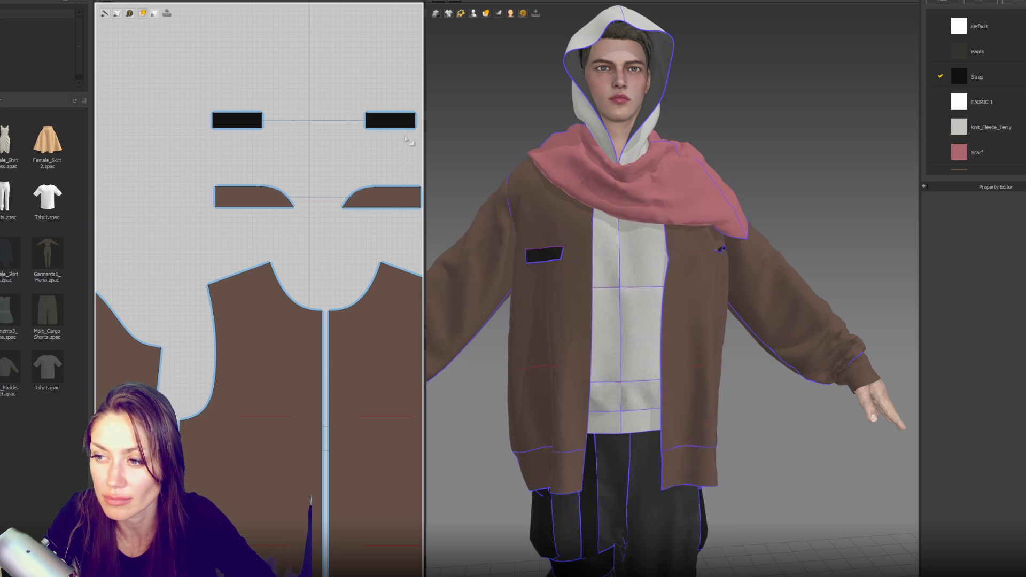
left_click(398, 125)
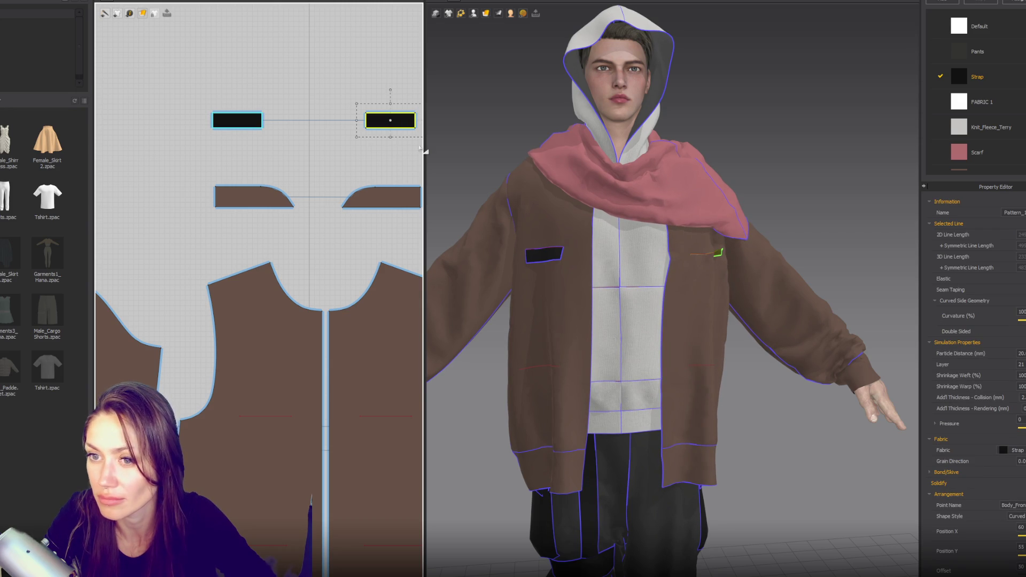
Step: Place the mirrored strap on the jacket's right chest arrangement point
left_click(719, 279)
mouse_move(718, 279)
left_mouse_down()
mouse_move(716, 258)
mouse_move(738, 268)
mouse_move(718, 253)
left_mouse_up()
left_click(736, 263)
left_click(472, 13)
left_click(508, 47)
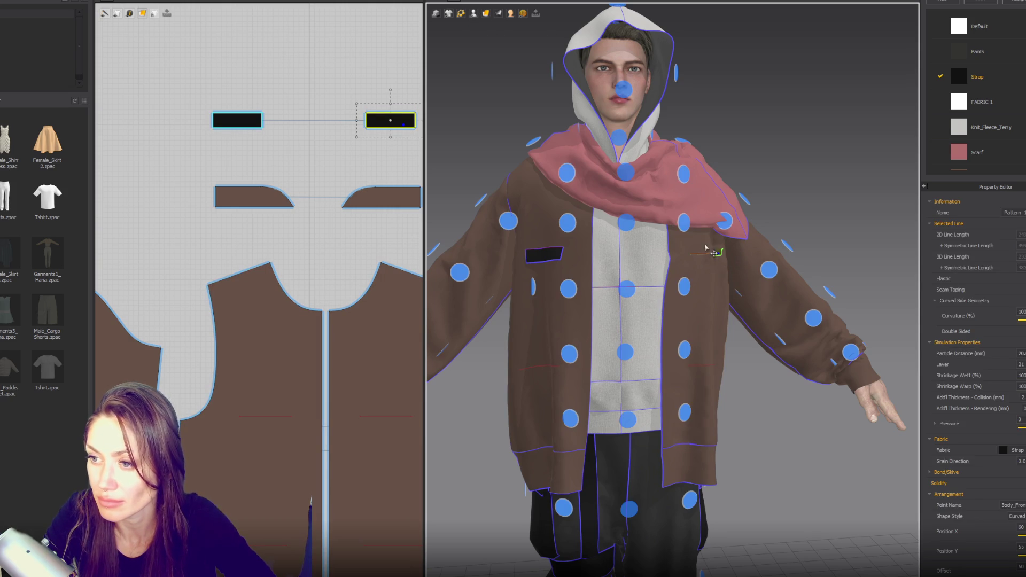
left_click(684, 223)
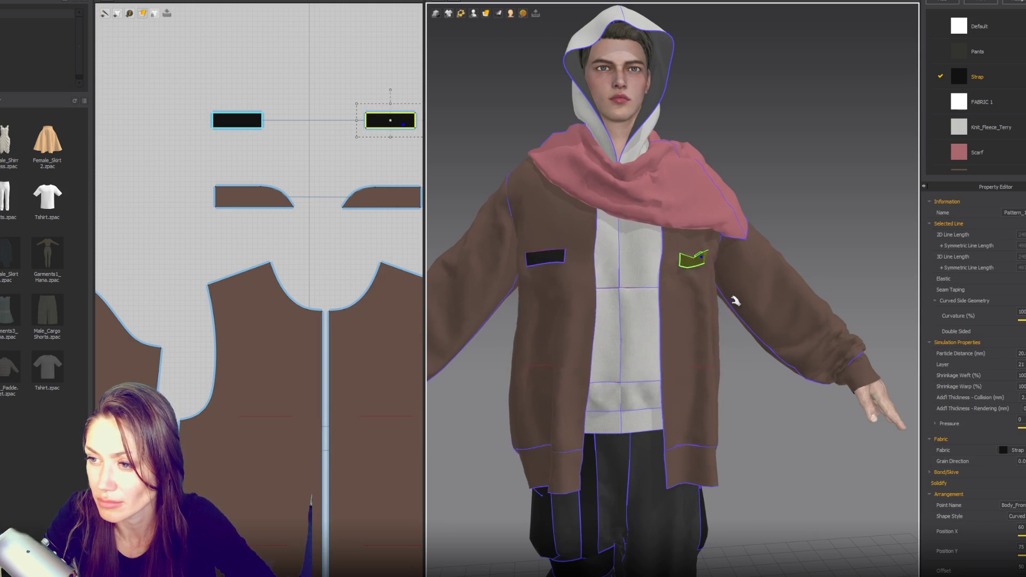
mouse_move(715, 256)
right_mouse_down()
mouse_move(710, 295)
mouse_move(674, 309)
right_mouse_up()
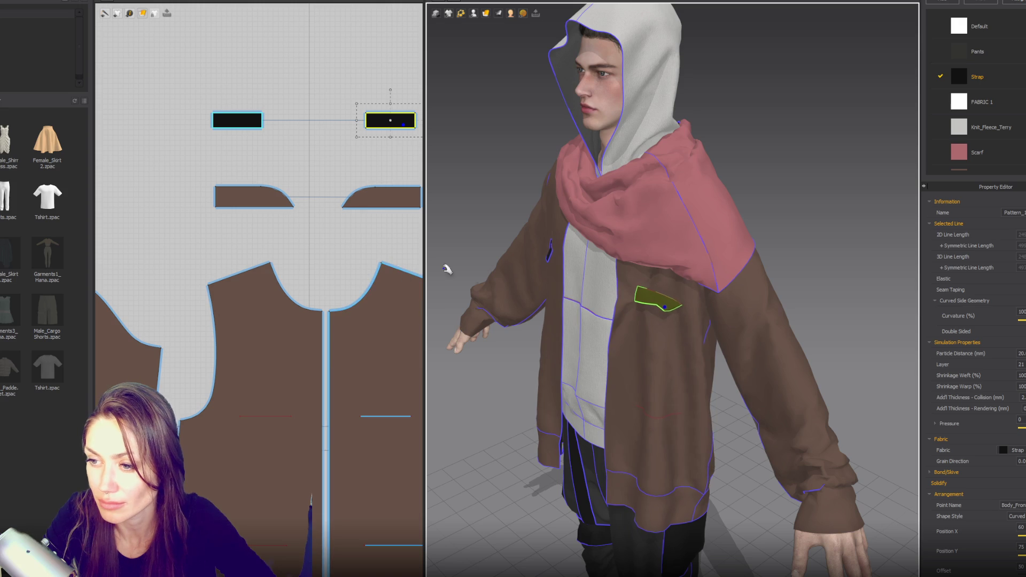
key("2")
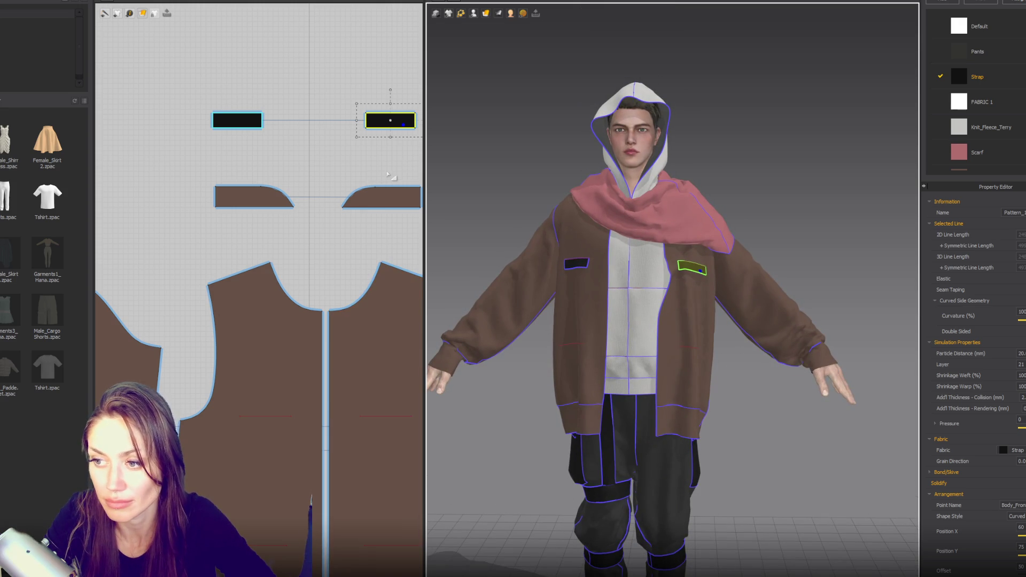
Step: Paste a further strap copy onto the right front just below it
left_click(272, 120)
left_click(238, 120)
left_click(370, 122)
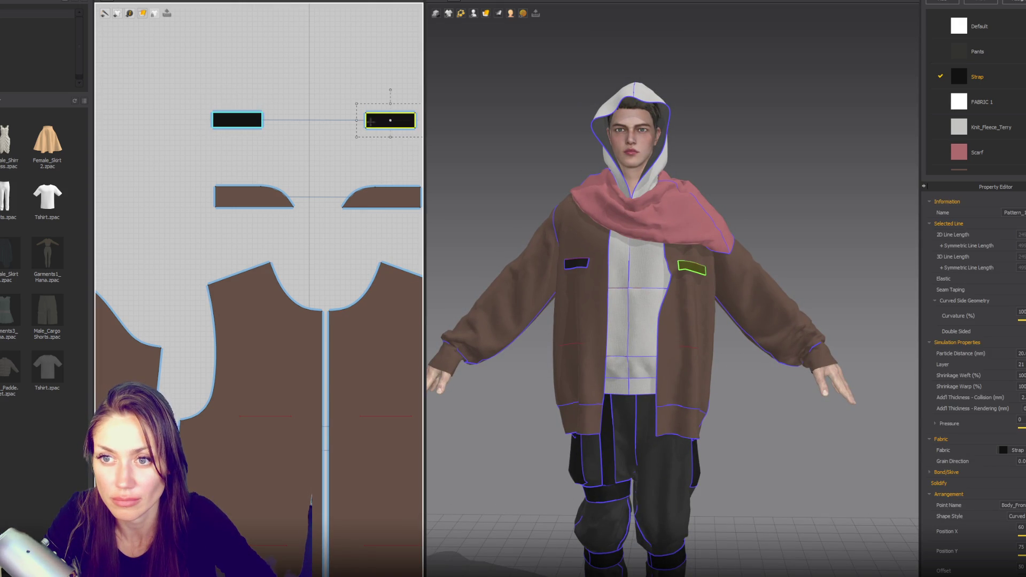
left_click(384, 159)
right_click_drag(384, 159, 283, 54)
key("z")
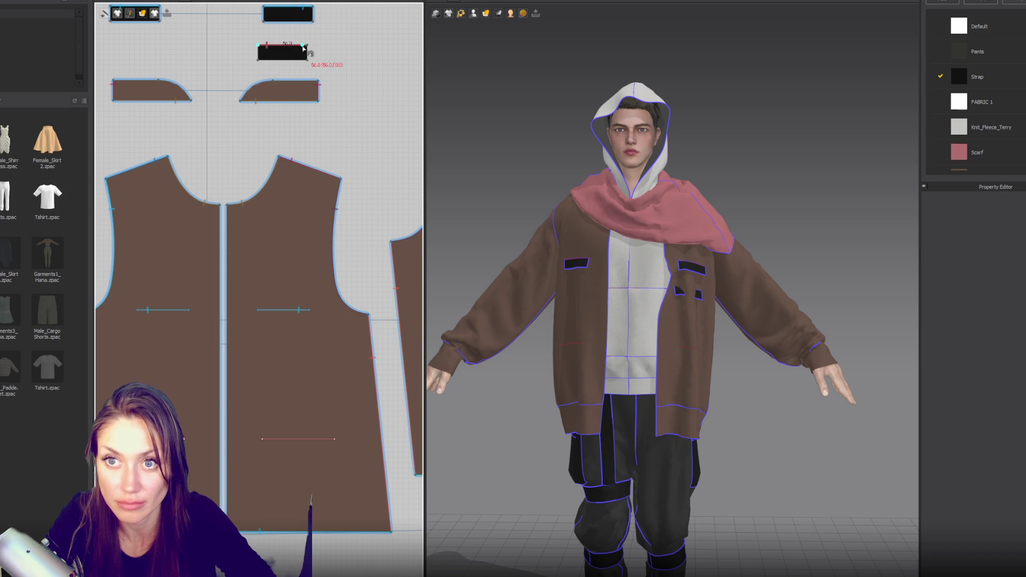
Step: Sew the new strap to the jacket line, place it on the lower front, and simulate
left_click(339, 448)
left_click(294, 60)
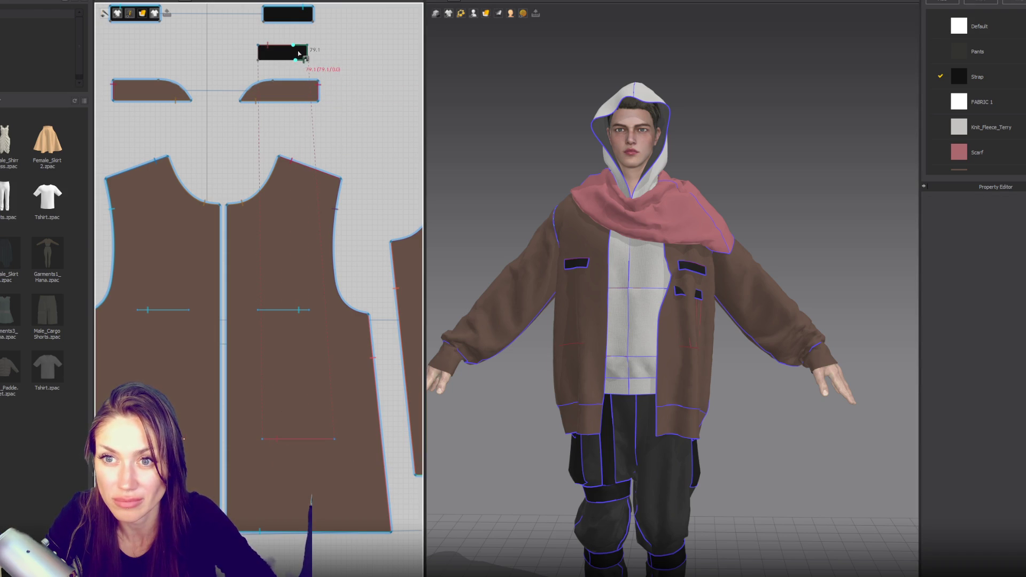
key("a")
left_click(302, 52)
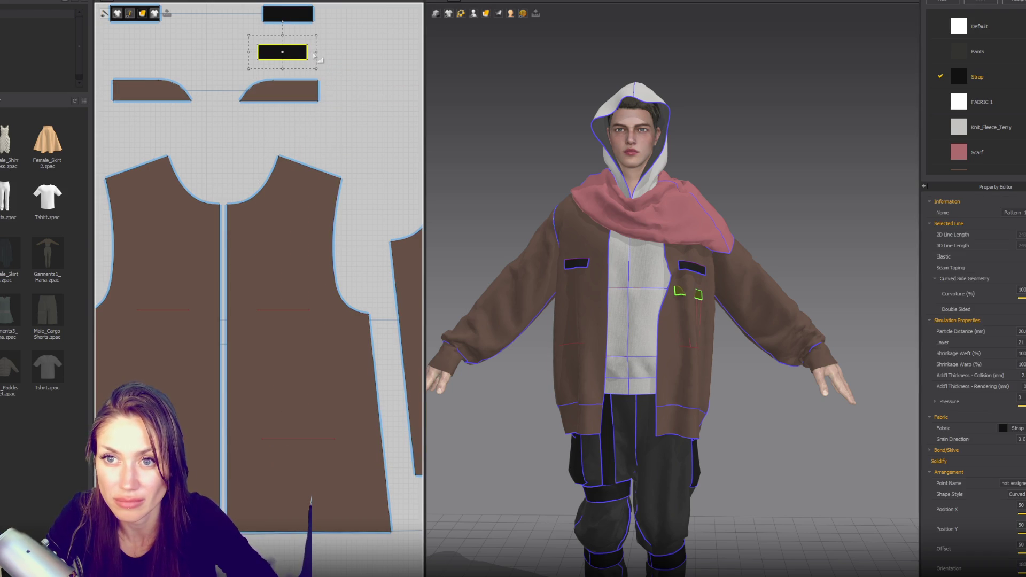
left_click(473, 13)
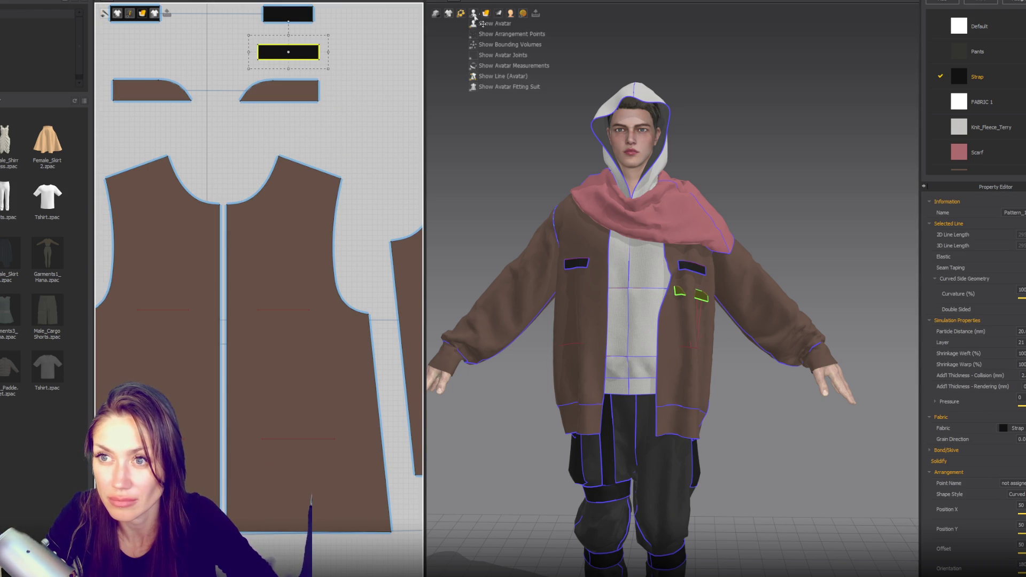
left_click(491, 43)
left_click(674, 380)
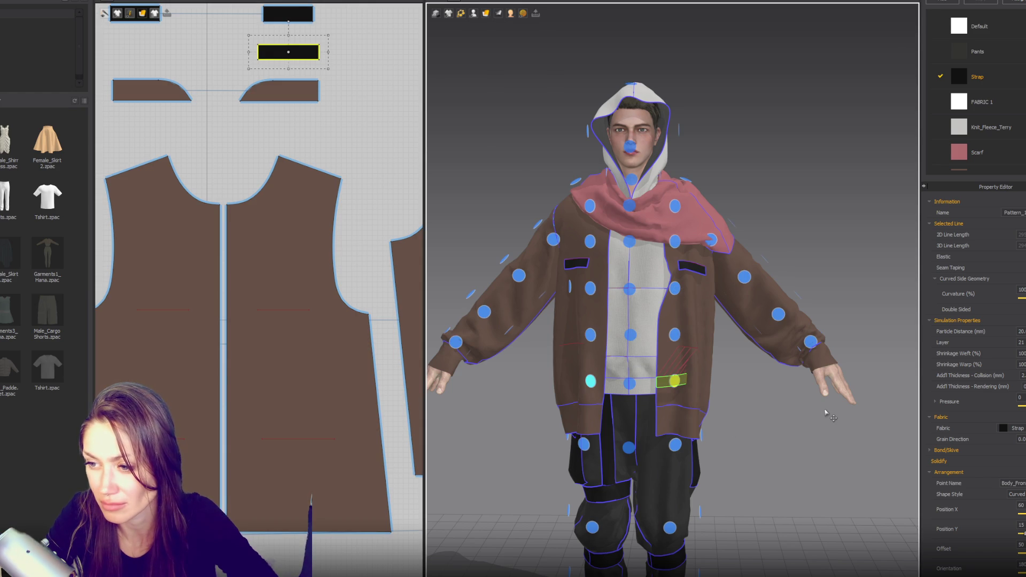
key("space")
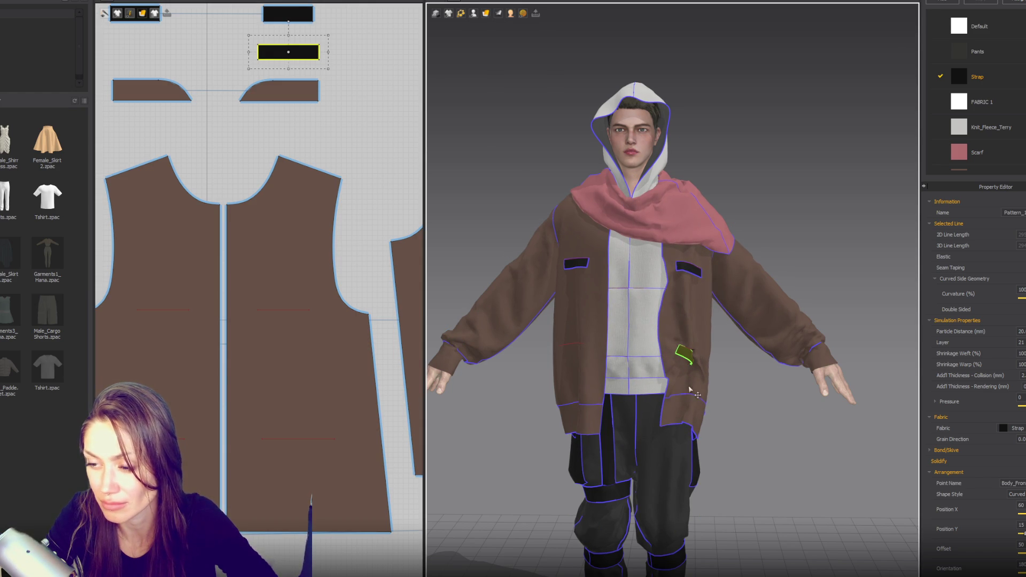
Step: Copy the strap onto the left pocket and arrange both straps at the front waist point
key("ctrl+c")
key("ctrl+v")
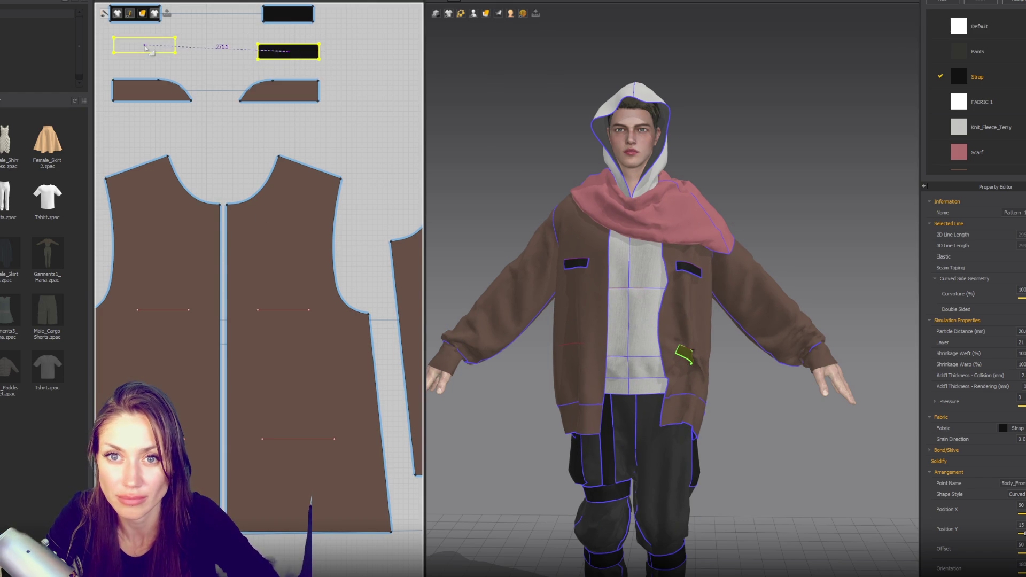
left_click(145, 56)
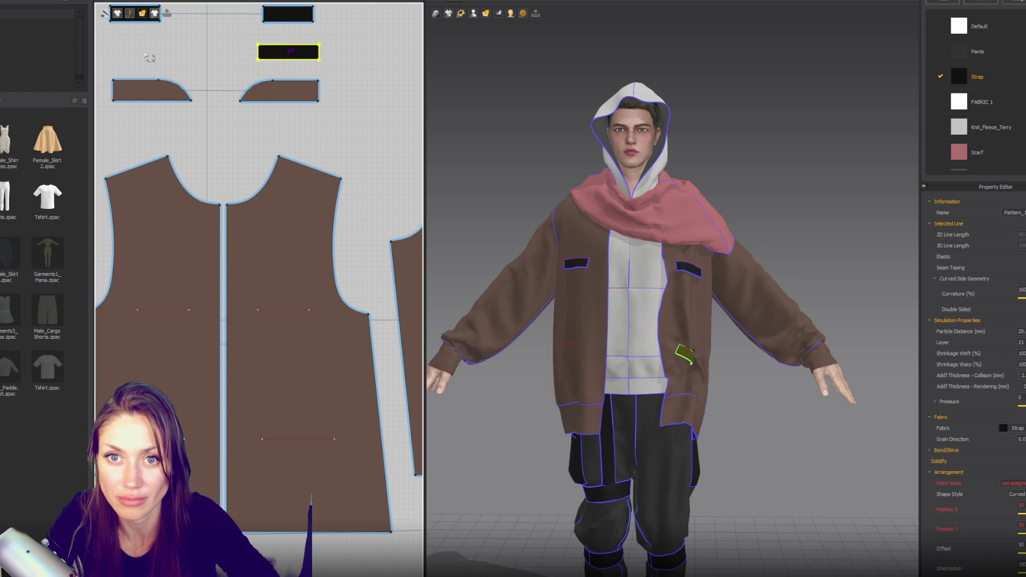
left_click(573, 348)
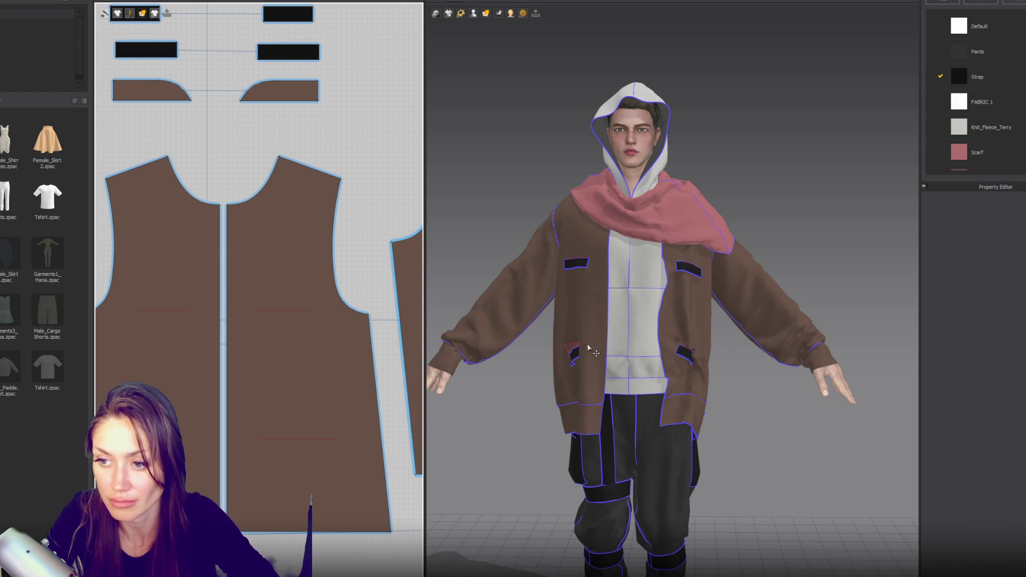
left_click(572, 357)
mouse_move(463, 15)
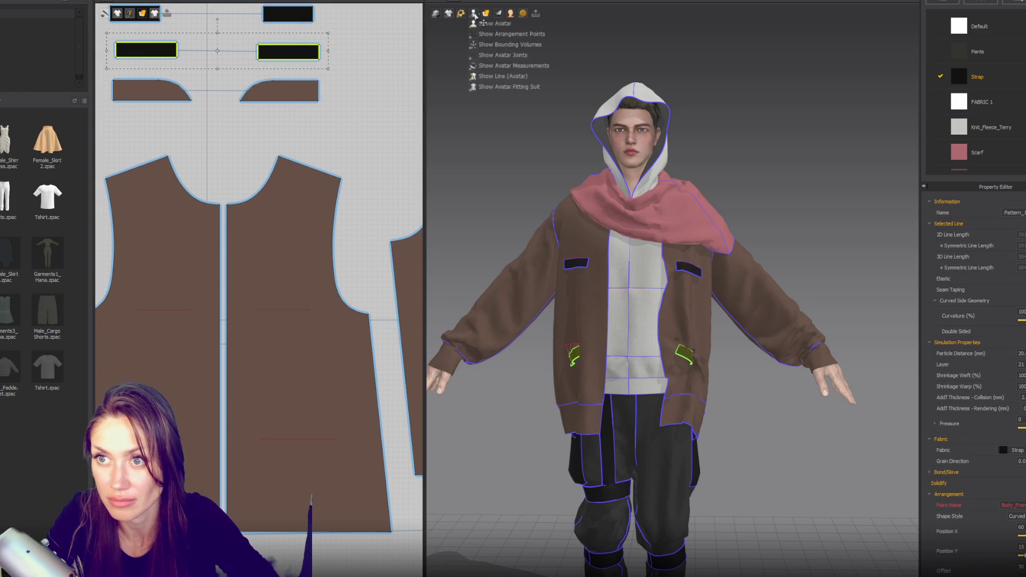
left_click(479, 45)
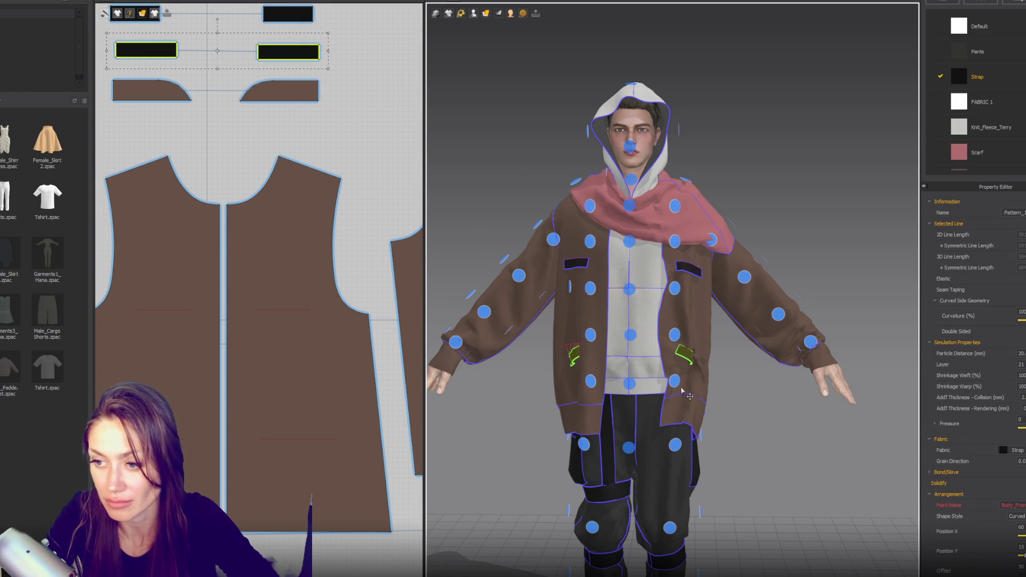
left_click(630, 384)
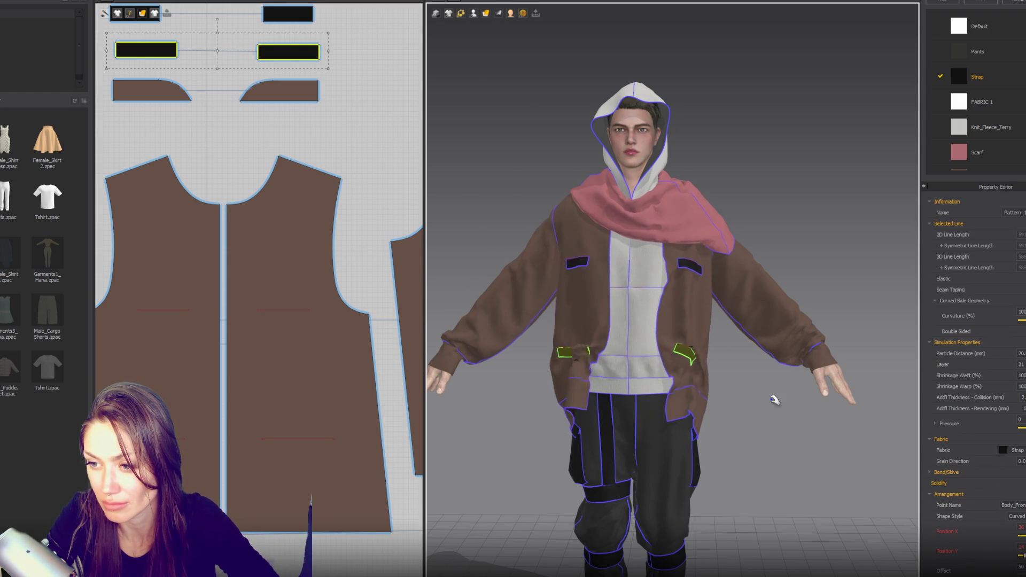
left_click(567, 376)
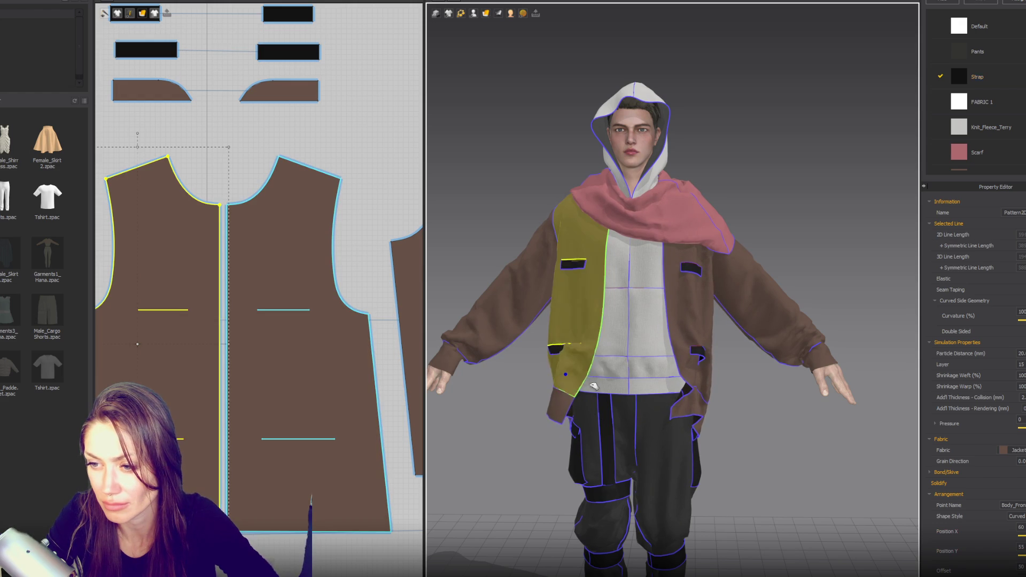
Step: Select both black strap rectangles, widen them, and resettle the left jacket front
left_click(553, 347)
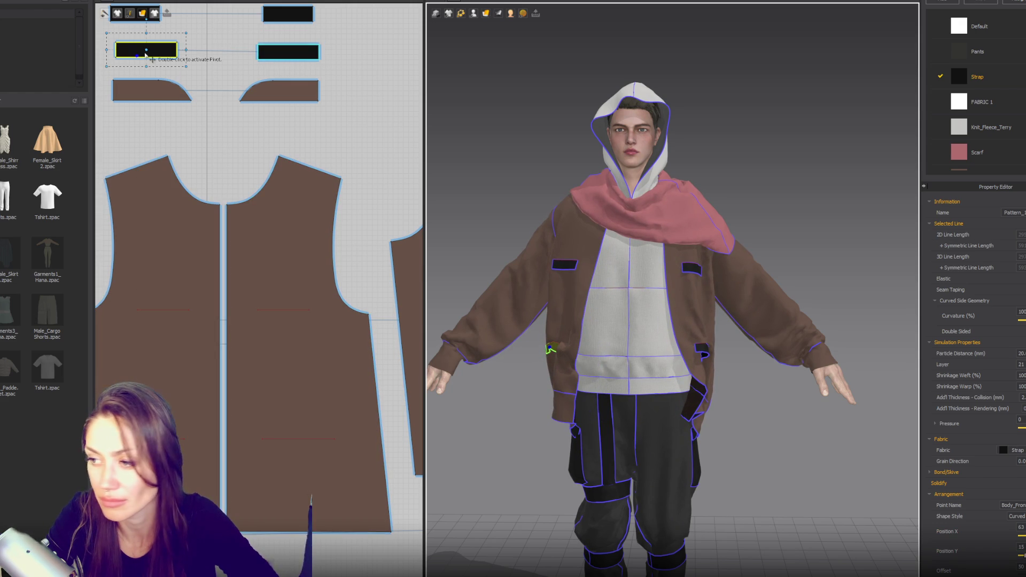
left_click(564, 326)
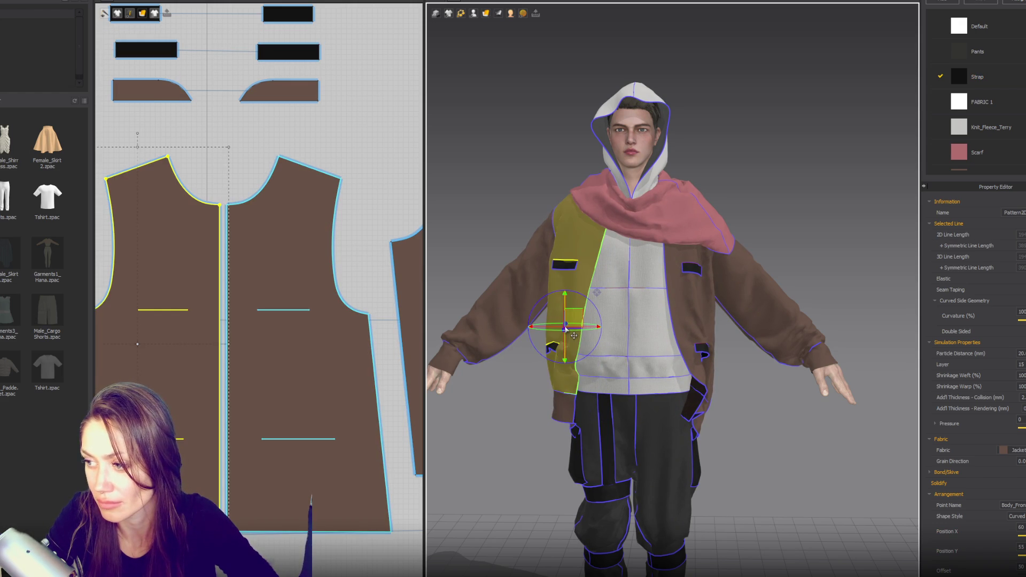
left_click(519, 437)
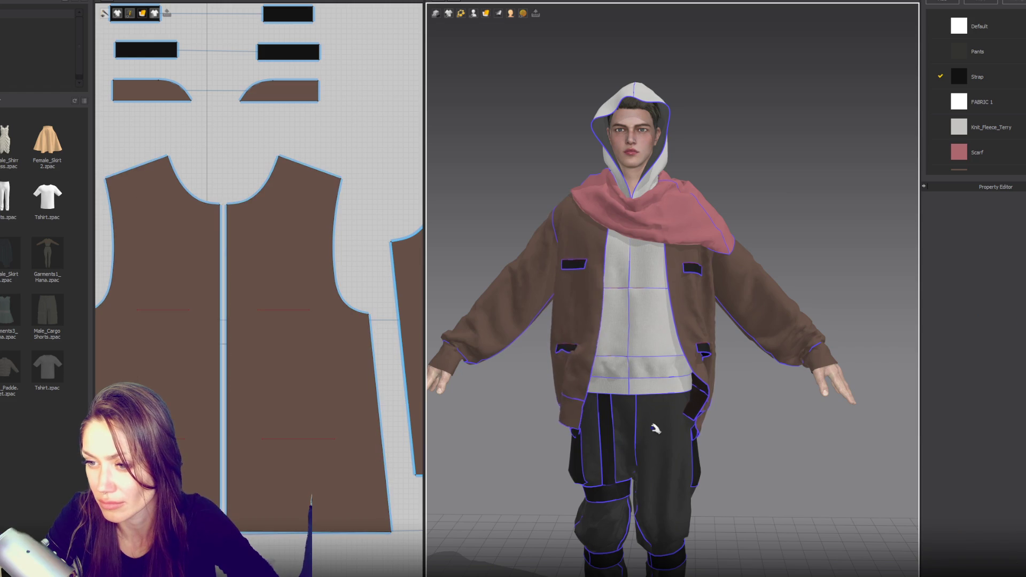
left_click(704, 390)
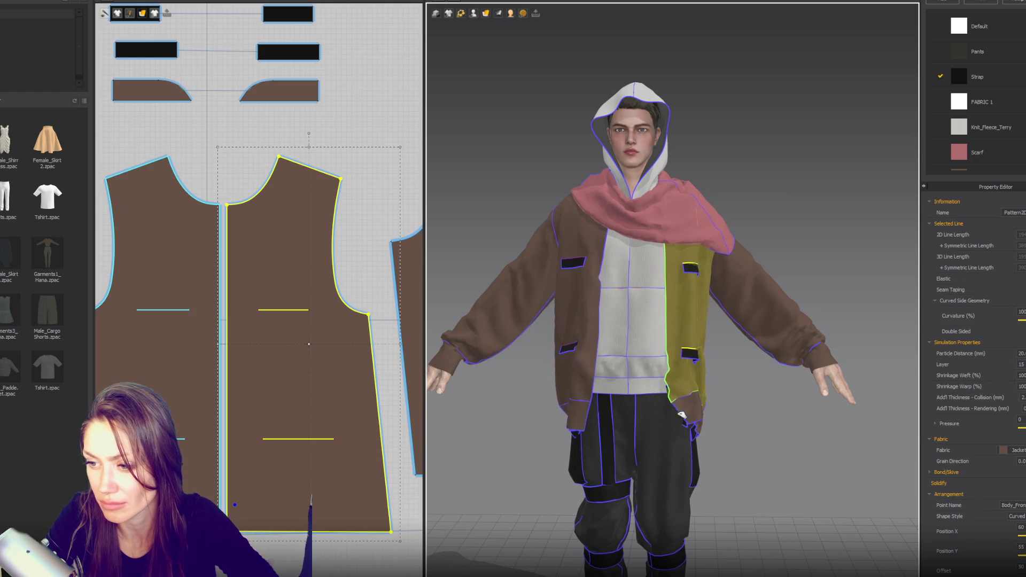
left_click(675, 407)
left_click(591, 359)
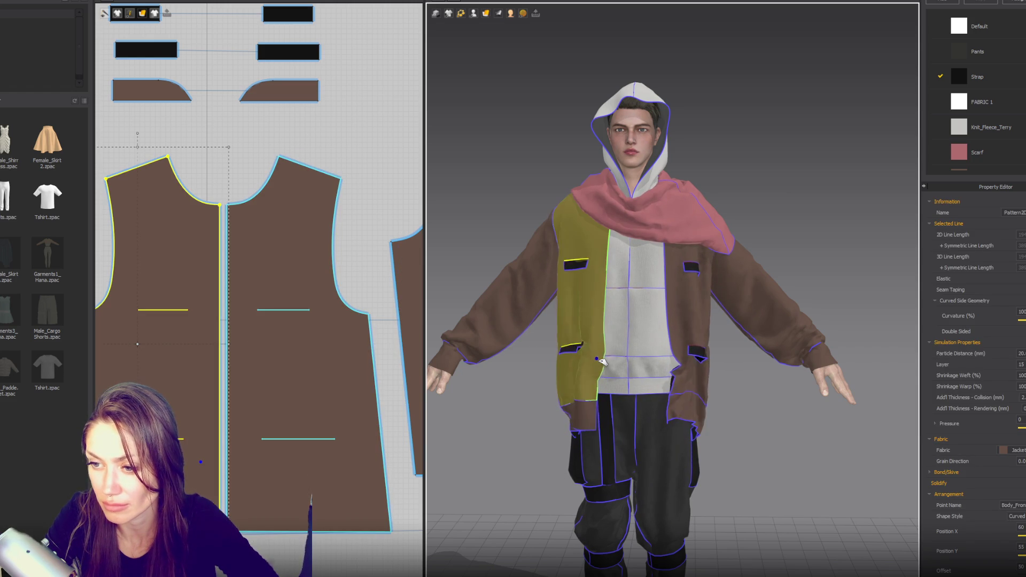
left_click(287, 54)
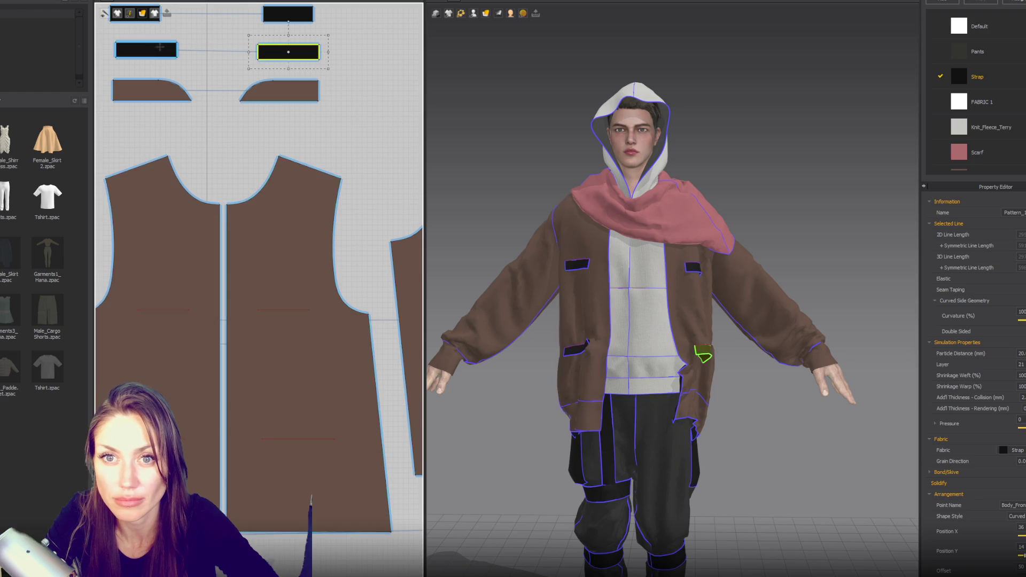
left_click_drag(328, 50, 335, 50)
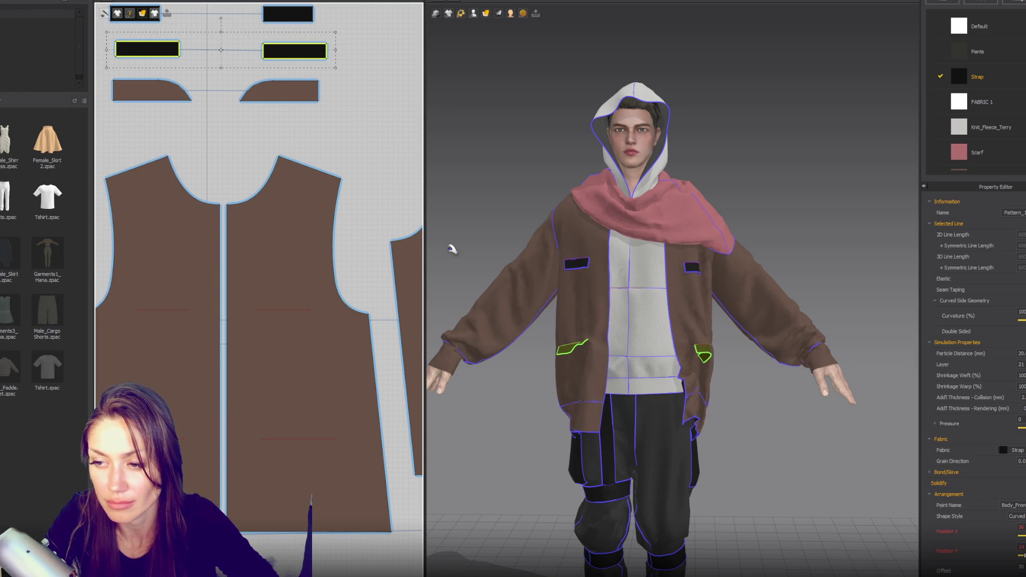
right_click_drag(702, 411, 685, 388)
mouse_move(684, 357)
left_mouse_down()
mouse_move(612, 381)
mouse_move(626, 431)
left_mouse_up()
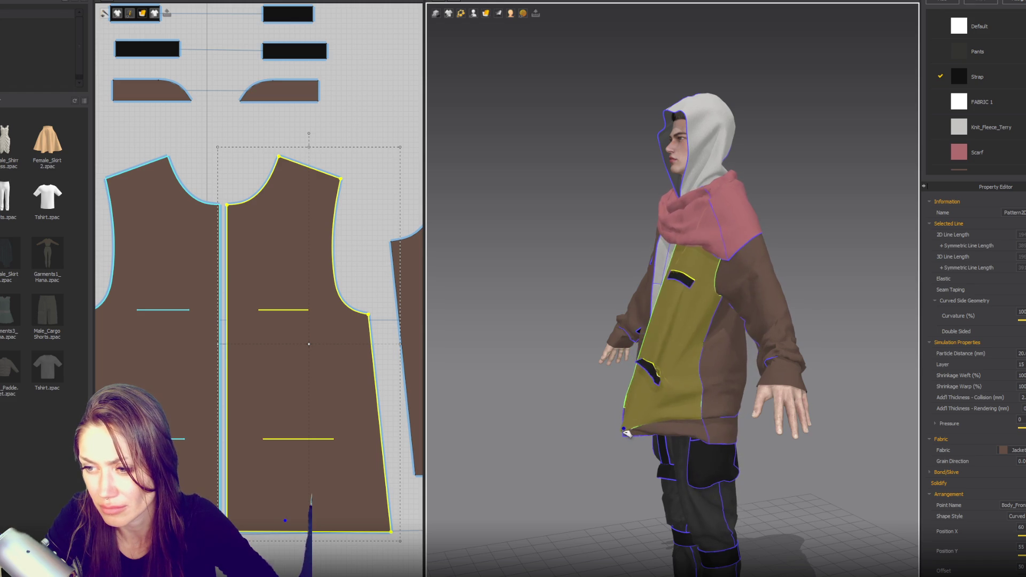
Step: Move one strap onto the lower jacket front piece, widen it slightly, and pull it onto the pocket
scroll(689, 413, "up", 5)
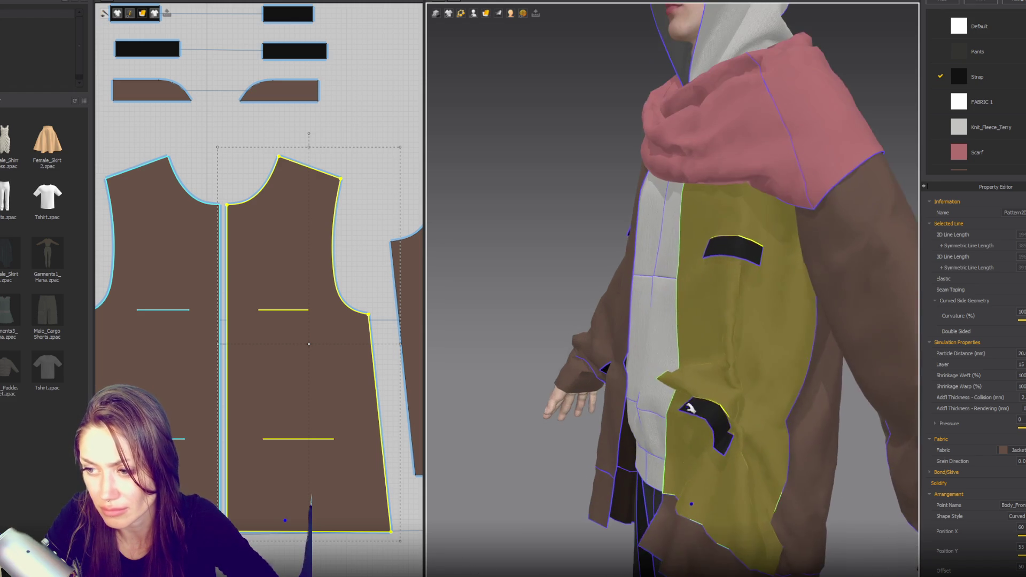
scroll(719, 436, "up", 3)
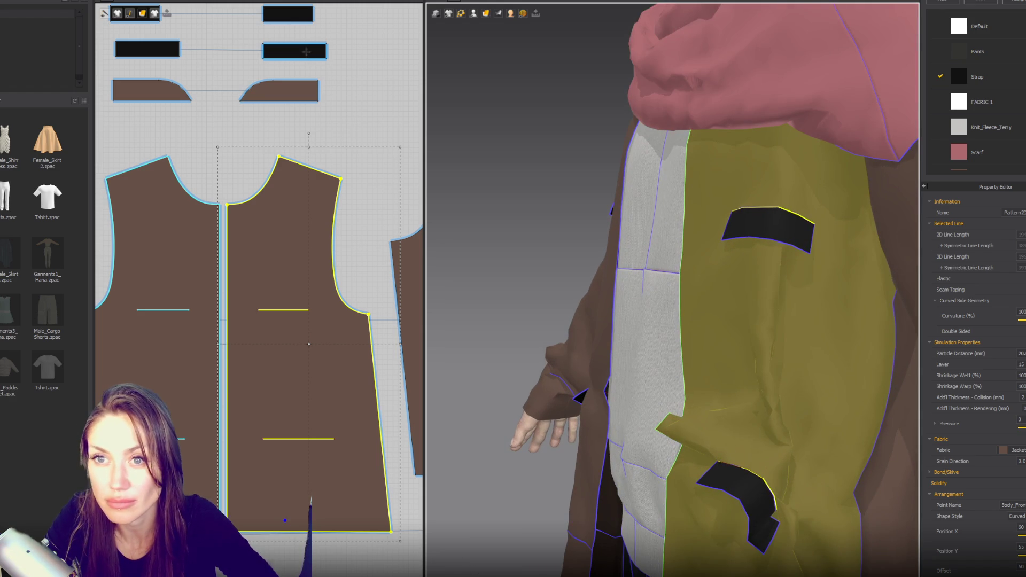
left_click(306, 52)
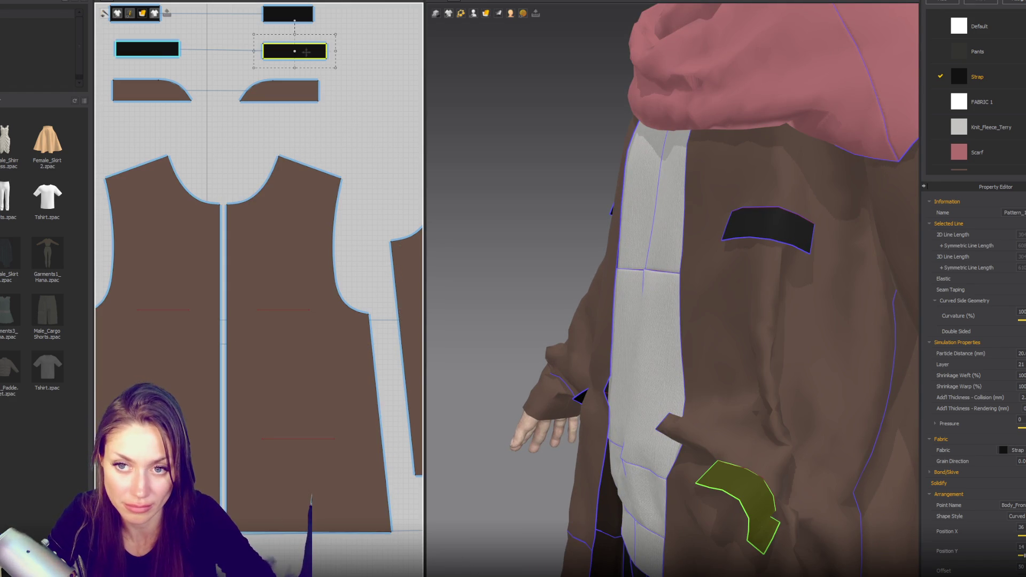
mouse_move(306, 52)
left_mouse_down()
mouse_move(305, 461)
mouse_move(336, 460)
left_mouse_up()
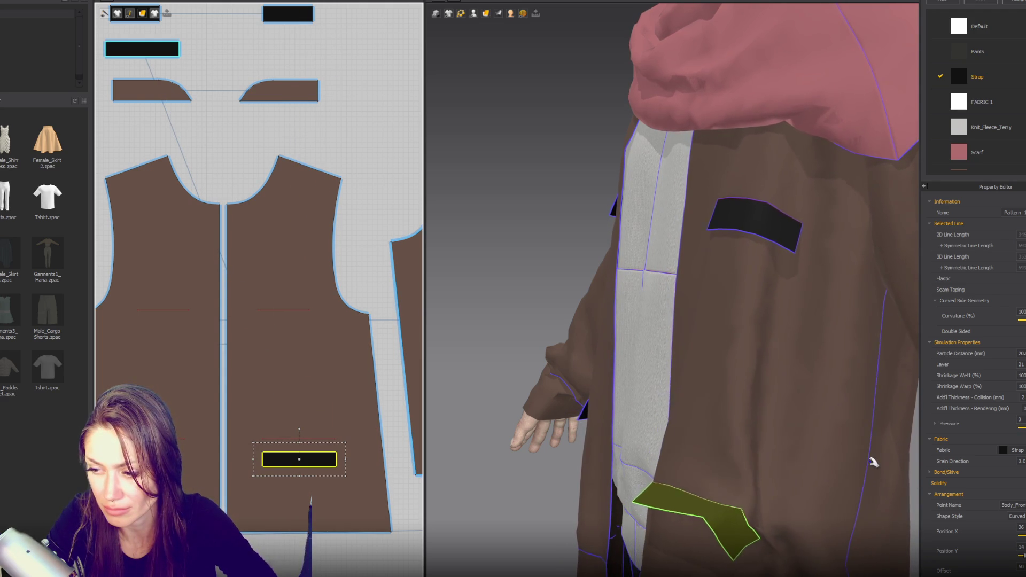
scroll(811, 416, "down", 2)
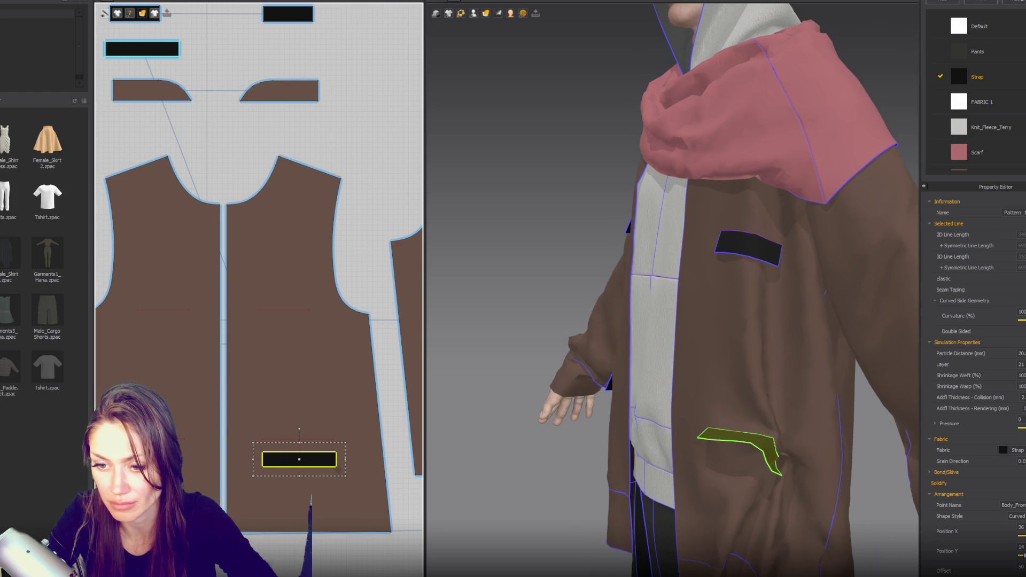
left_click_drag(345, 459, 352, 460)
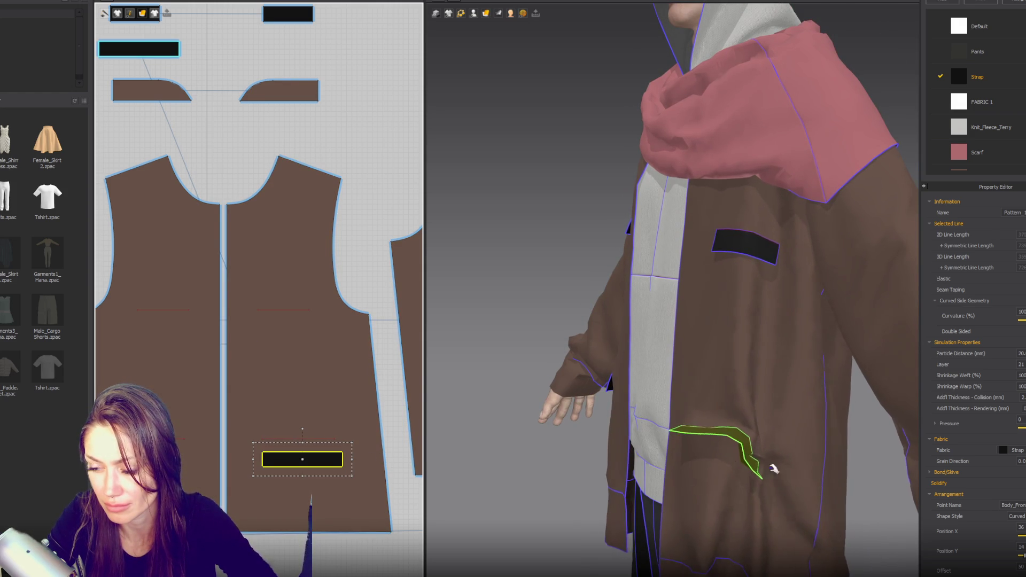
mouse_move(764, 470)
left_mouse_down()
mouse_move(771, 452)
mouse_move(783, 488)
mouse_move(800, 454)
mouse_move(772, 427)
left_mouse_up()
mouse_move(772, 428)
right_mouse_down()
mouse_move(593, 297)
mouse_move(787, 319)
mouse_move(595, 2)
right_mouse_up()
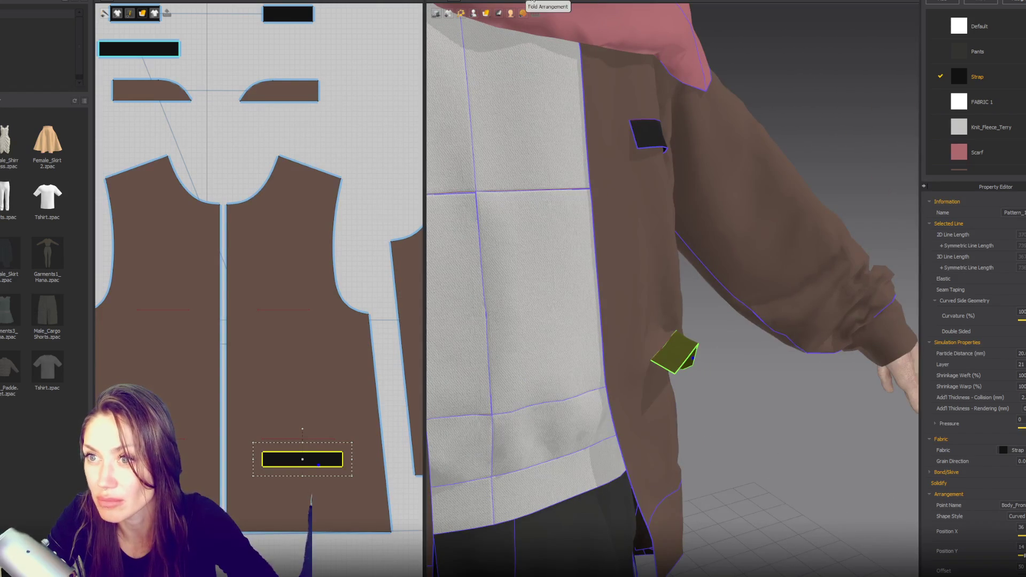
Step: With Fold Arrangement, fold the pocket strap along its internal line over the jacket pocket
left_click(534, 12)
left_click(668, 341)
mouse_move(669, 342)
right_mouse_down()
mouse_move(678, 374)
mouse_move(693, 352)
right_mouse_up()
left_click_drag(694, 352, 684, 326)
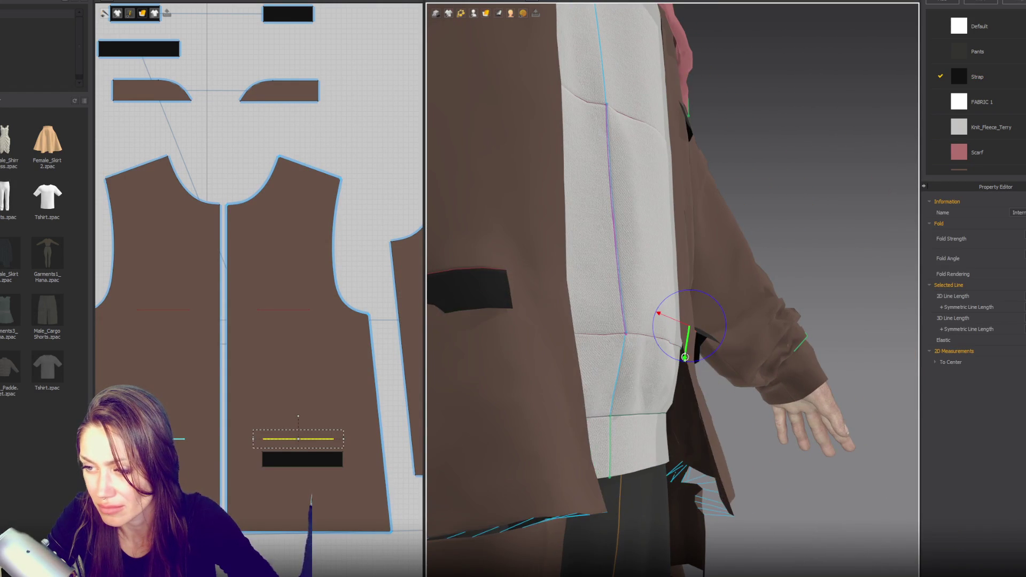
right_click_drag(699, 335, 692, 342)
left_click(675, 337)
scroll(676, 342, "up", 3)
left_click(656, 353)
mouse_move(655, 355)
left_mouse_down()
mouse_move(645, 332)
mouse_move(672, 360)
left_mouse_up()
Step: Refold the strap line around the pocket edge, checking from lower and frontal angles
left_click(654, 348)
scroll(671, 360, "down", 3)
right_click_drag(669, 352, 665, 336)
key("Escape")
left_click(669, 335)
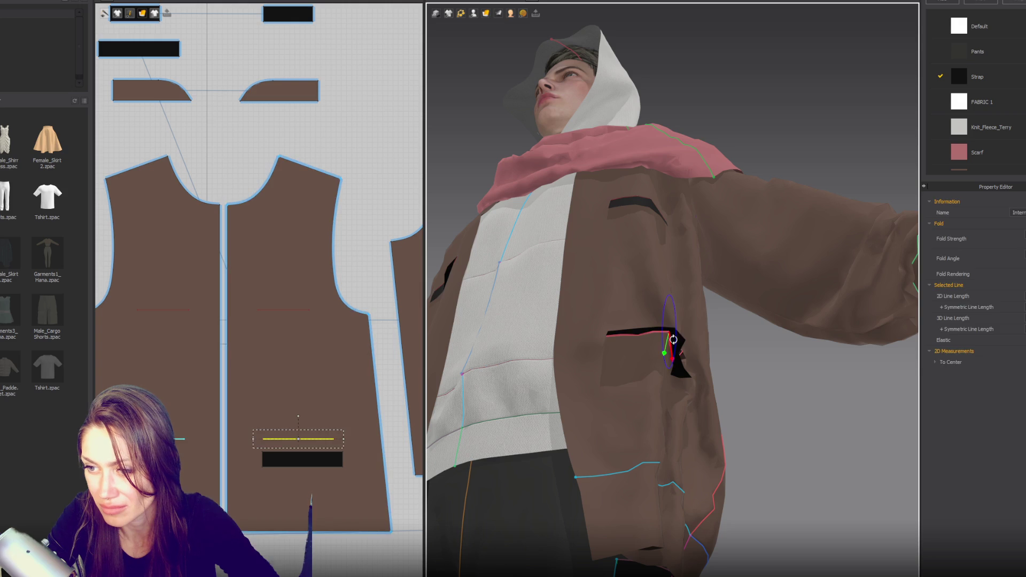
left_click_drag(672, 347, 669, 350)
key("Escape")
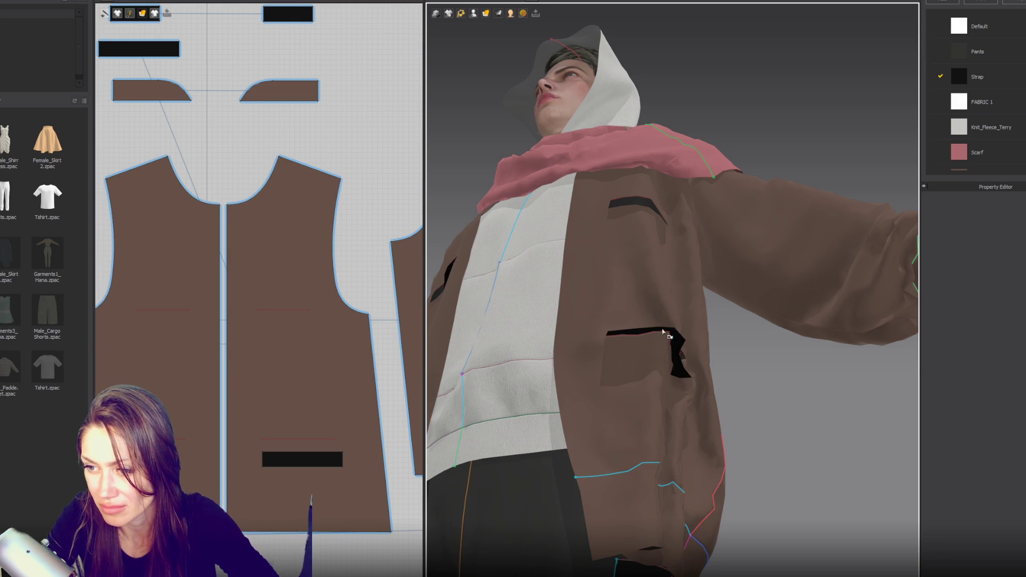
scroll(662, 332, "up", 5)
left_click(662, 315)
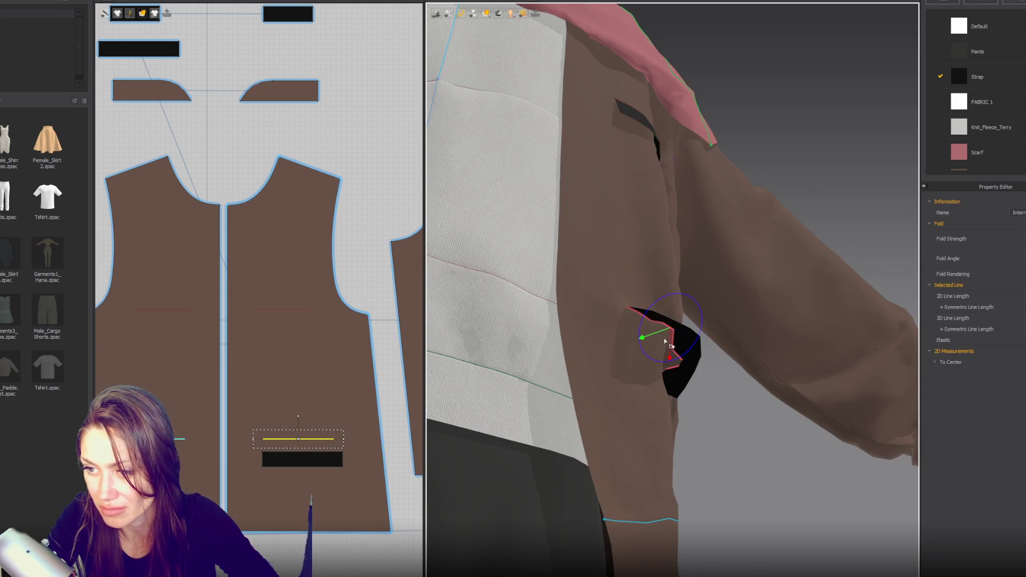
left_click_drag(654, 335, 666, 352)
mouse_move(703, 323)
right_mouse_down()
mouse_move(641, 337)
mouse_move(585, 378)
mouse_move(695, 355)
right_mouse_up()
left_click(696, 350)
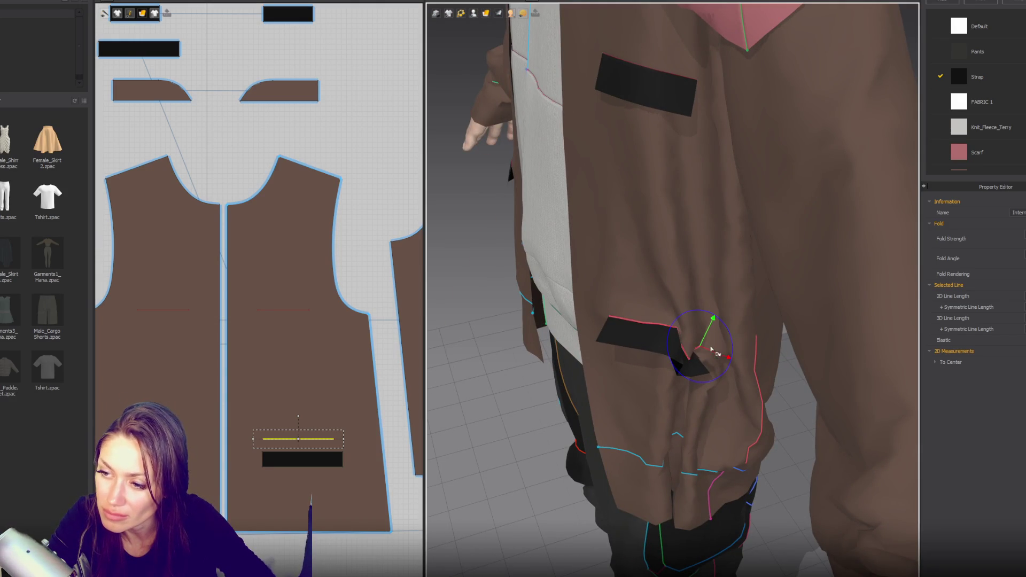
left_click(632, 340)
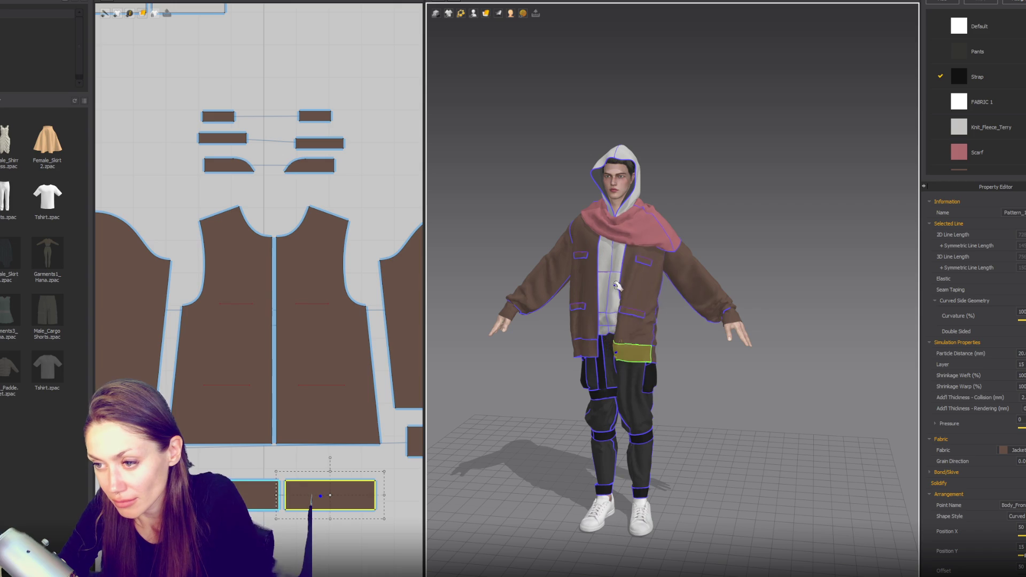
left_click(625, 310)
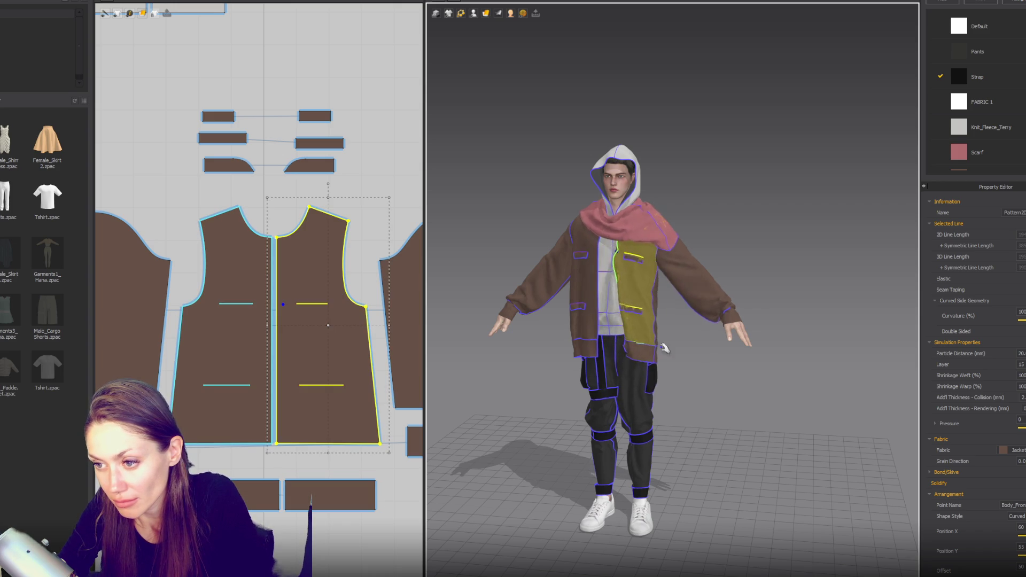
right_click_drag(650, 343, 643, 329)
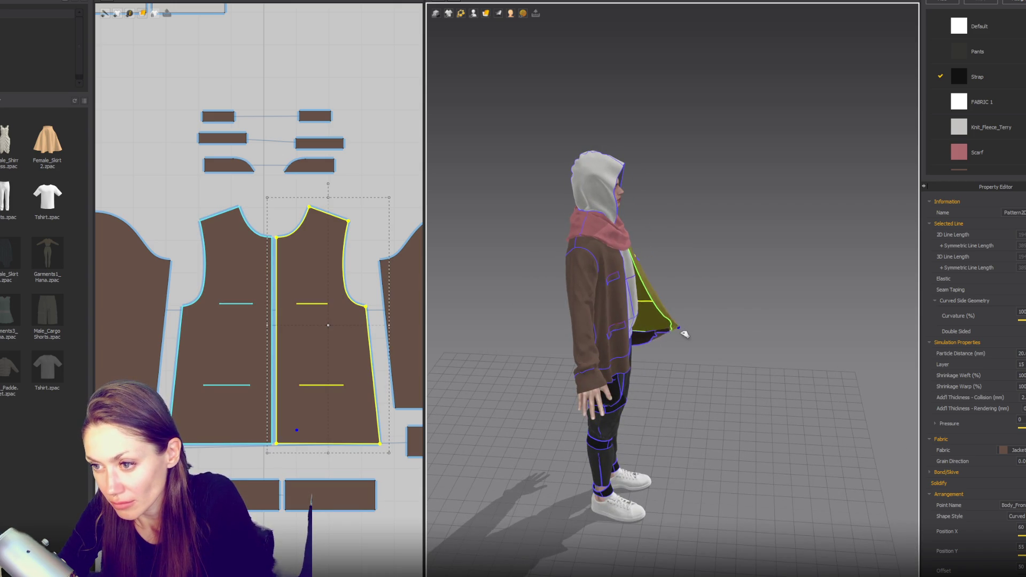
right_click_drag(799, 369, 675, 342)
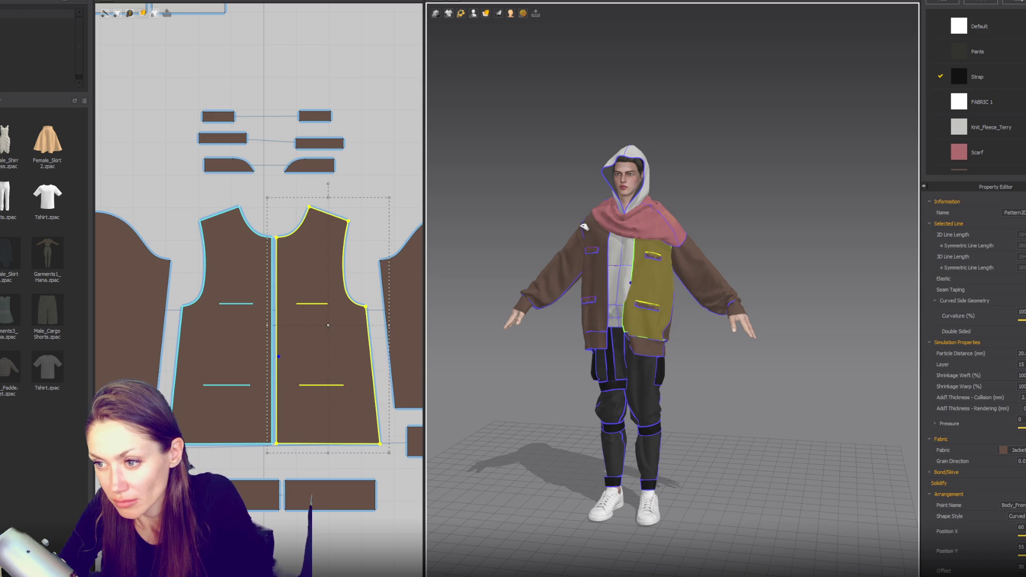
left_click(686, 346)
right_click_drag(693, 356, 669, 347)
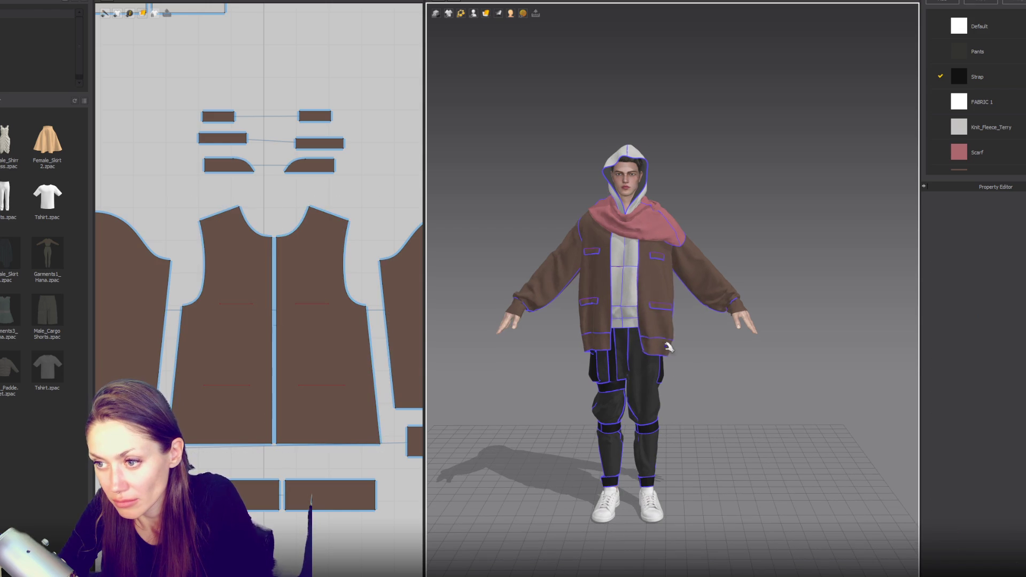
left_click(635, 344)
left_click(643, 342)
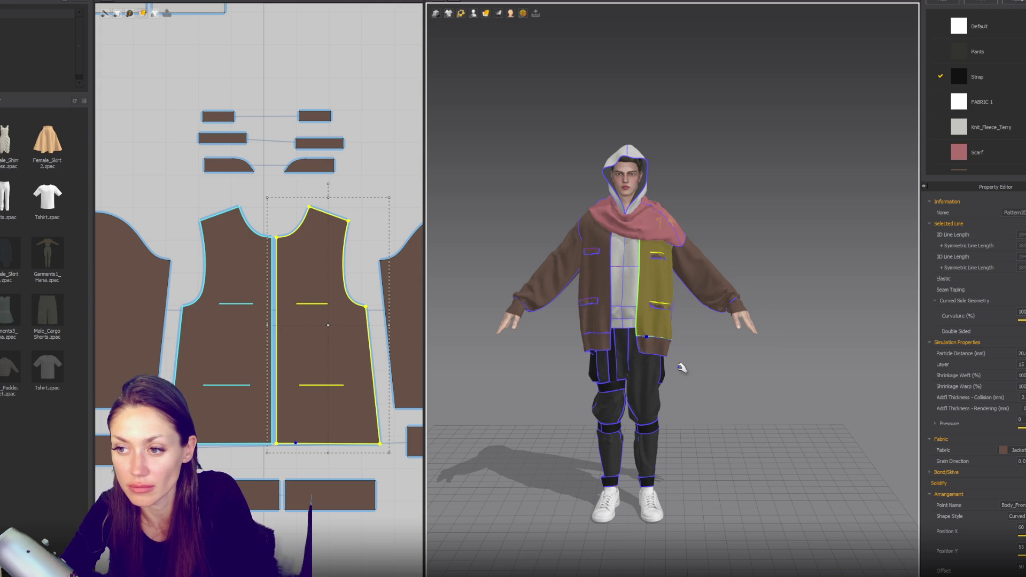
left_click(737, 377)
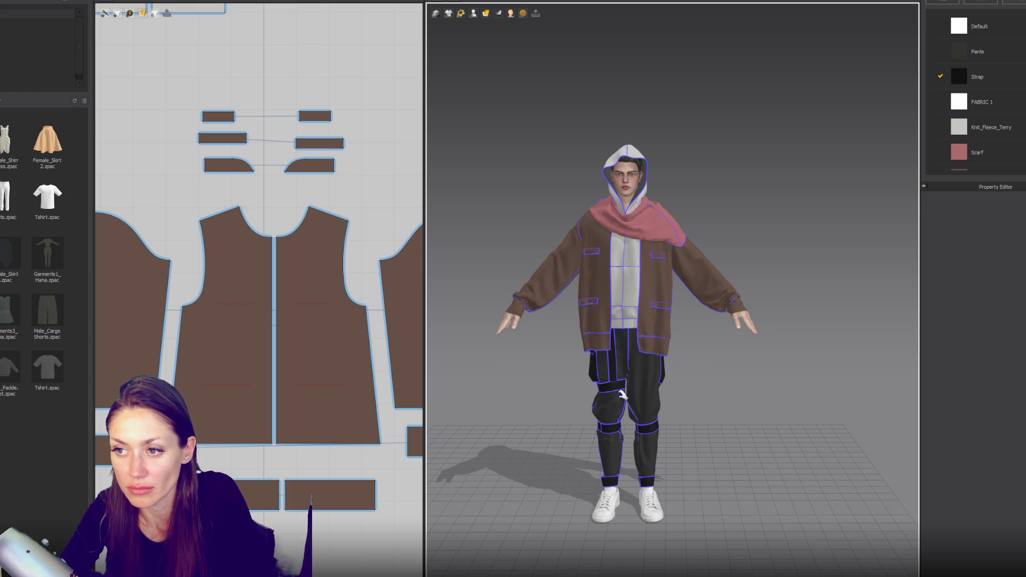
mouse_move(575, 258)
right_mouse_down()
mouse_move(1020, 258)
mouse_move(556, 247)
mouse_move(581, 258)
right_mouse_up()
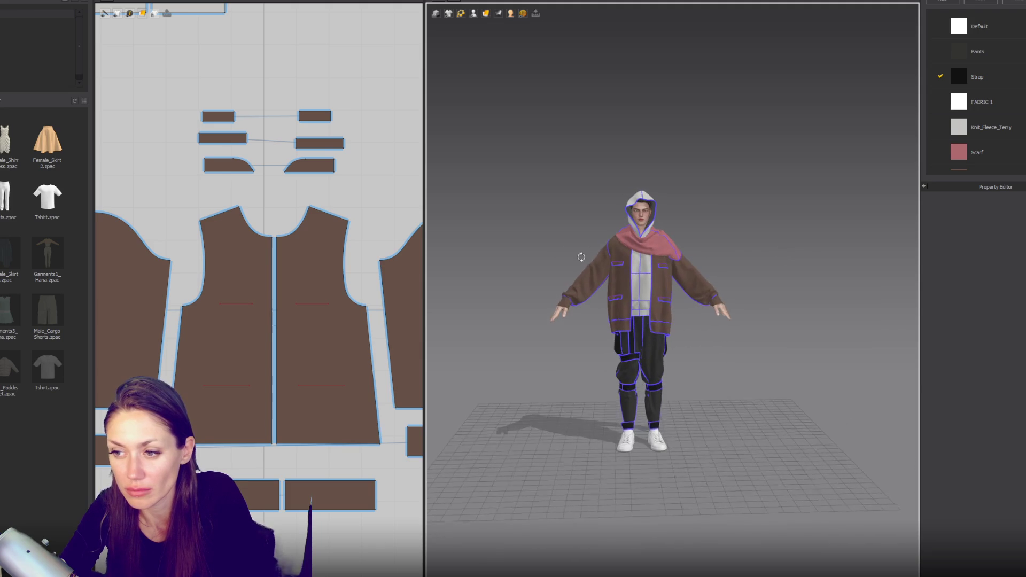
scroll(664, 328, "up", 3)
right_click_drag(685, 491, 688, 500)
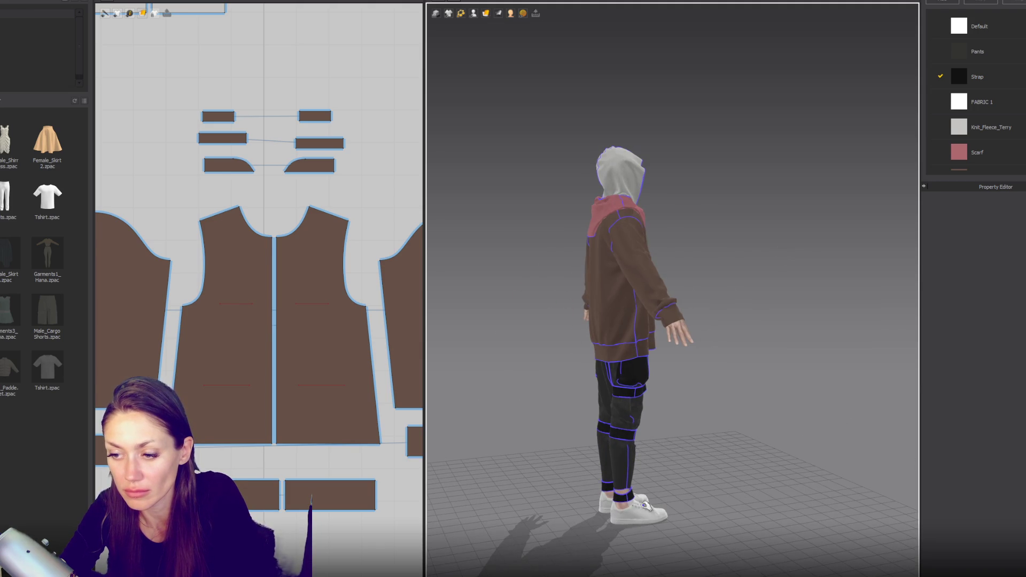
left_click(651, 493)
scroll(684, 330, "up", 5)
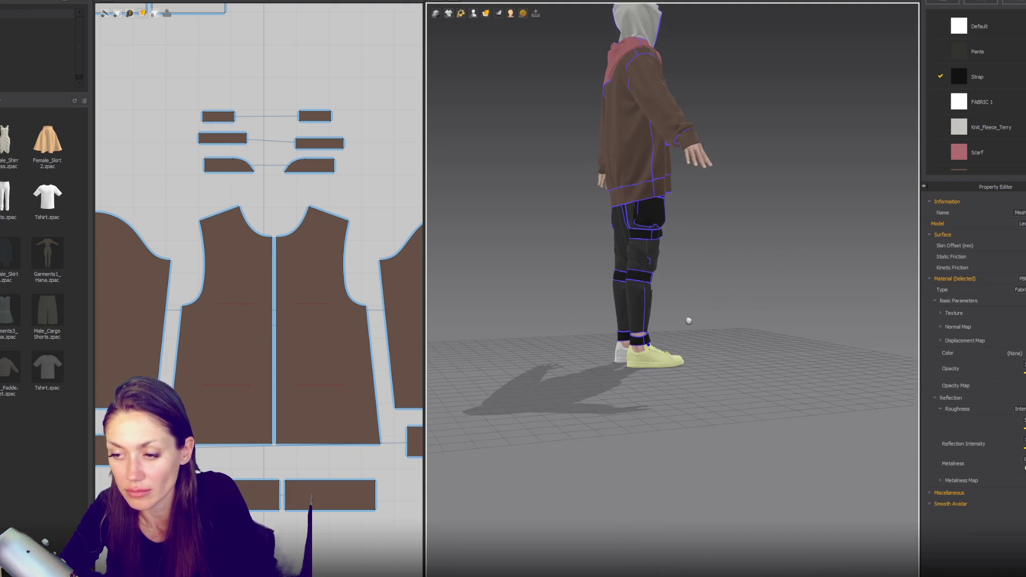
mouse_move(685, 324)
right_mouse_down()
mouse_move(705, 368)
mouse_move(695, 352)
right_mouse_up()
Step: Pull the ankle strap off the leg and move it up the second lower leg
left_click(623, 361)
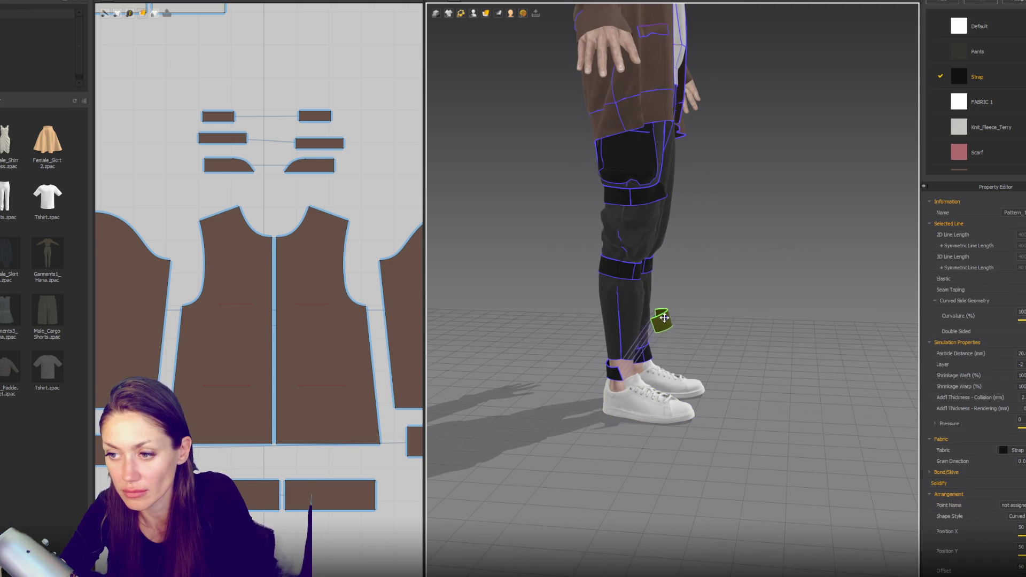
key("2")
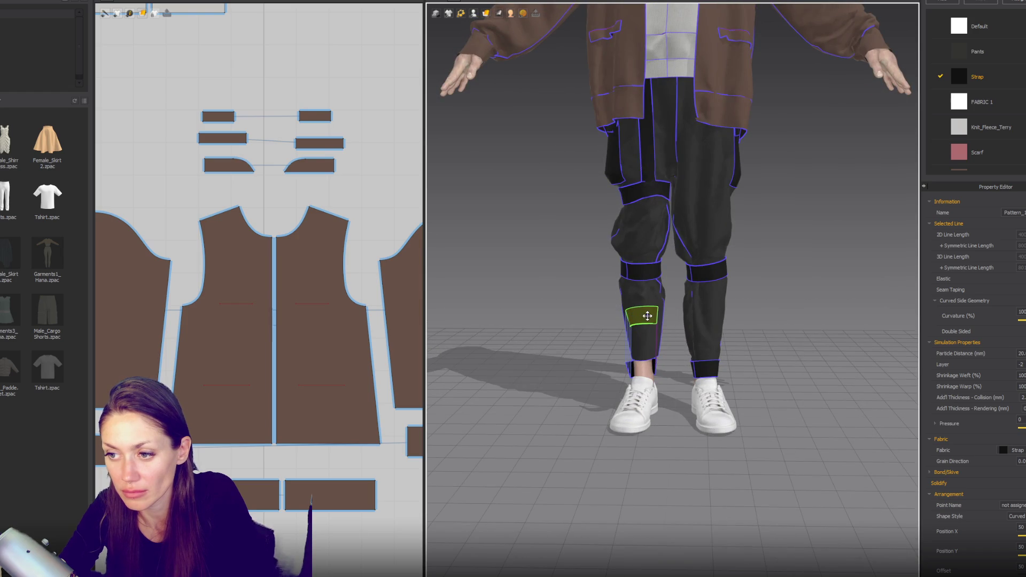
left_click(704, 368)
mouse_move(705, 310)
right_mouse_down()
mouse_move(774, 313)
mouse_move(695, 368)
right_mouse_up()
mouse_move(694, 369)
left_mouse_down()
mouse_move(739, 318)
mouse_move(721, 312)
left_mouse_up()
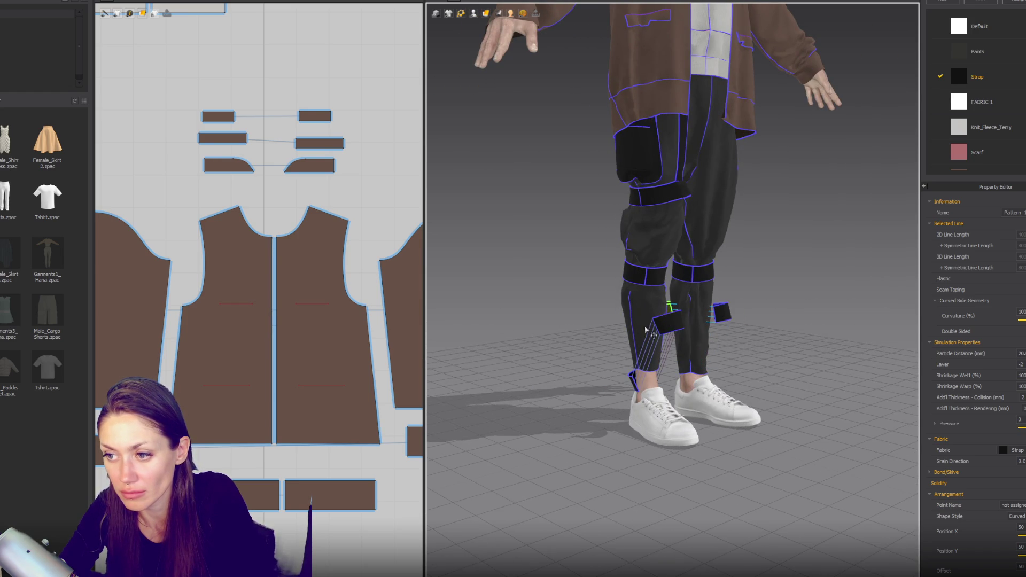
key("6")
left_click_drag(675, 396, 652, 323)
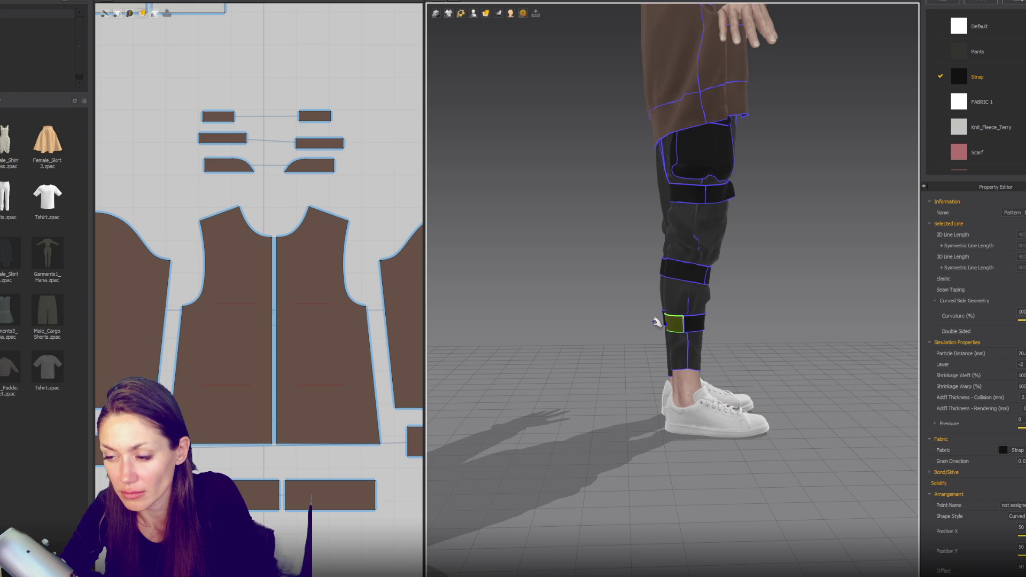
key("2")
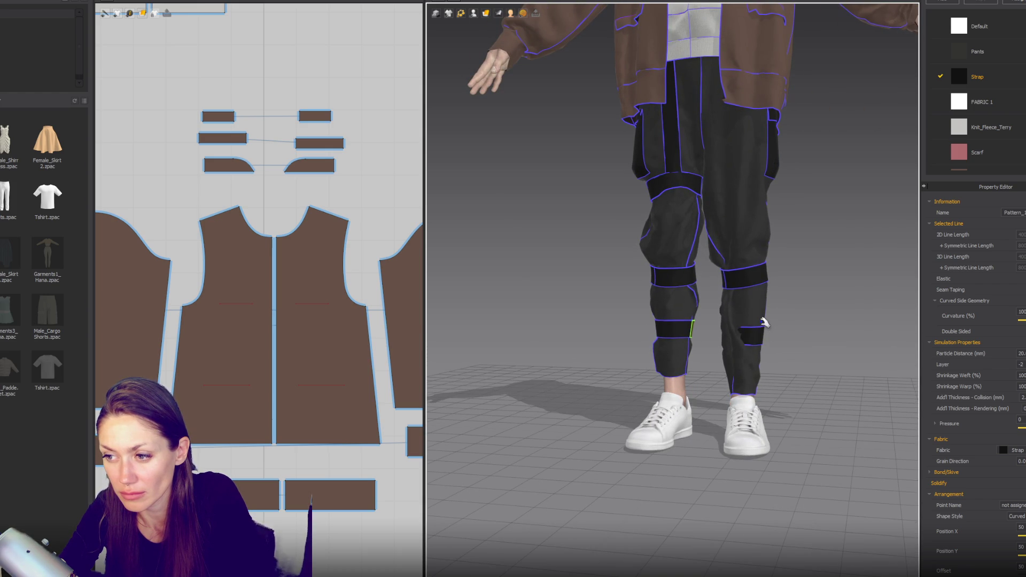
key("4")
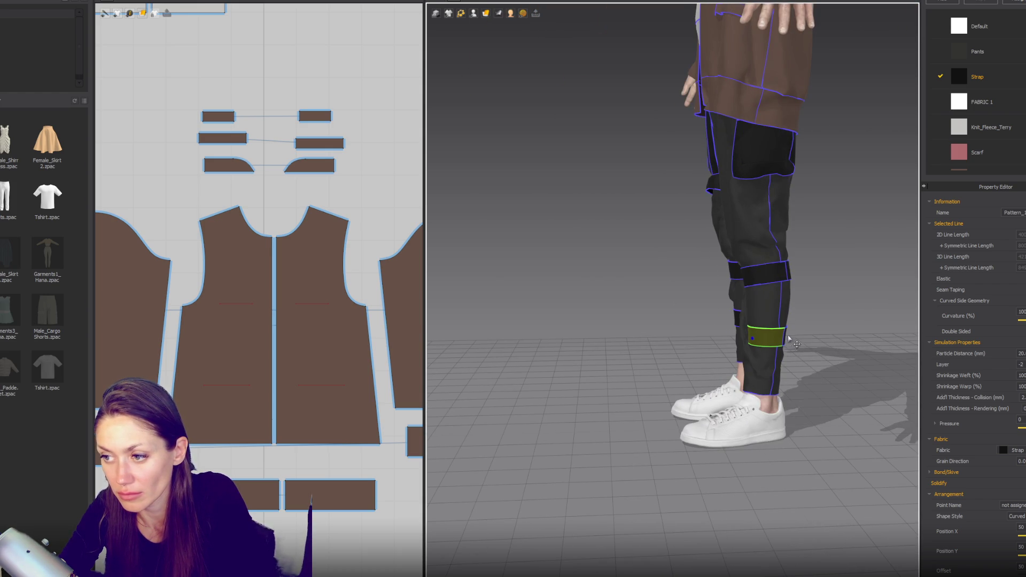
Step: Reposition the lower-leg strap from front and side views and edit its Layer value
right_click_drag(771, 309, 772, 331)
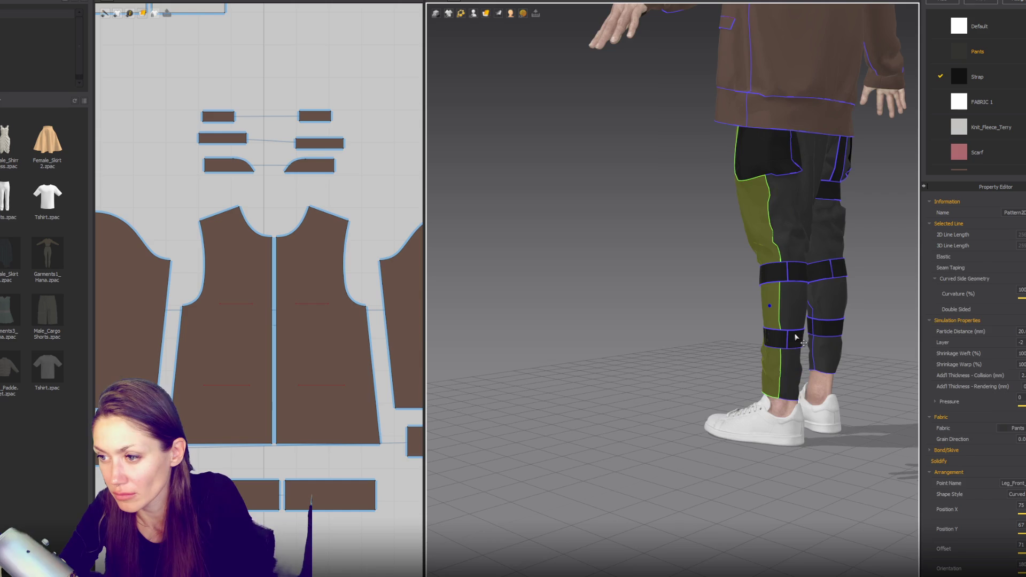
left_click(771, 335)
key("2")
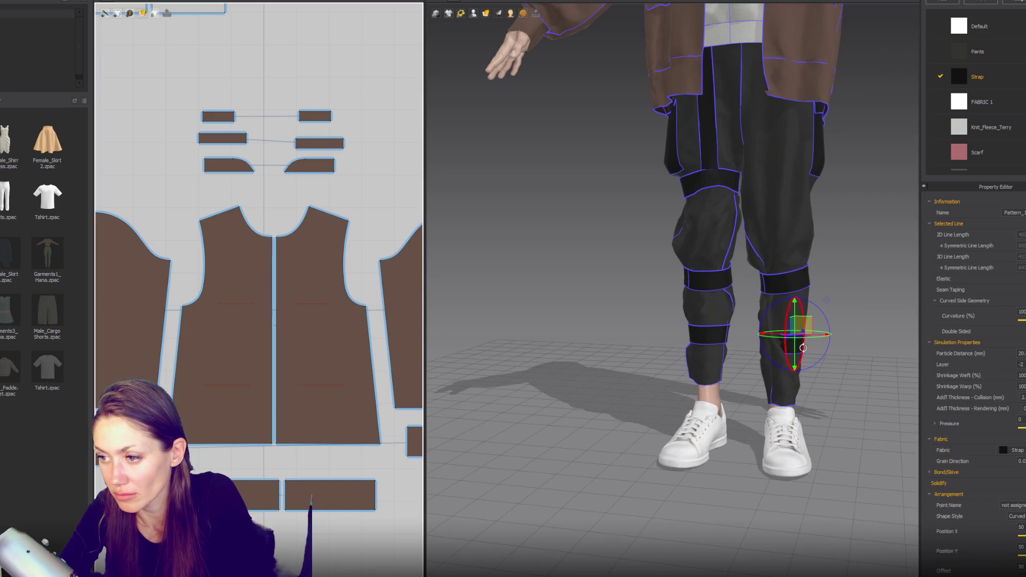
key("4")
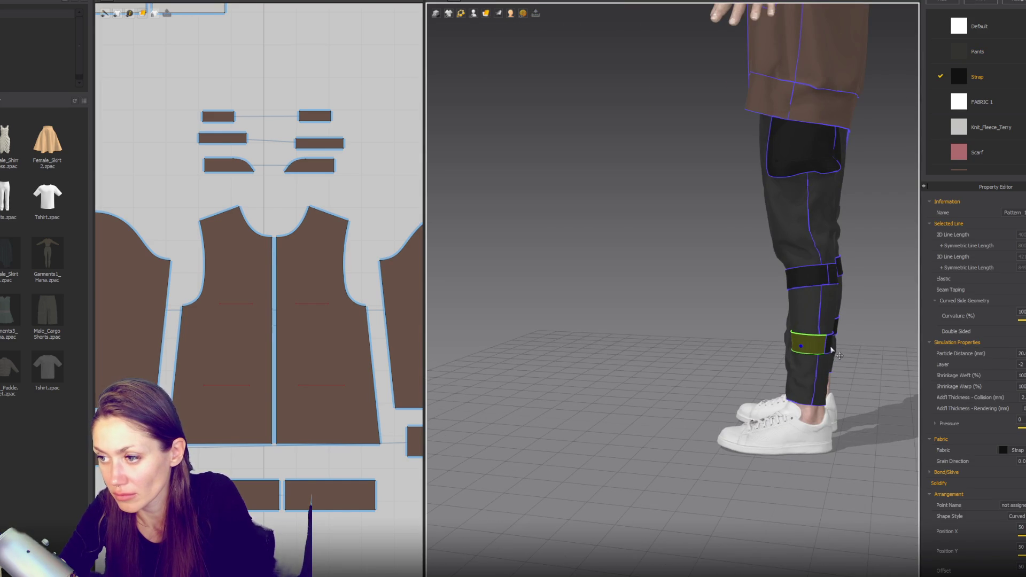
key("2")
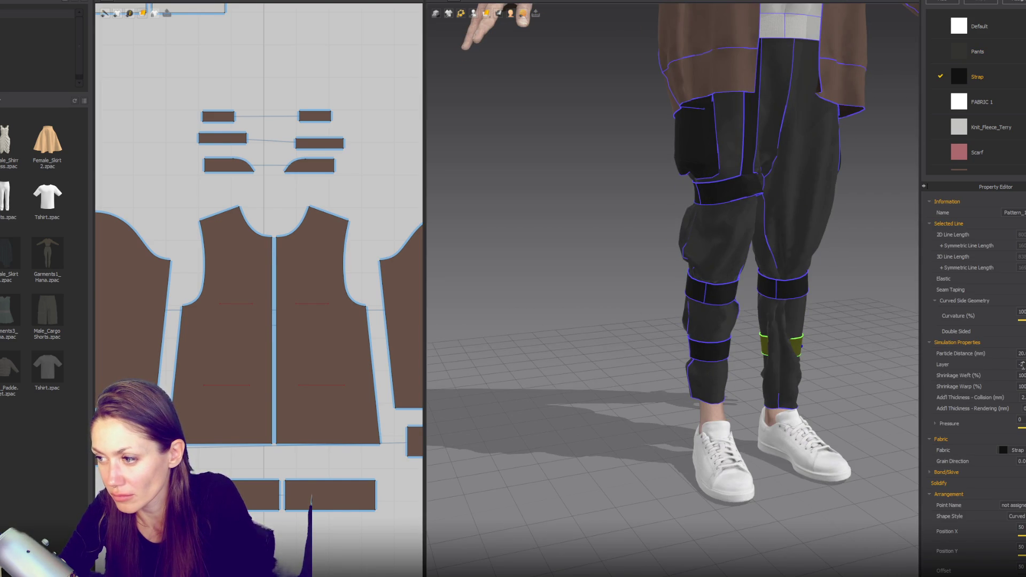
left_click(1021, 364)
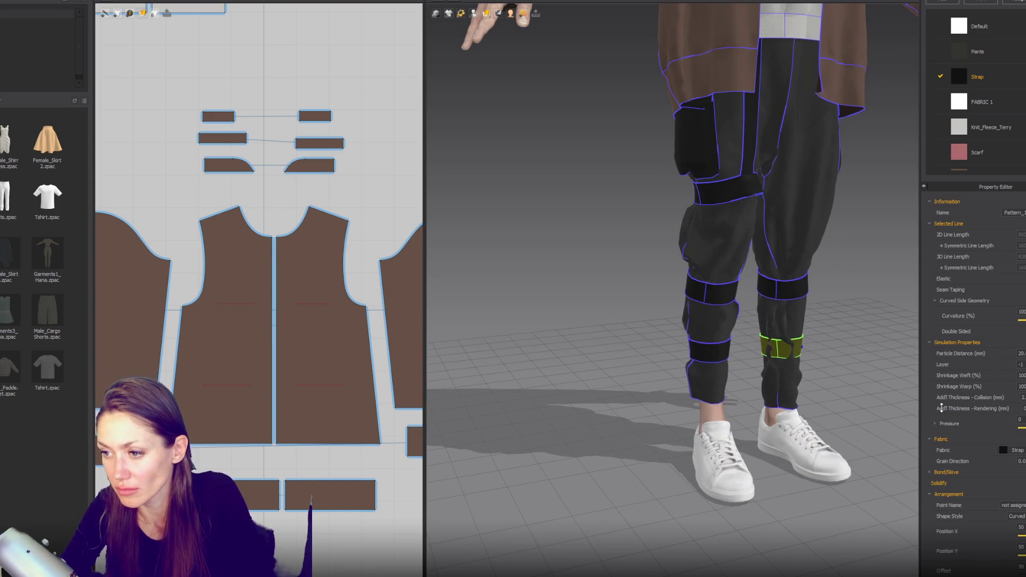
scroll(774, 354, "down", 5)
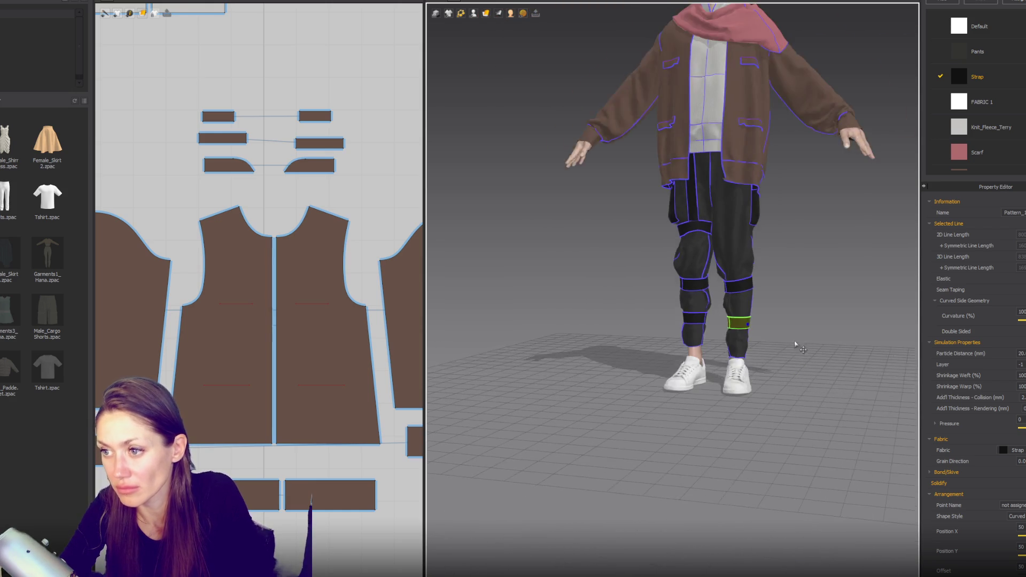
right_click_drag(740, 342, 722, 316)
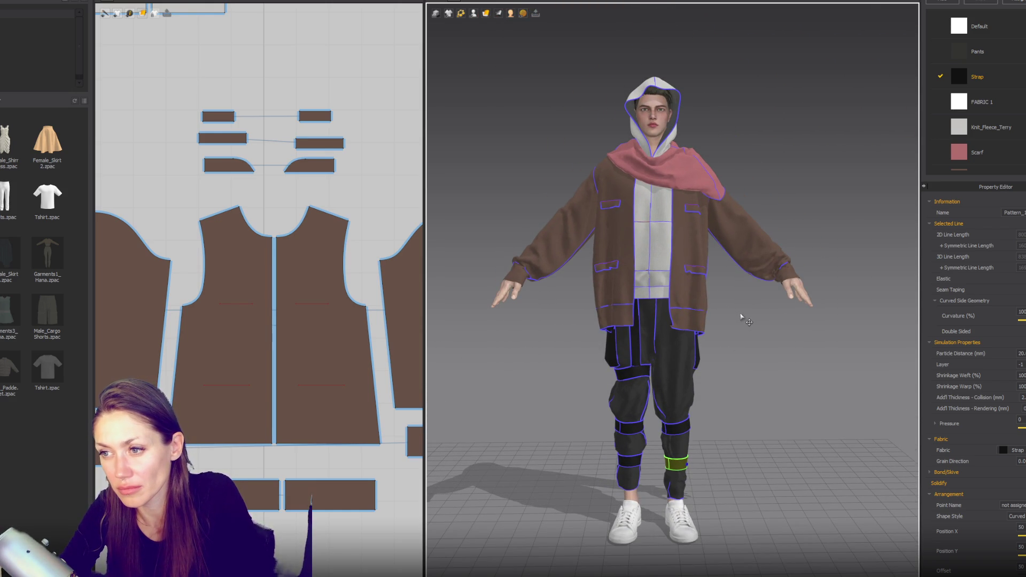
scroll(300, 178, "up", 8)
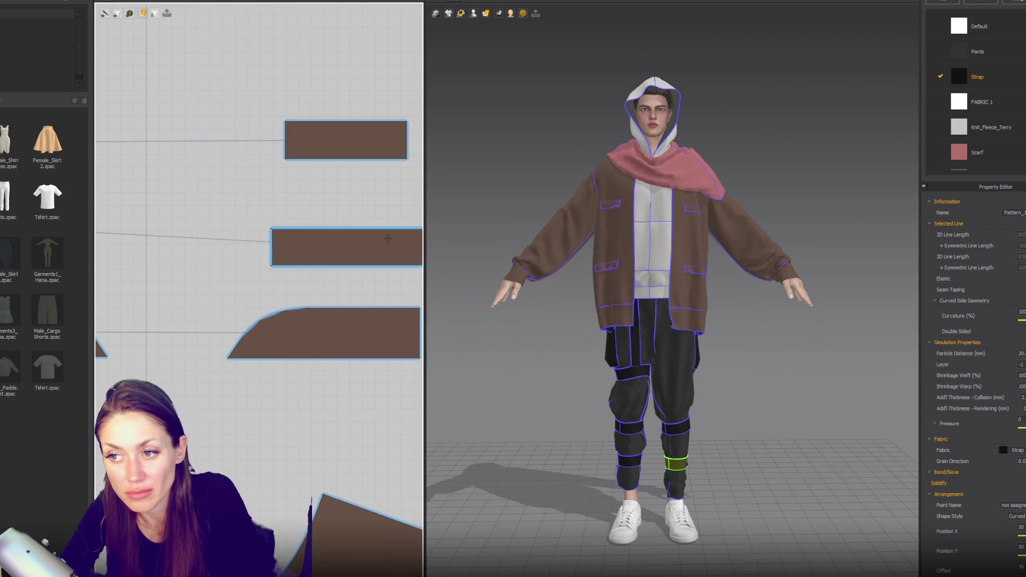
Step: Reshape the middle pocket flap's bottom corners and compare its left and right edge lengths
right_click_drag(398, 245, 326, 254)
left_click(377, 252)
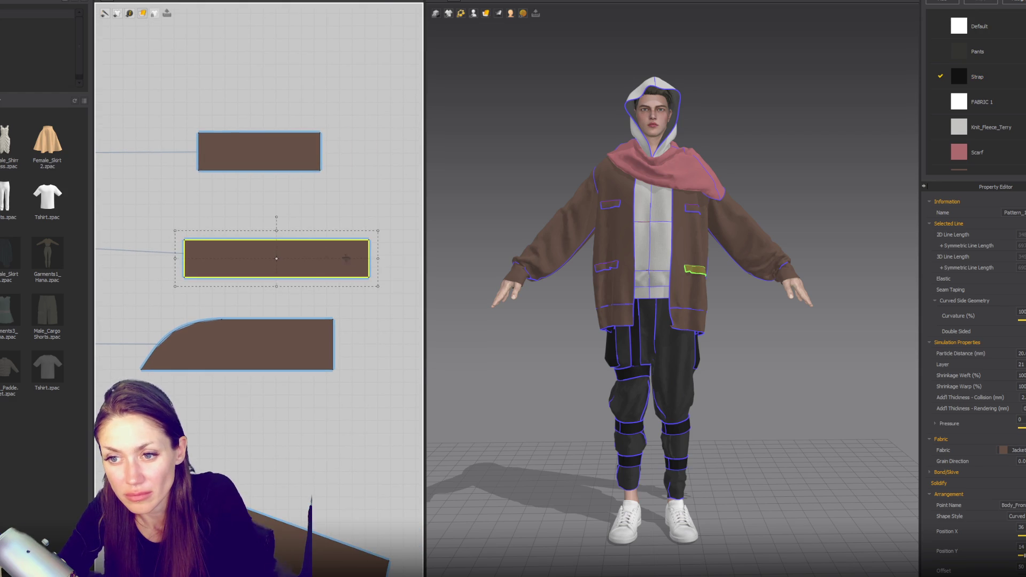
left_click(378, 290)
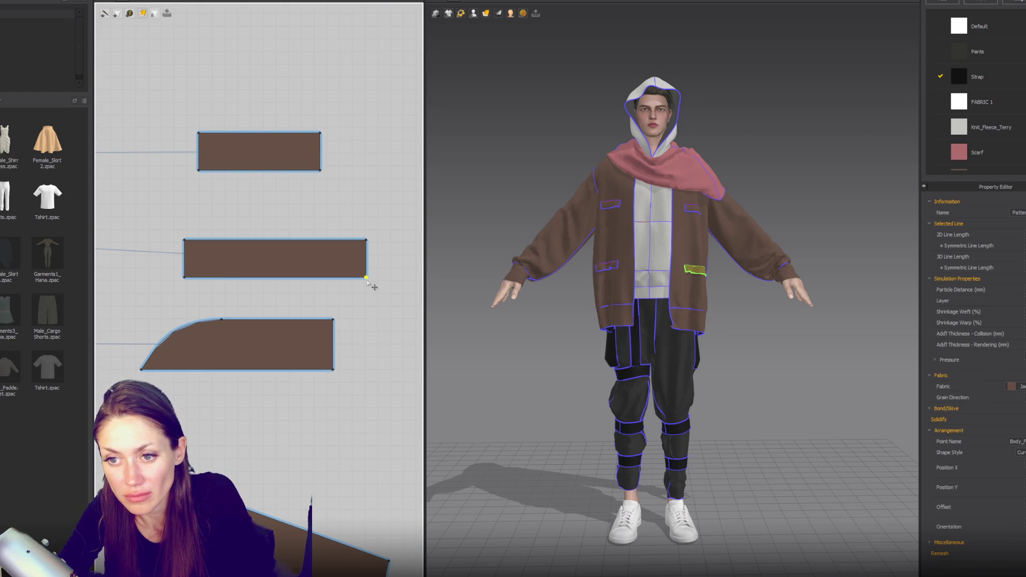
left_click_drag(365, 278, 364, 278)
left_click_drag(185, 277, 188, 278)
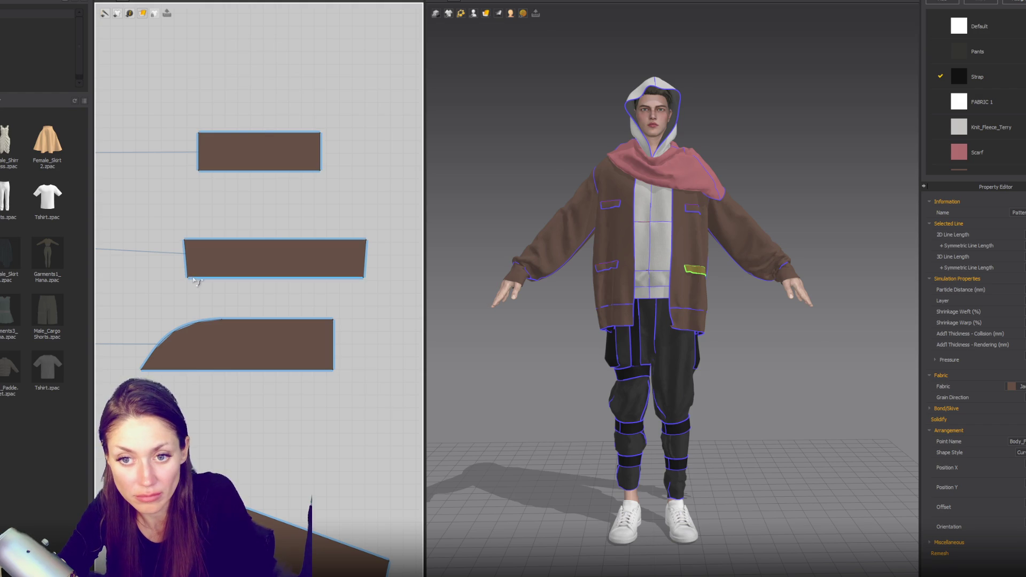
left_click(187, 275)
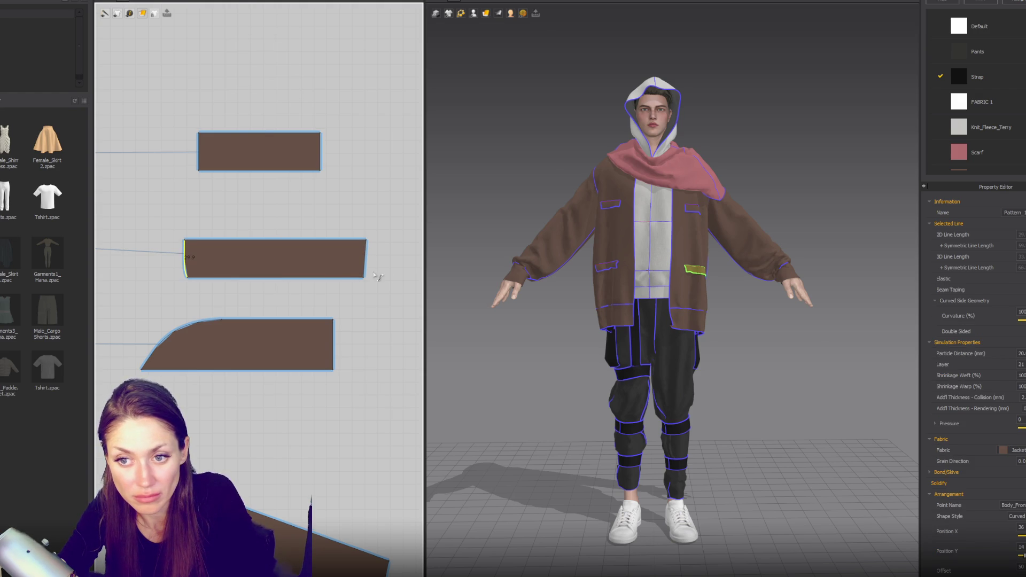
left_click(368, 274)
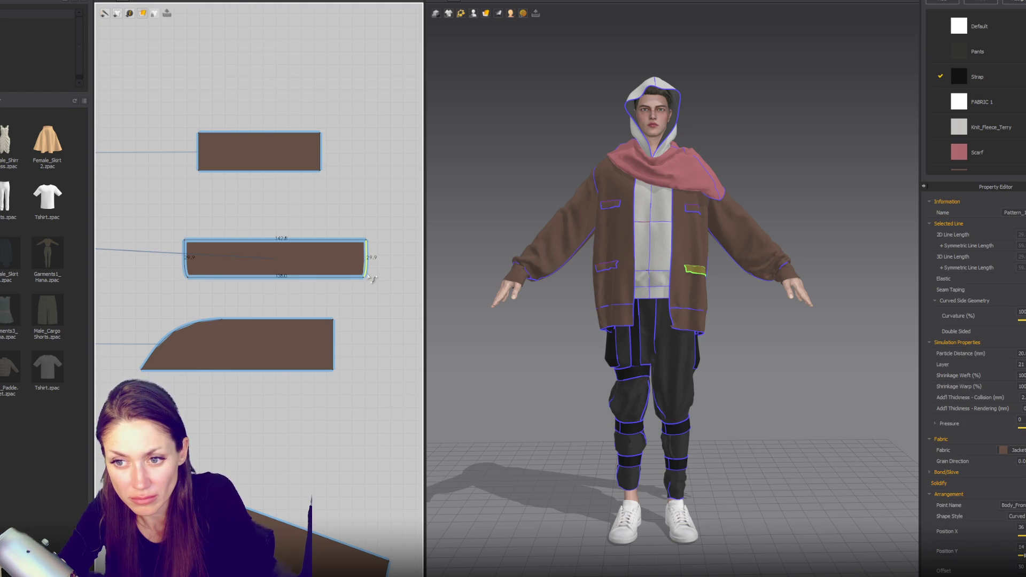
left_click(369, 276)
scroll(343, 291, "down", 3)
scroll(382, 302, "up", 3)
Step: Straighten the top pocket flap's left edge and select the piece at the jacket's lower hem
left_click(288, 213)
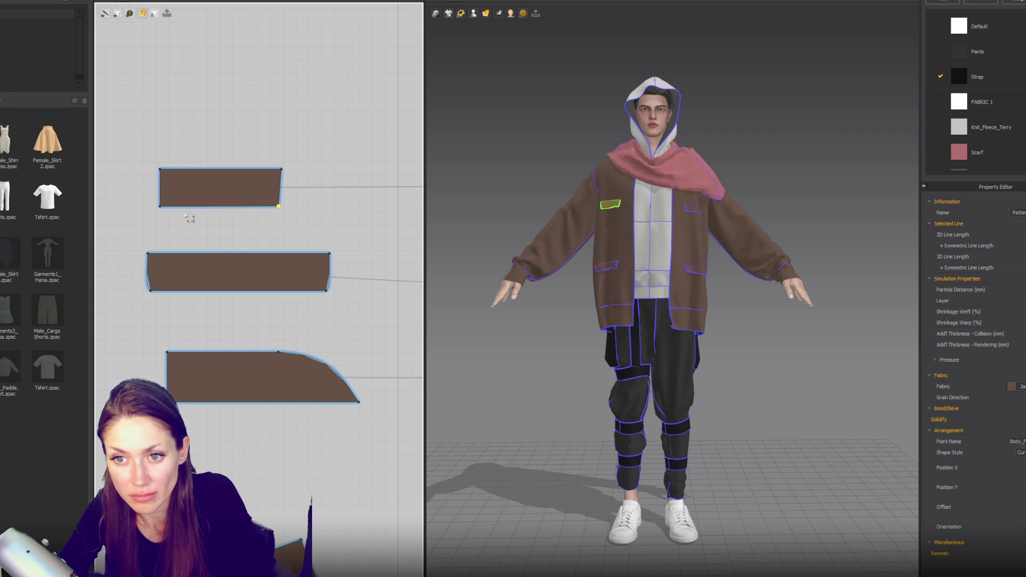
left_click_drag(159, 206, 163, 207)
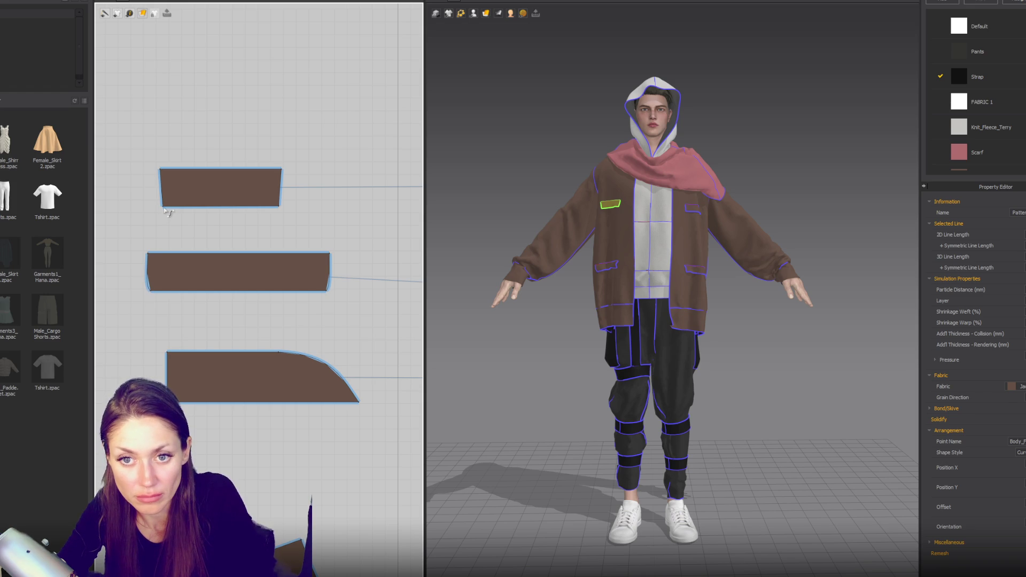
left_click_drag(164, 209, 162, 208)
left_click(162, 207)
left_click(163, 209)
left_click(282, 202)
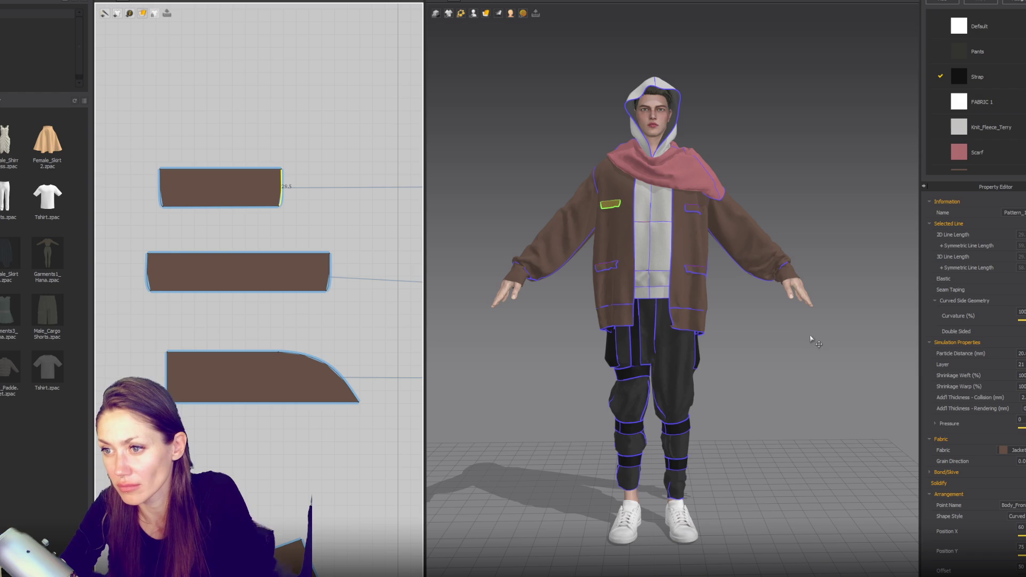
left_click(684, 321)
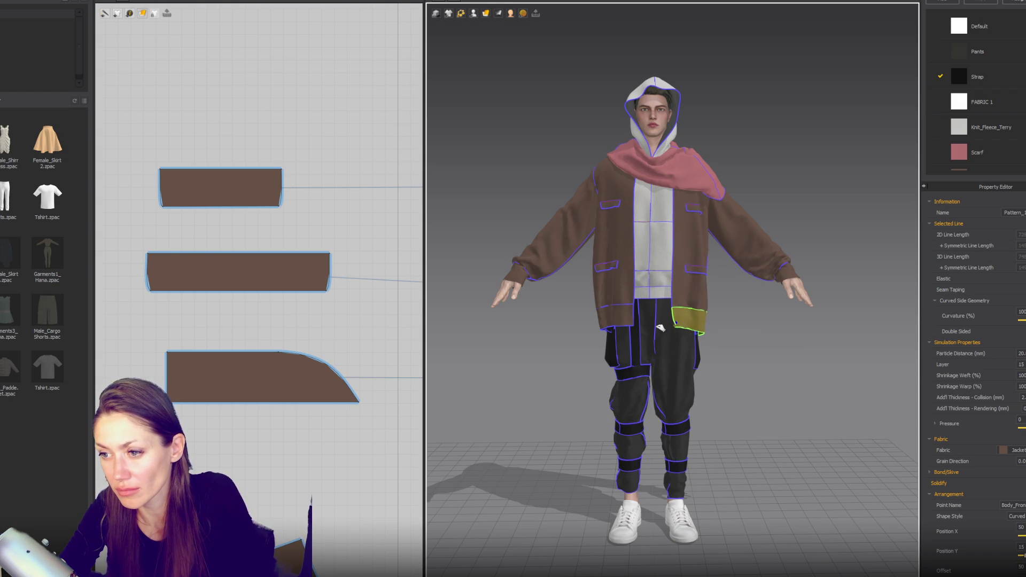
Step: Move the hem piece to the jacket's lower left and check the front panels from the side
left_click_drag(662, 327, 644, 323)
mouse_move(644, 324)
right_mouse_down()
mouse_move(648, 378)
mouse_move(848, 378)
mouse_move(740, 322)
mouse_move(785, 302)
mouse_move(708, 294)
right_mouse_up()
left_click(609, 245)
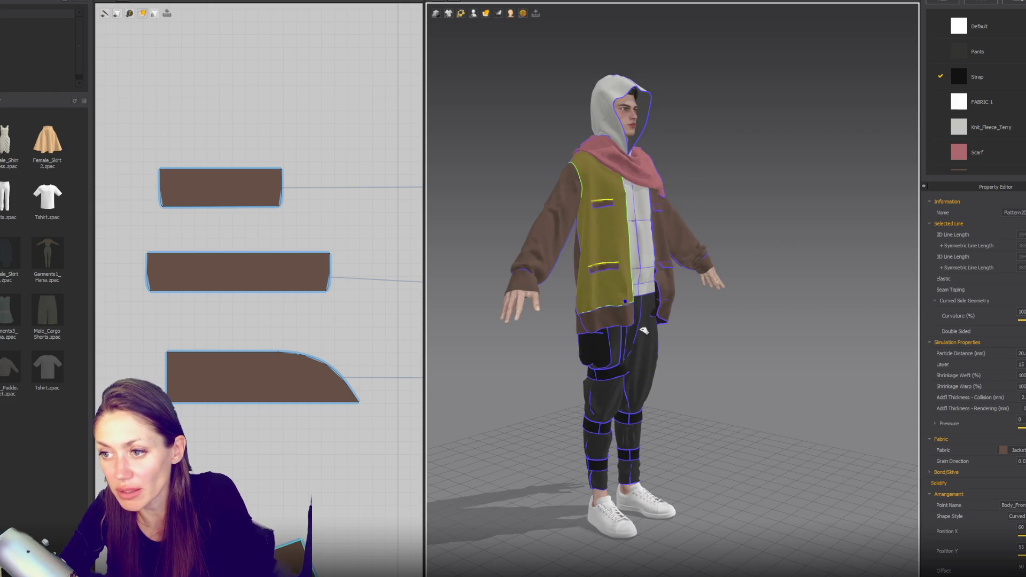
left_click(671, 302)
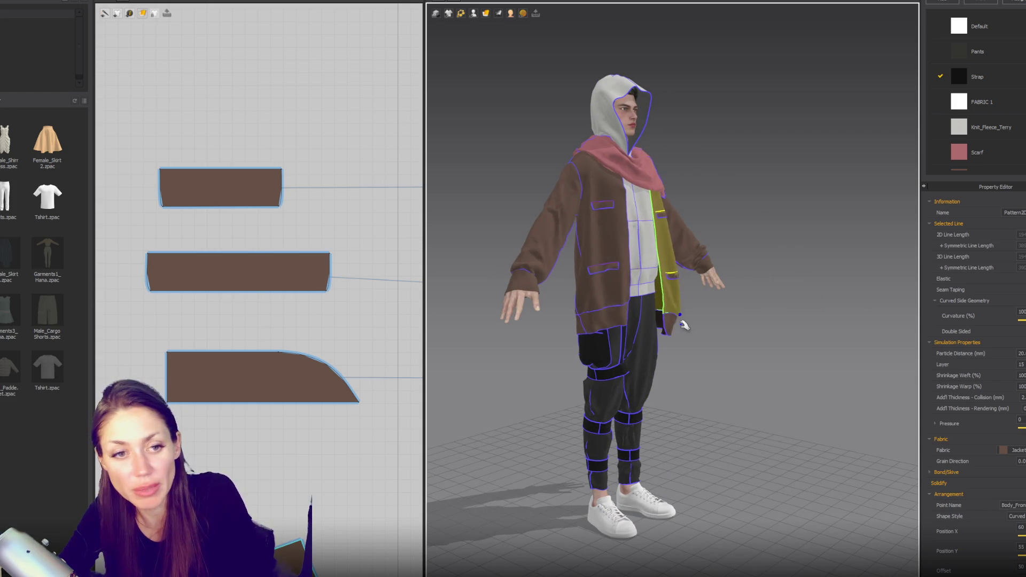
mouse_move(686, 321)
right_mouse_down()
mouse_move(590, 351)
mouse_move(800, 360)
mouse_move(733, 356)
right_mouse_up()
left_click(609, 359)
middle_click_drag(733, 355, 678, 337)
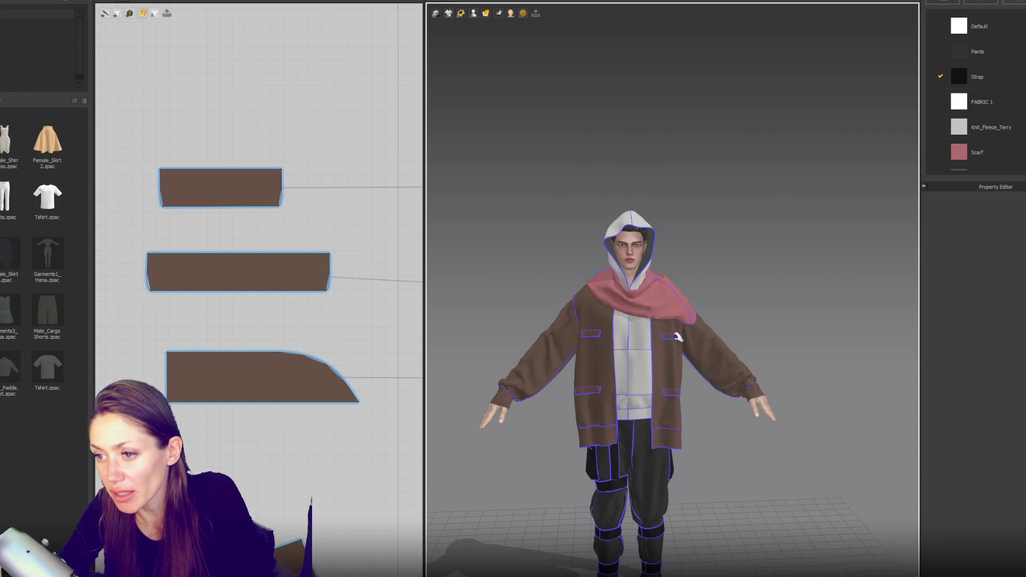
left_click(652, 325)
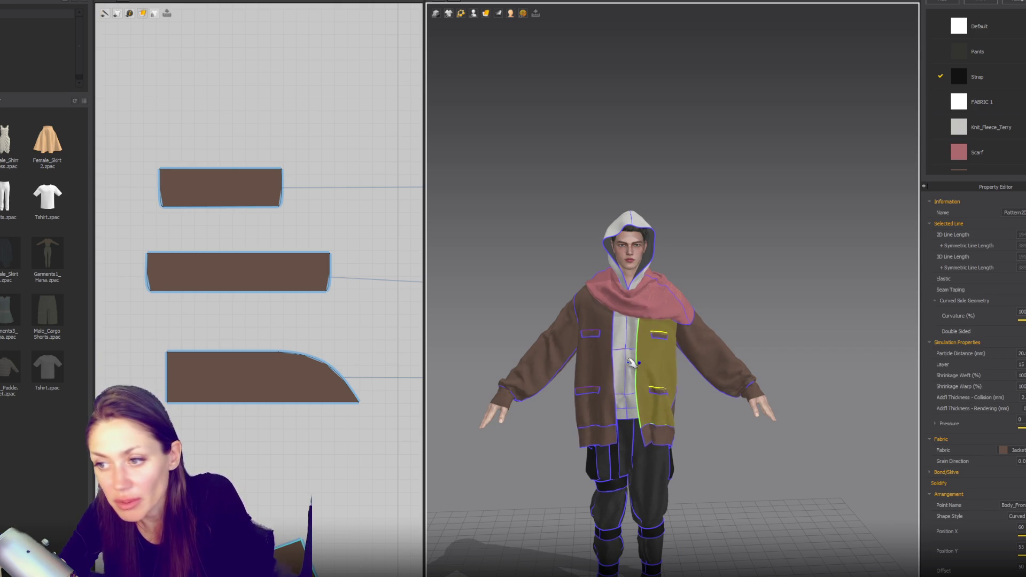
mouse_move(660, 358)
right_mouse_down()
mouse_move(790, 320)
mouse_move(602, 280)
mouse_move(782, 320)
mouse_move(871, 318)
right_mouse_up()
left_click(791, 319)
Step: Push the jacket's left sleeve up toward the shoulder so it bunches on the arm
scroll(737, 343, "up", 3)
scroll(737, 328, "up", 2)
mouse_move(737, 329)
right_mouse_down()
mouse_move(611, 207)
mouse_move(451, 203)
mouse_move(682, 206)
mouse_move(694, 178)
mouse_move(628, 313)
mouse_move(797, 303)
mouse_move(806, 322)
mouse_move(512, 289)
mouse_move(688, 293)
mouse_move(594, 287)
right_mouse_up()
scroll(673, 275, "down", 1)
scroll(679, 278, "down", 2)
mouse_move(520, 282)
left_mouse_down()
mouse_move(690, 257)
mouse_move(666, 194)
mouse_move(796, 277)
left_mouse_up()
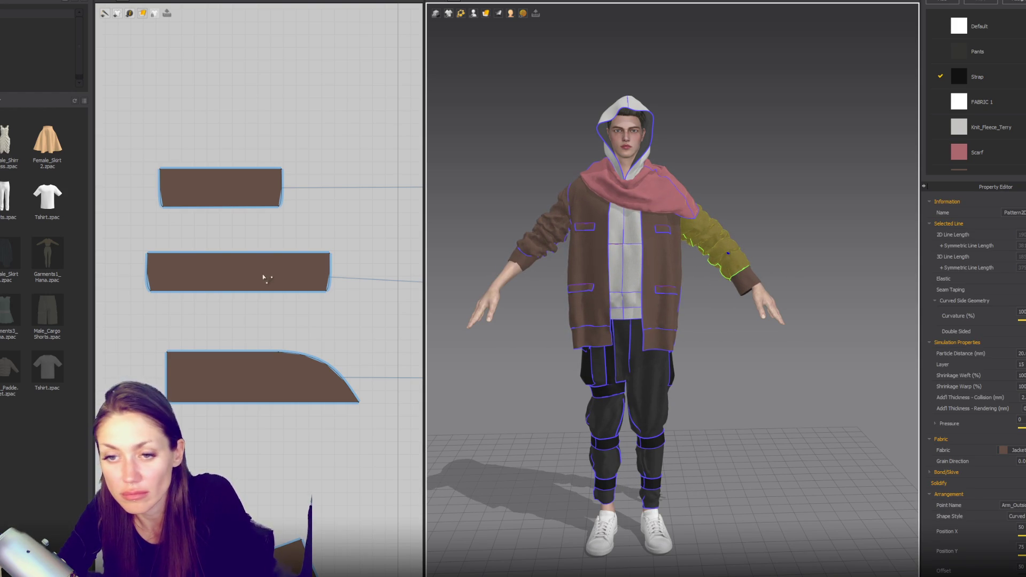
scroll(267, 275, "down", 5)
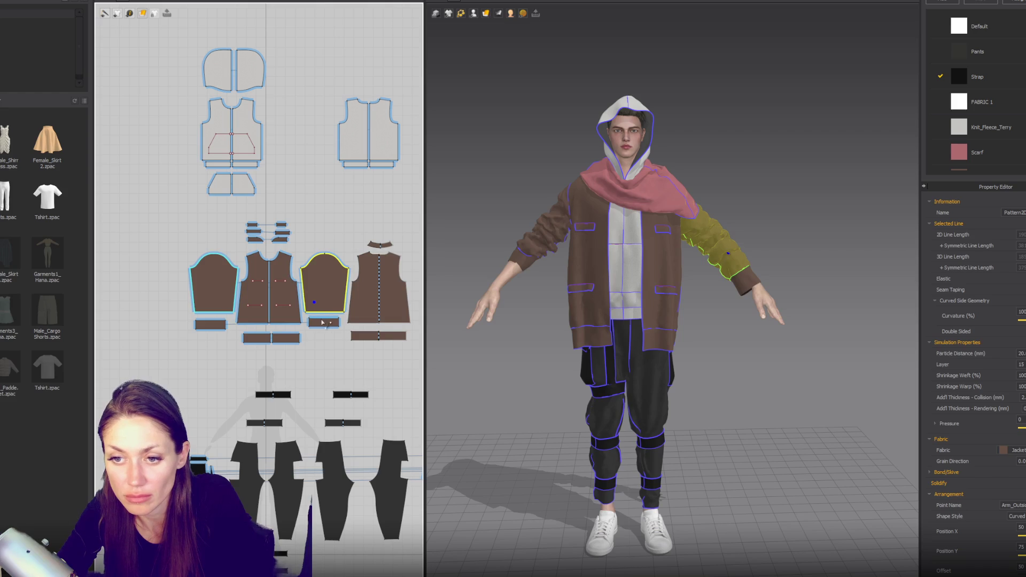
Step: Pull the left sleeve up the forearm and freeze its cuff in place
left_click(321, 323)
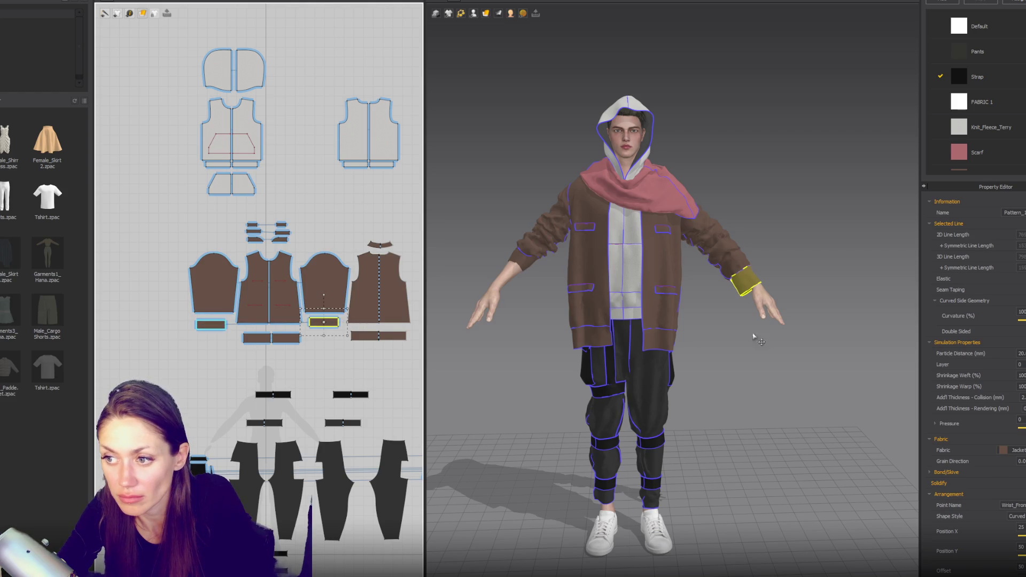
left_click(714, 238)
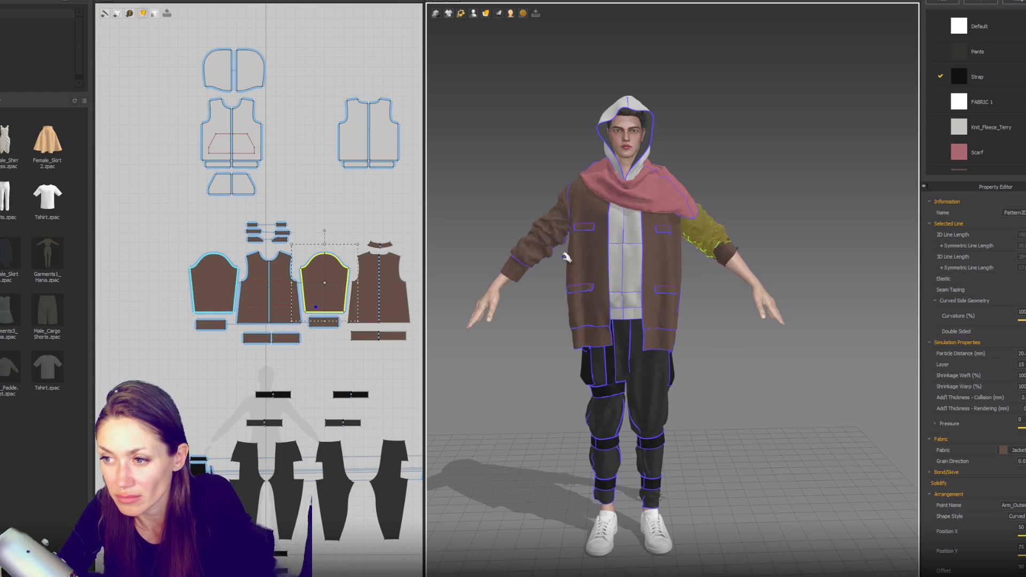
left_click(543, 237)
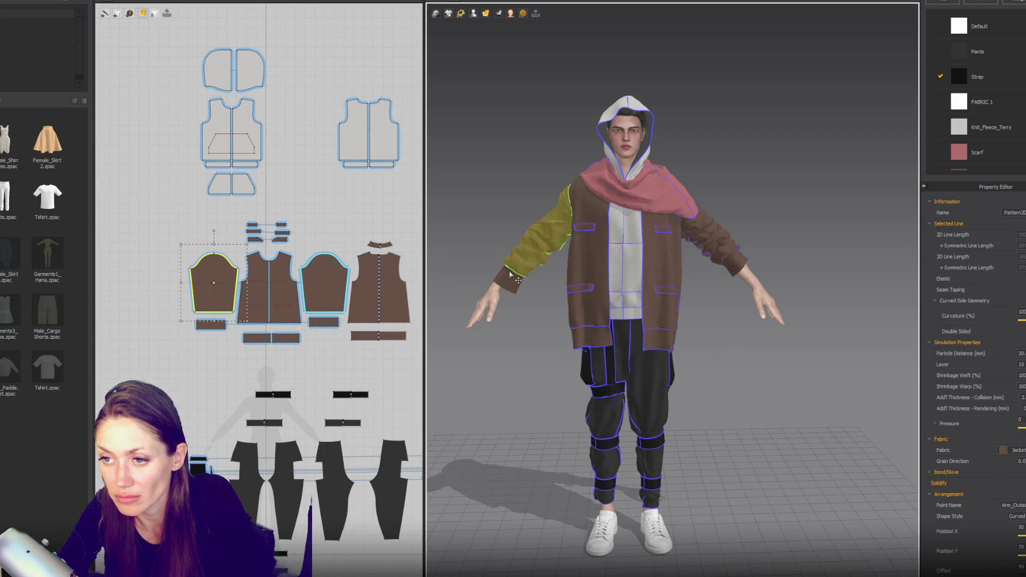
mouse_move(507, 276)
left_mouse_down()
mouse_move(537, 235)
mouse_move(530, 260)
mouse_move(592, 193)
mouse_move(565, 234)
left_mouse_up()
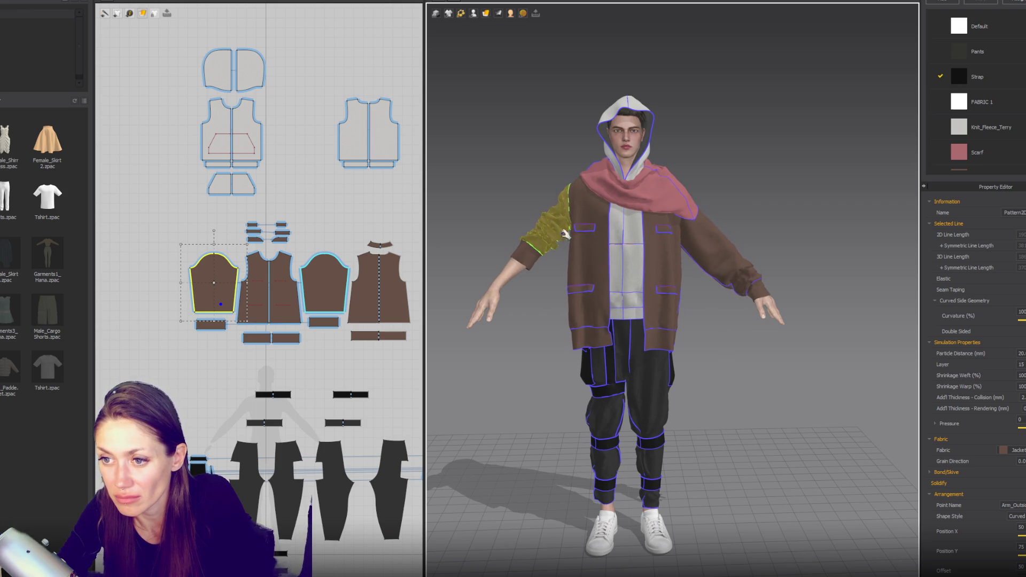
left_click(528, 264)
mouse_move(529, 259)
right_mouse_down()
mouse_move(561, 256)
mouse_move(526, 248)
right_mouse_up()
right_click(523, 244)
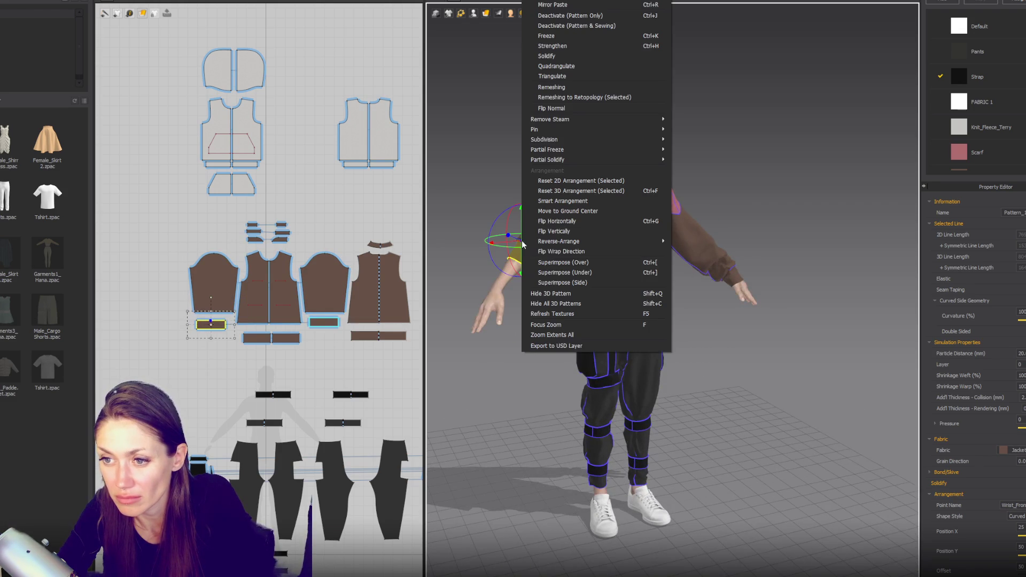
left_click(546, 36)
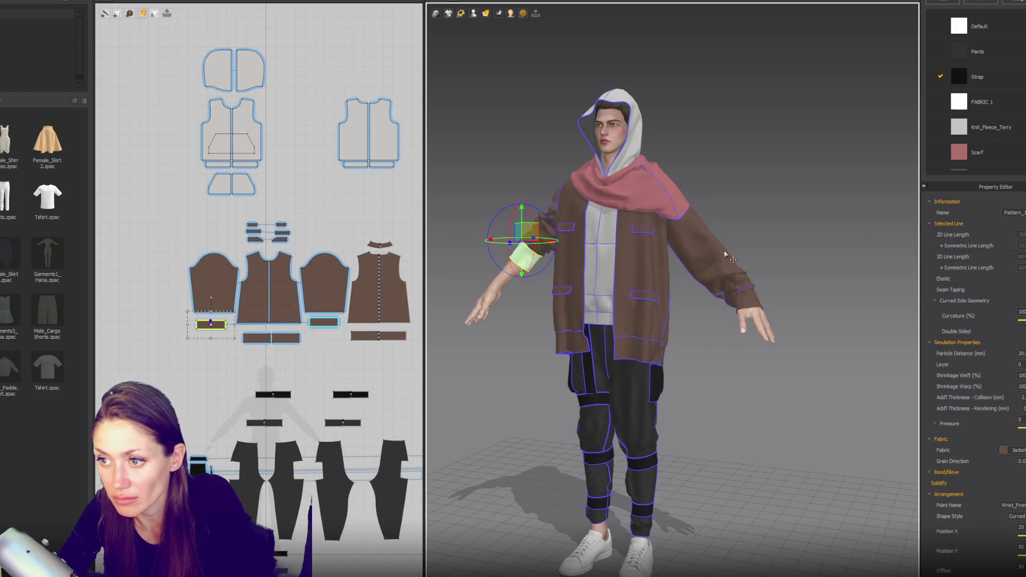
Step: Pull the right sleeve up the forearm, freeze its cuff, and return to a front view
left_click_drag(738, 273, 676, 207)
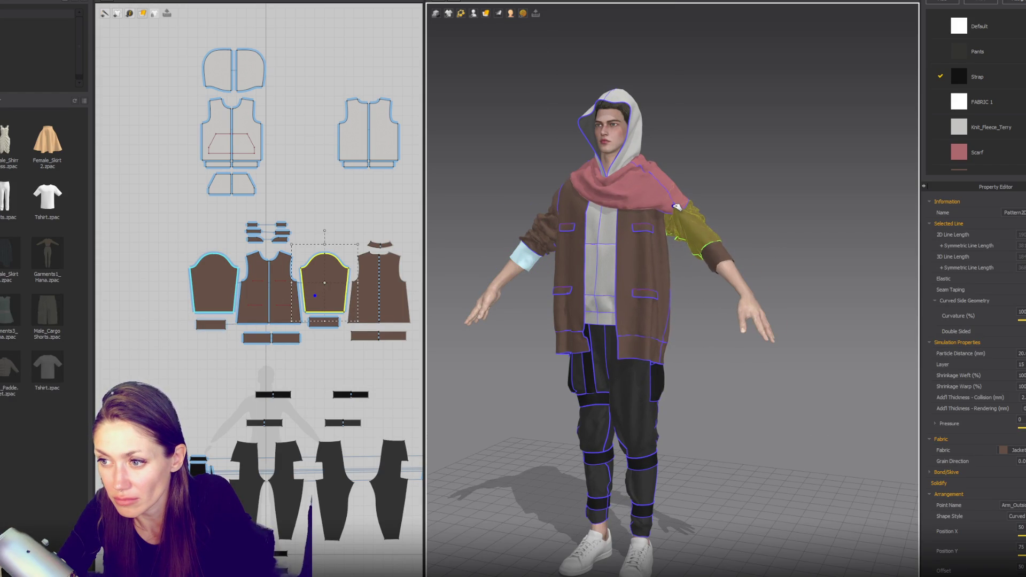
left_click(729, 262)
right_click(725, 261)
left_click(753, 36)
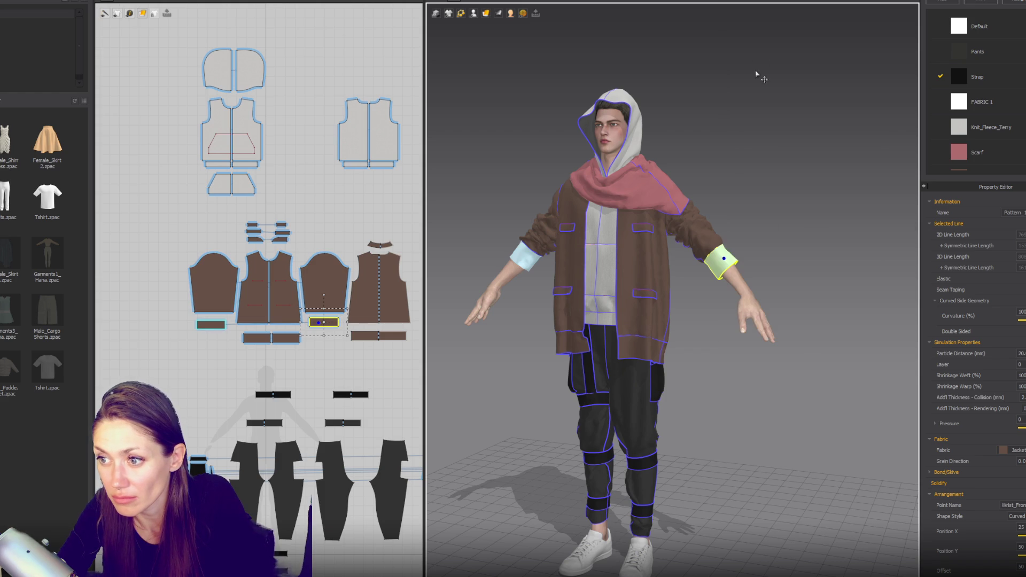
left_click(694, 300)
key("2")
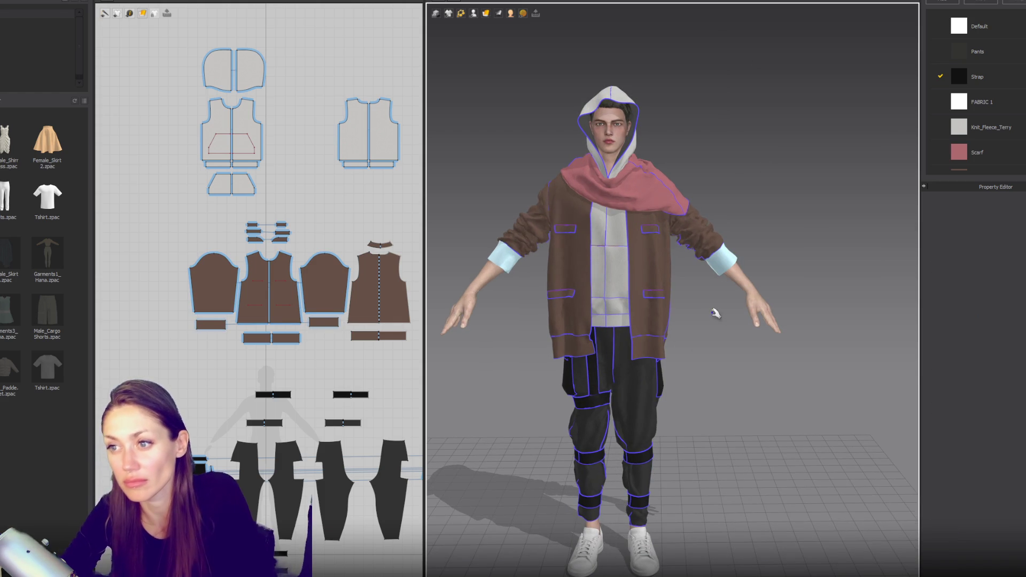
scroll(496, 240, "down", 2)
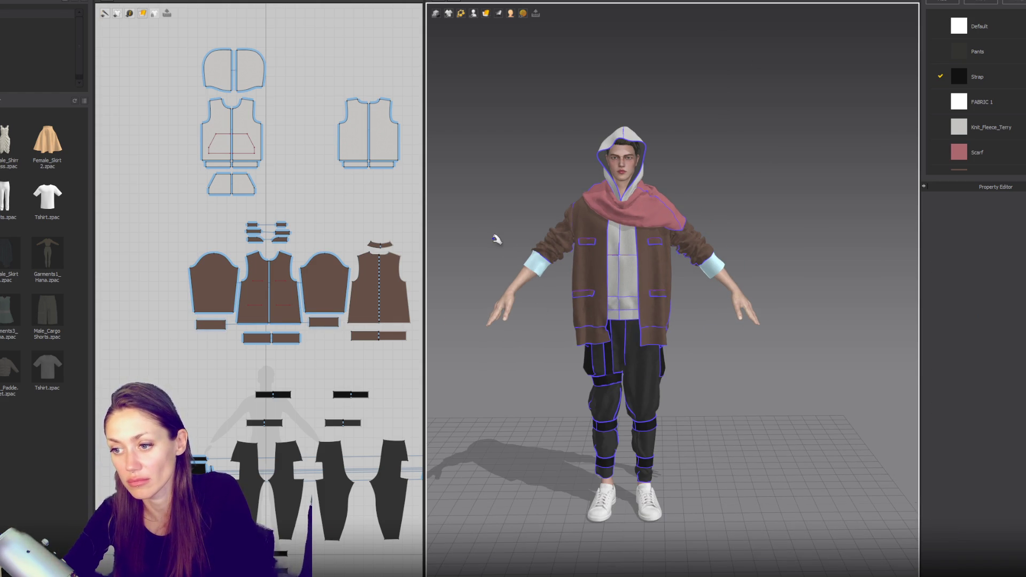
right_click_drag(493, 289, 422, 294)
Step: Move the pink scarf piece around the front of the avatar's neck
left_click(668, 214)
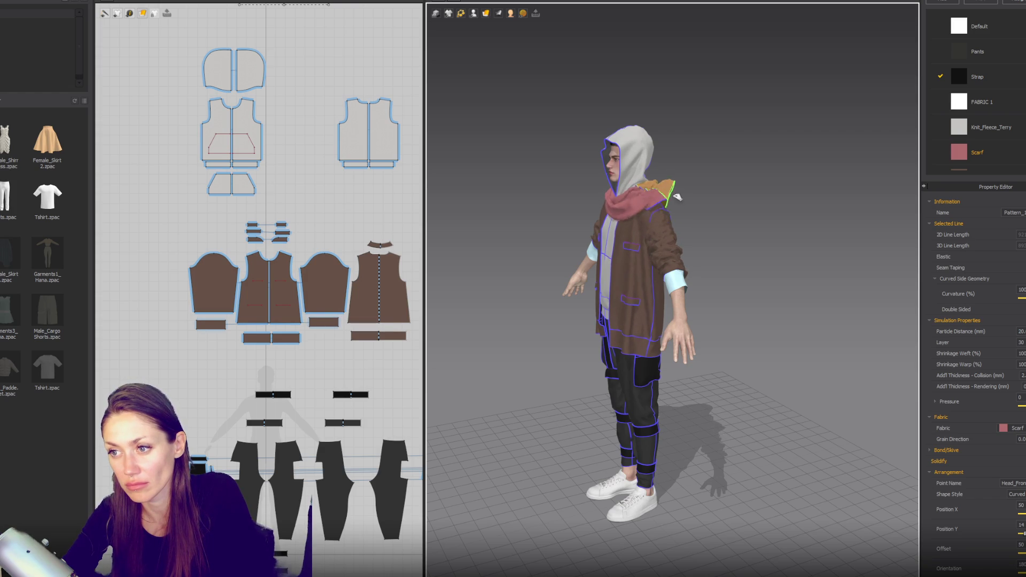
left_click_drag(659, 185, 660, 242)
key("2")
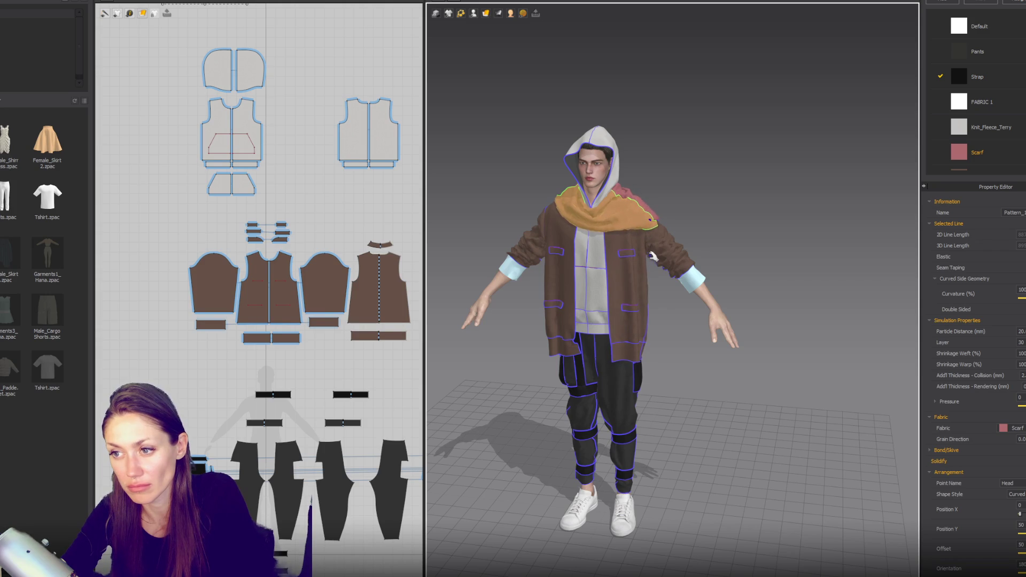
right_click_drag(684, 261, 685, 240)
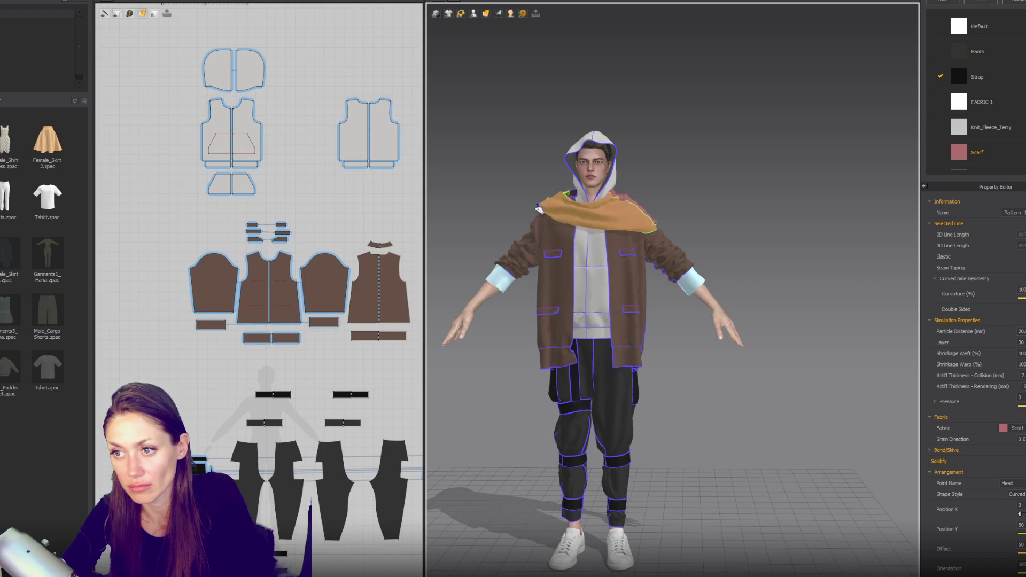
left_click(696, 206)
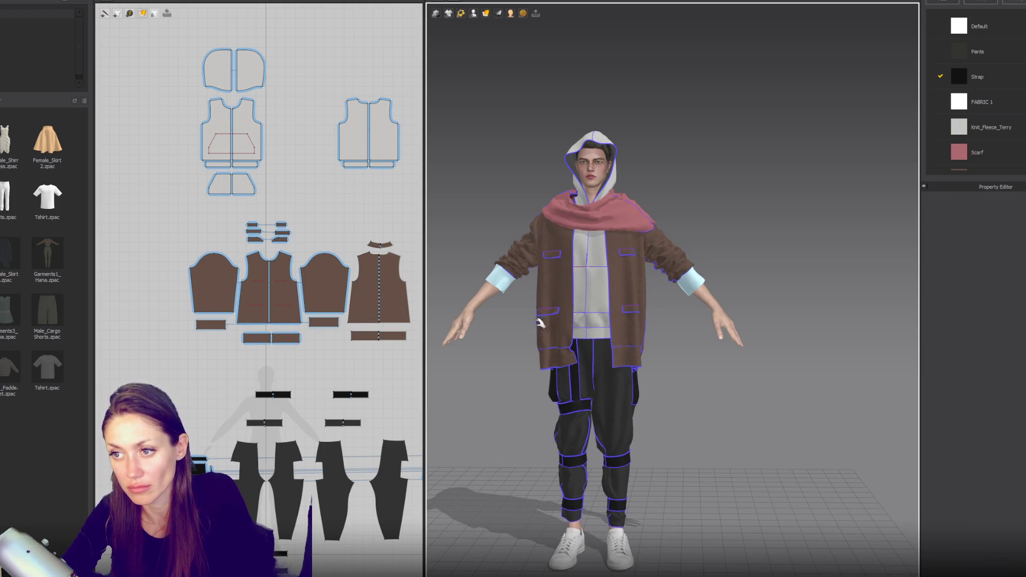
Step: Pull the scarf end down to even its drape, then draw a small rectangle beside the jacket patterns
right_click_drag(489, 242, 669, 224)
left_click(635, 229)
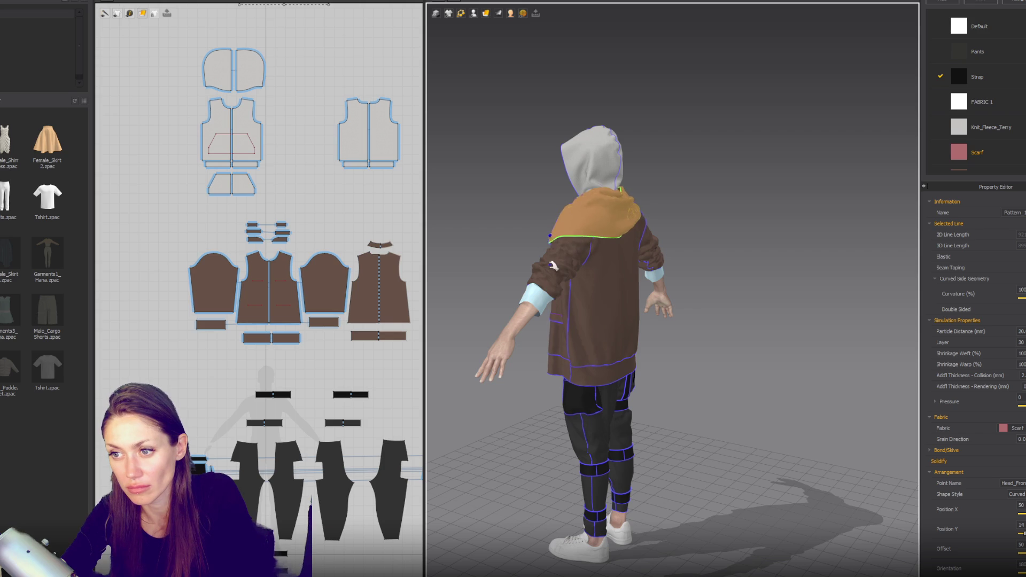
key("2")
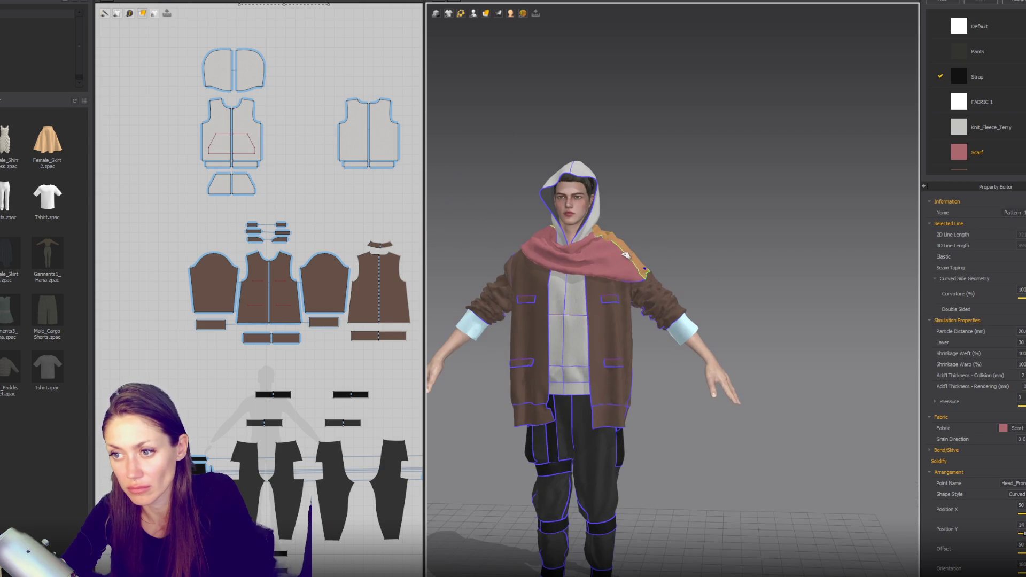
left_click(621, 241)
mouse_move(621, 241)
left_mouse_down()
mouse_move(667, 271)
mouse_move(682, 259)
left_mouse_up()
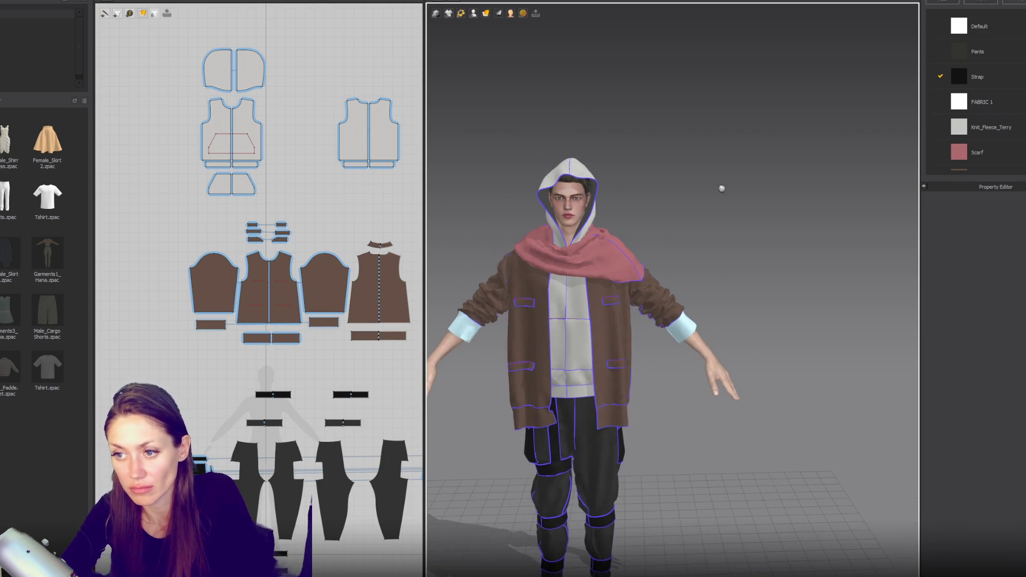
middle_click_drag(715, 194, 738, 167)
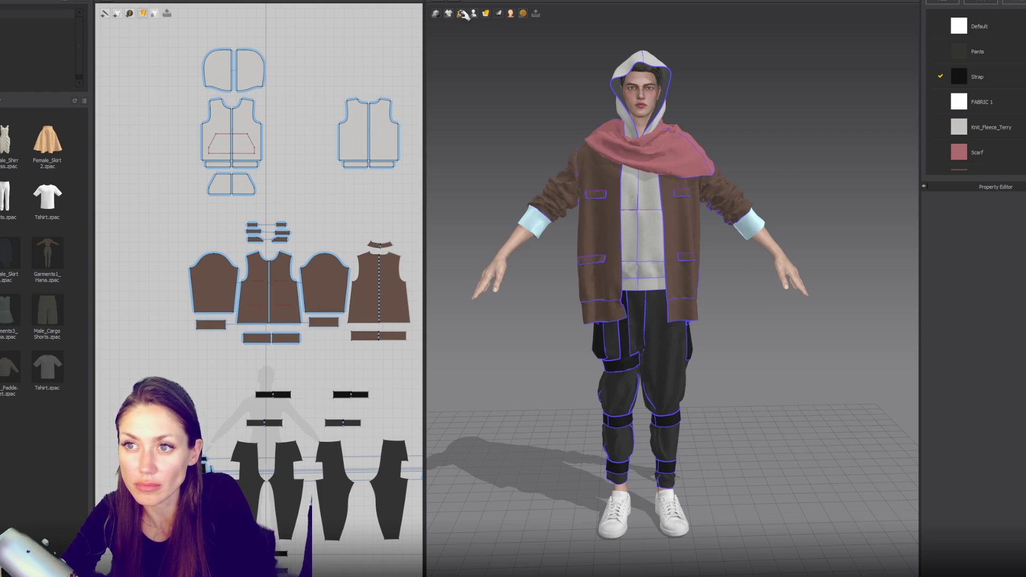
key("s")
left_click_drag(125, 236, 147, 268)
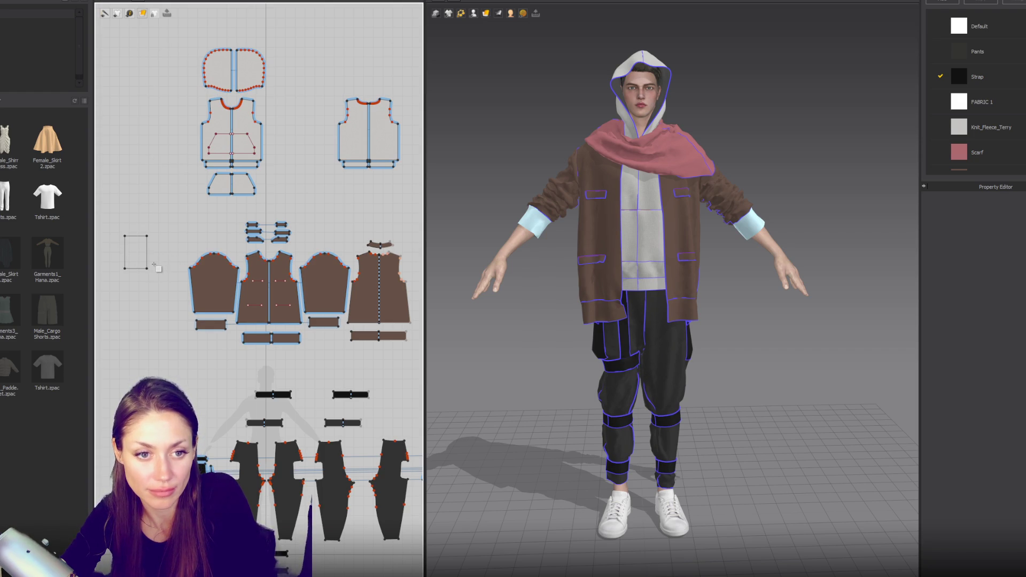
Step: Make the rectangle a Strap piece, place it on the left wrist, and shrink it to wrist size
key("a")
left_click(129, 258)
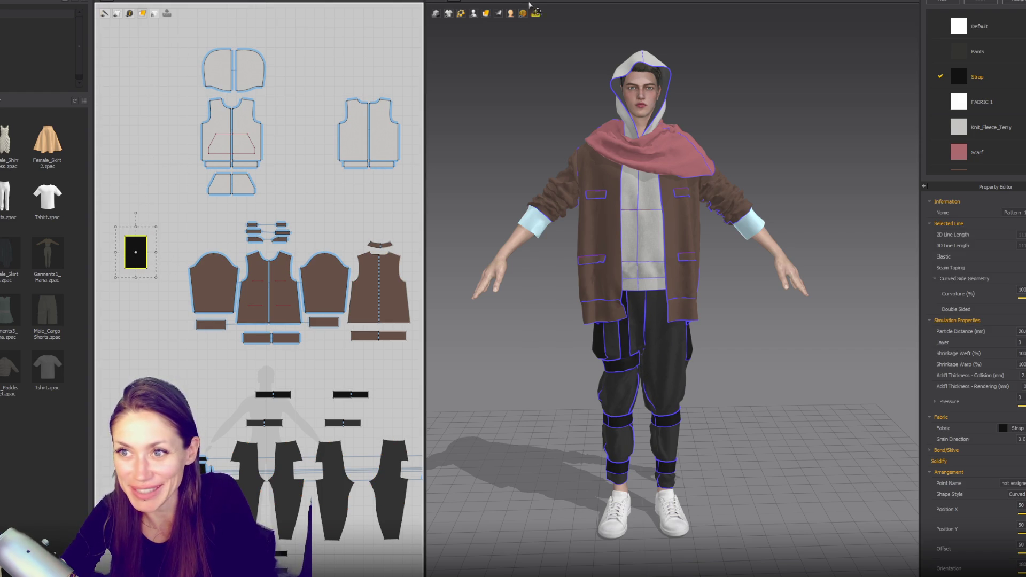
left_click(474, 33)
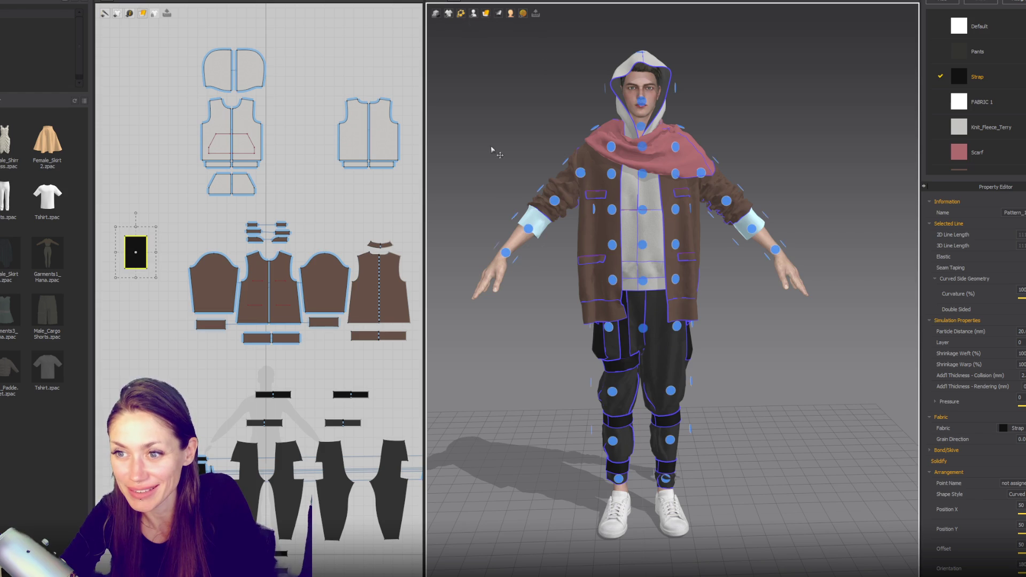
mouse_move(512, 278)
right_mouse_down()
mouse_move(545, 281)
mouse_move(508, 276)
right_mouse_up()
left_click(526, 296)
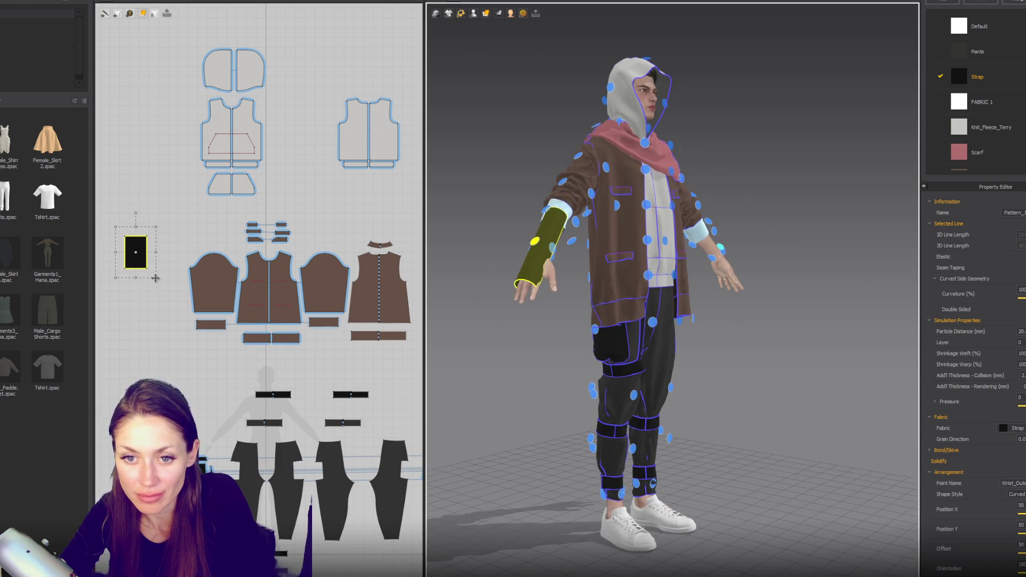
left_click_drag(156, 279, 149, 266)
right_click_drag(567, 293, 844, 296)
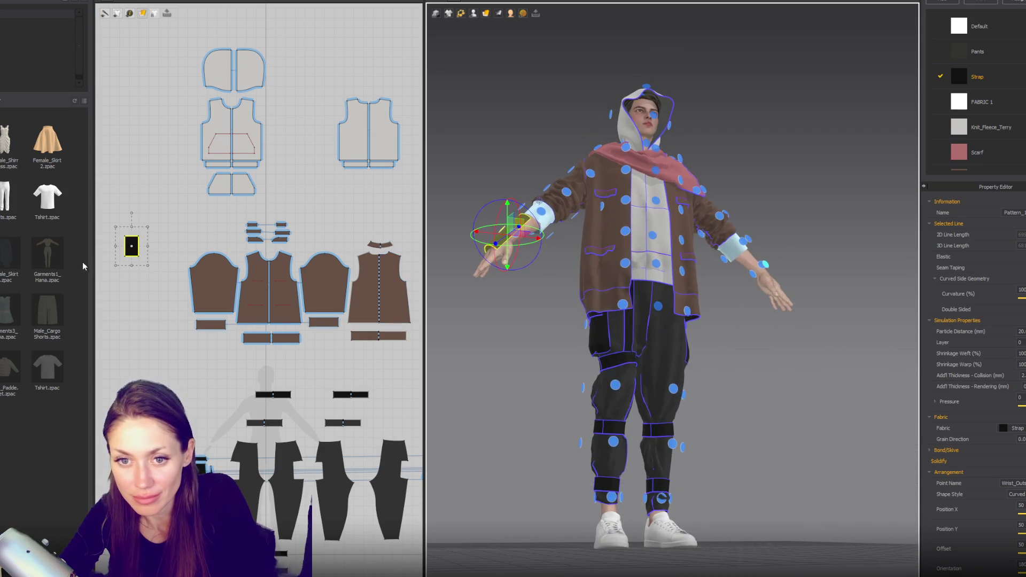
Step: Duplicate the strap with Ctrl+C/Ctrl+V and place the copy on the Wrist_Inside arrangement point
key("ctrl+c")
key("ctrl+v")
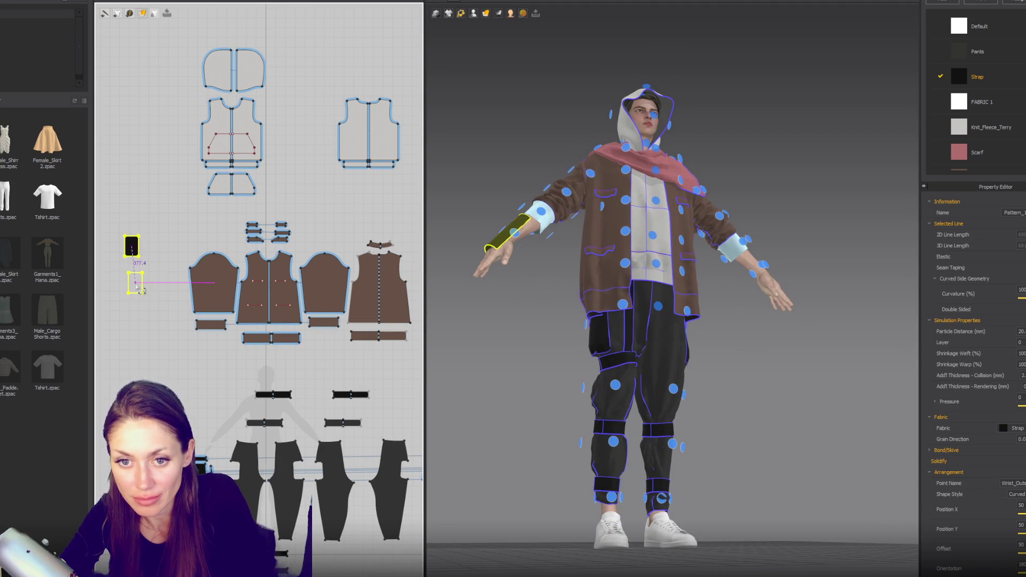
left_click(136, 285)
left_click(137, 284)
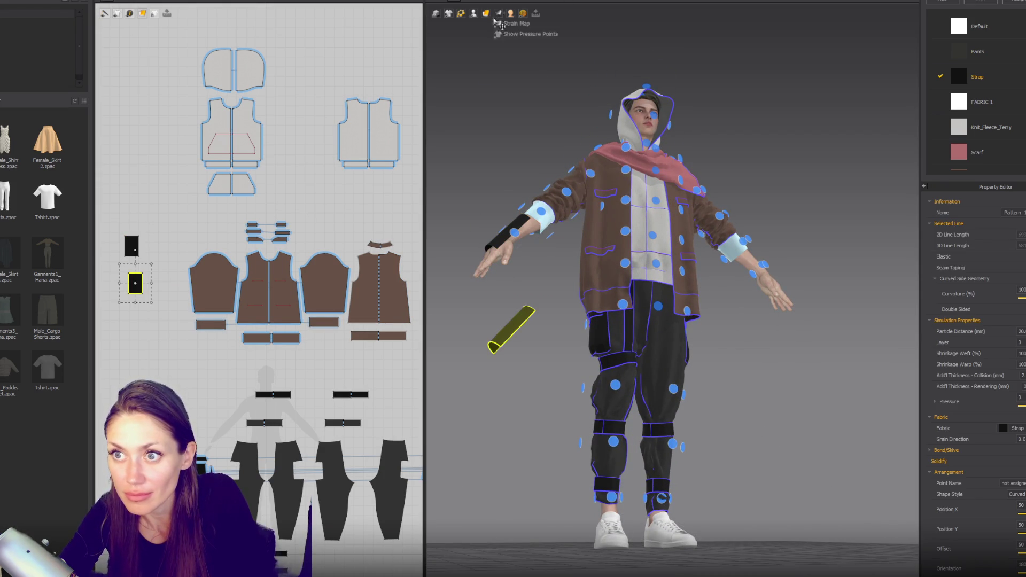
right_click_drag(516, 269, 508, 213)
left_click(473, 13)
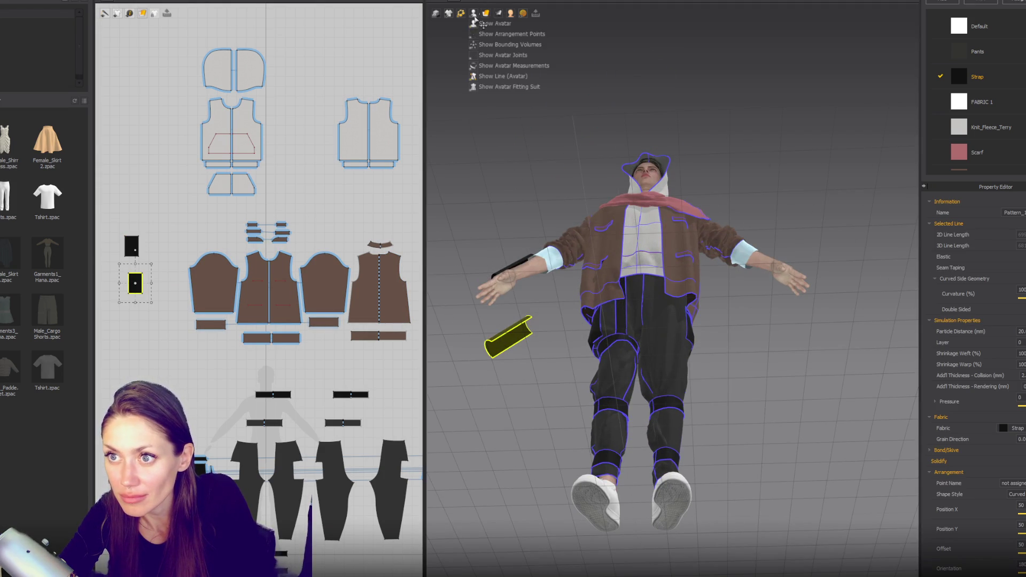
left_click(497, 45)
left_click(532, 286)
right_click_drag(532, 286, 615, 288)
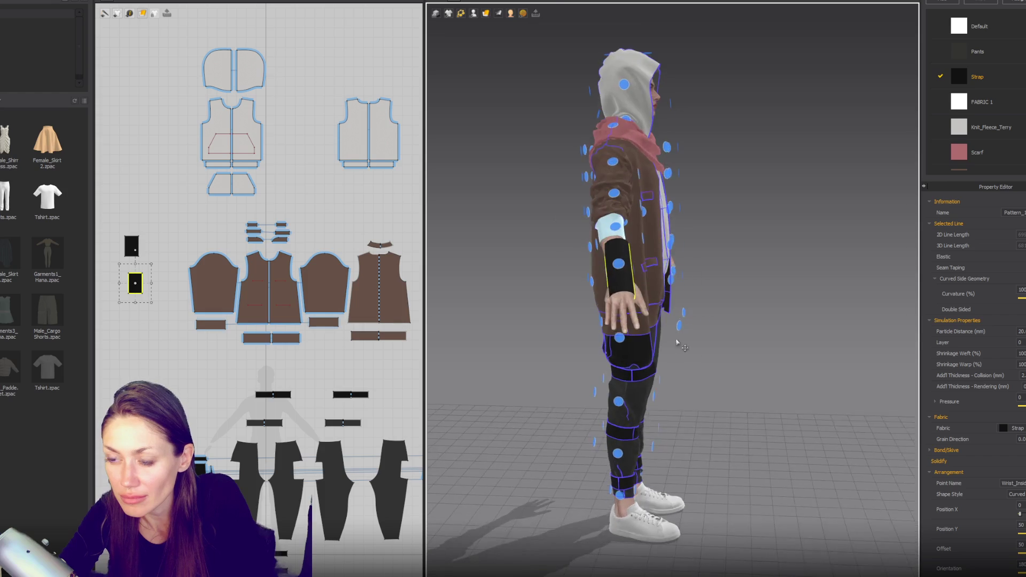
Step: Pull both strap pieces' bottom corners outward into wider-bottomed trapezoids
scroll(615, 289, "up", 5)
right_click_drag(695, 289, 642, 292)
scroll(118, 267, "up", 3)
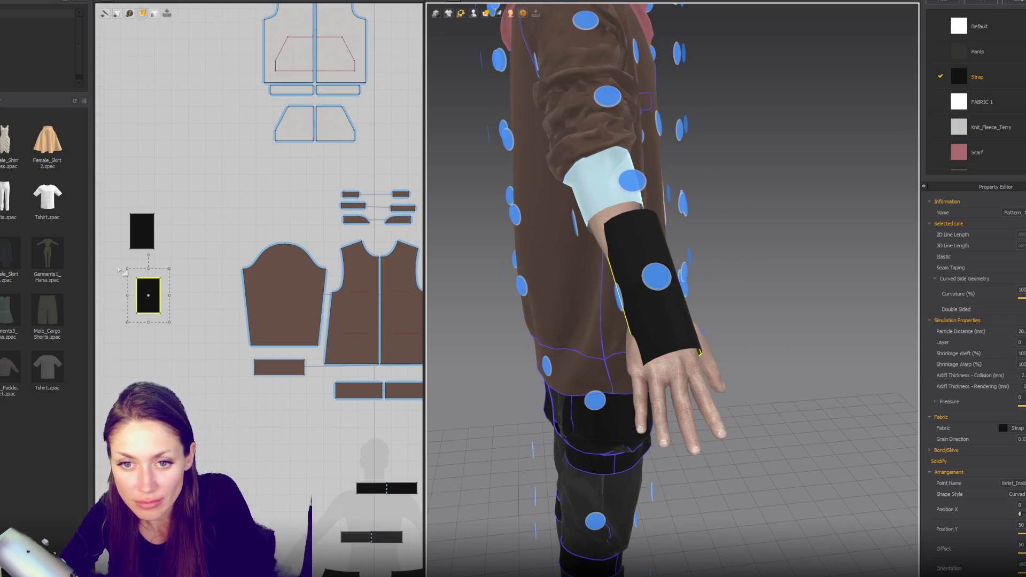
left_click(129, 249)
left_click_drag(128, 249, 125, 249)
left_click_drag(137, 314, 131, 313)
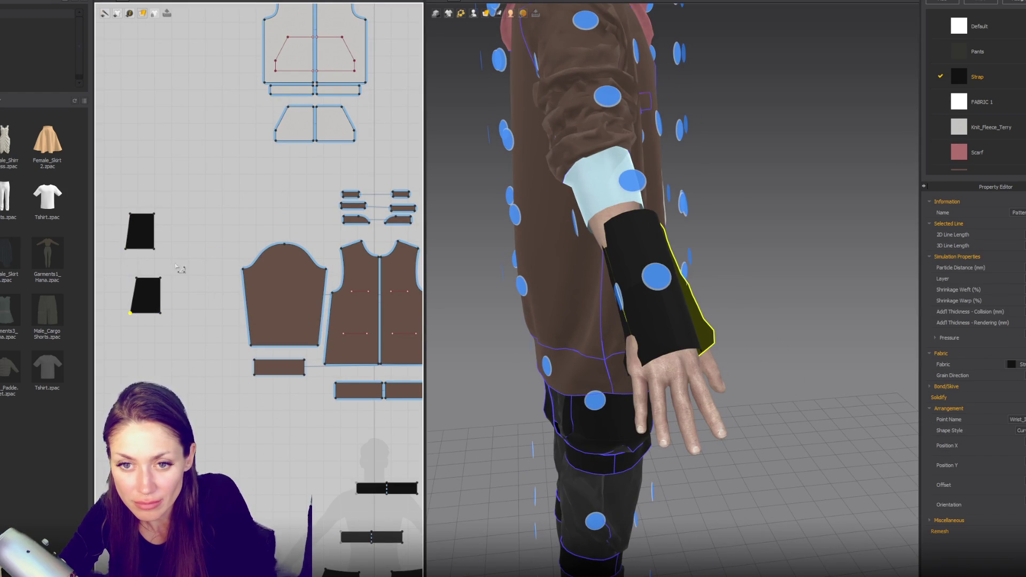
left_click_drag(154, 248, 160, 249)
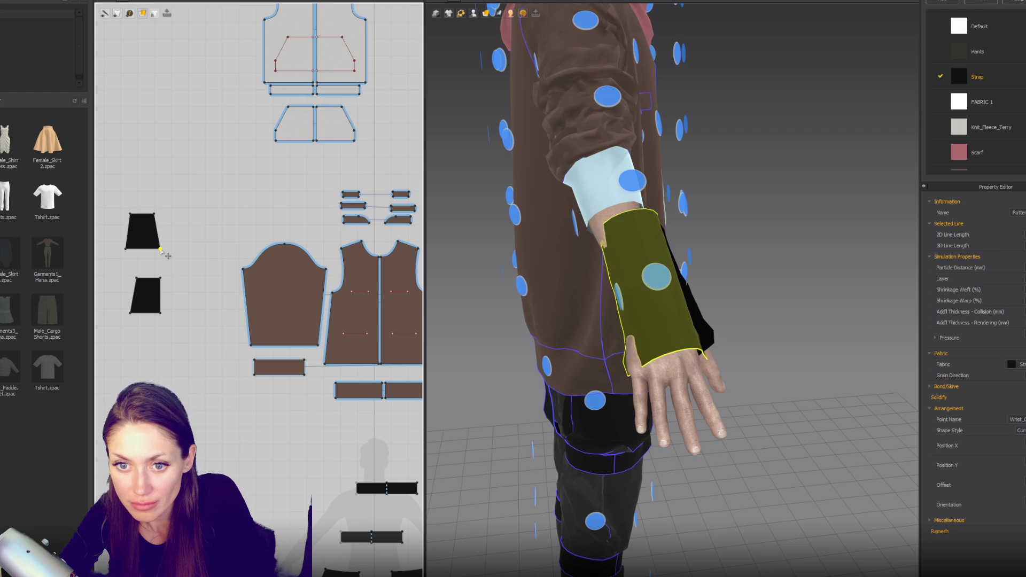
left_click_drag(161, 313, 187, 236)
scroll(185, 235, "up", 2)
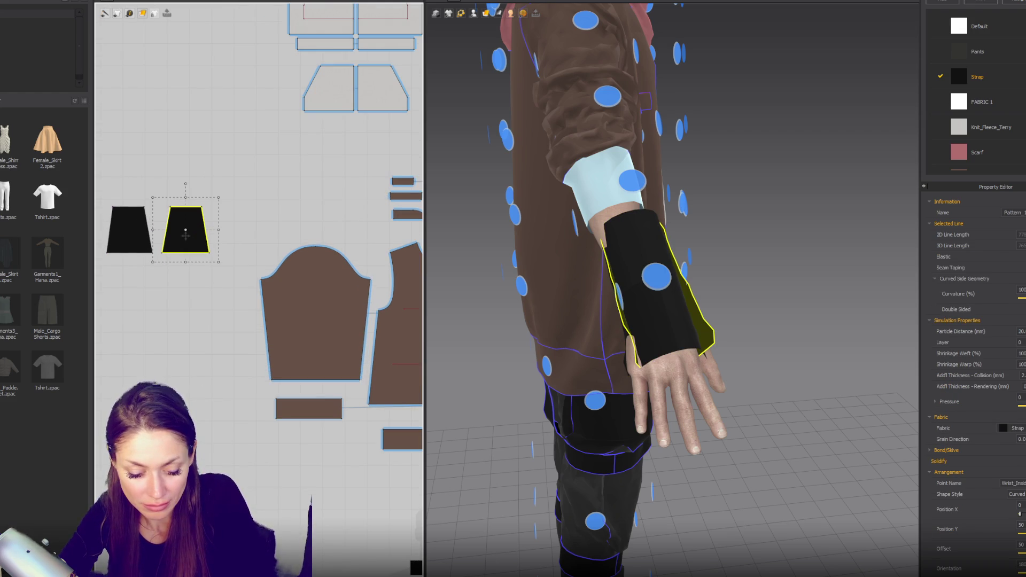
Step: Sew the facing inner edges of the two strap pieces together with segment seams
left_click(165, 239)
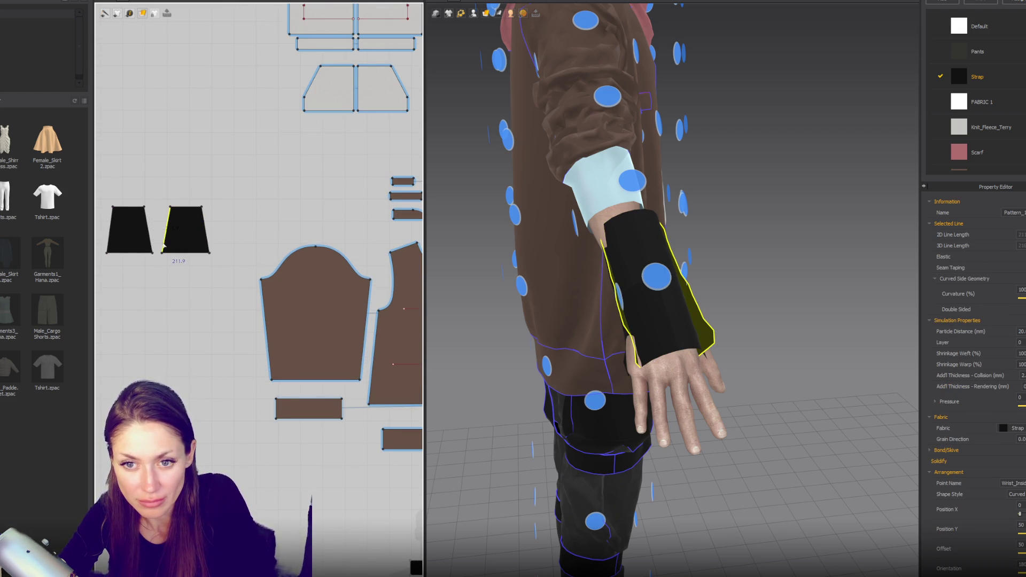
scroll(166, 240, "up", 3)
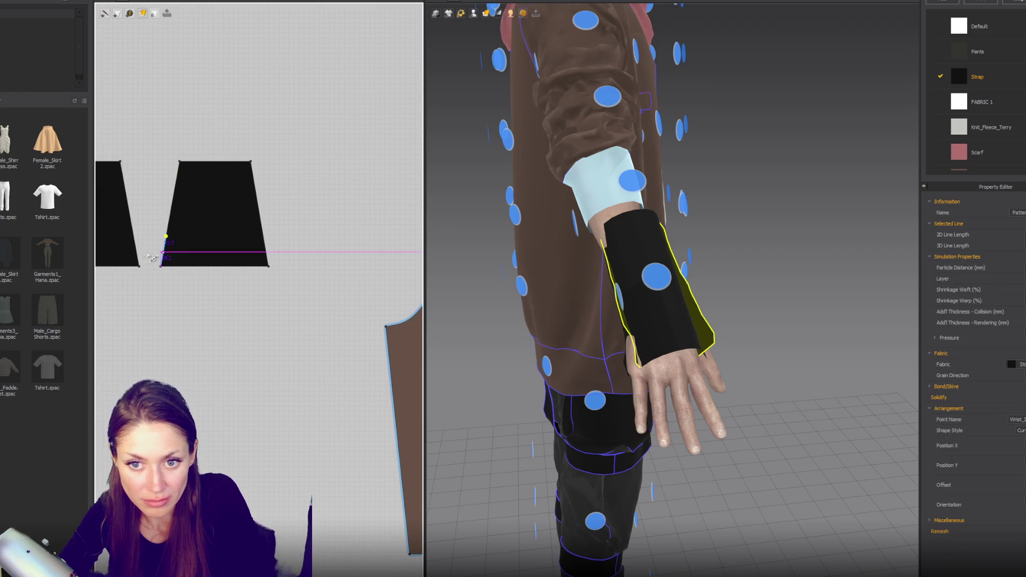
left_click(133, 236)
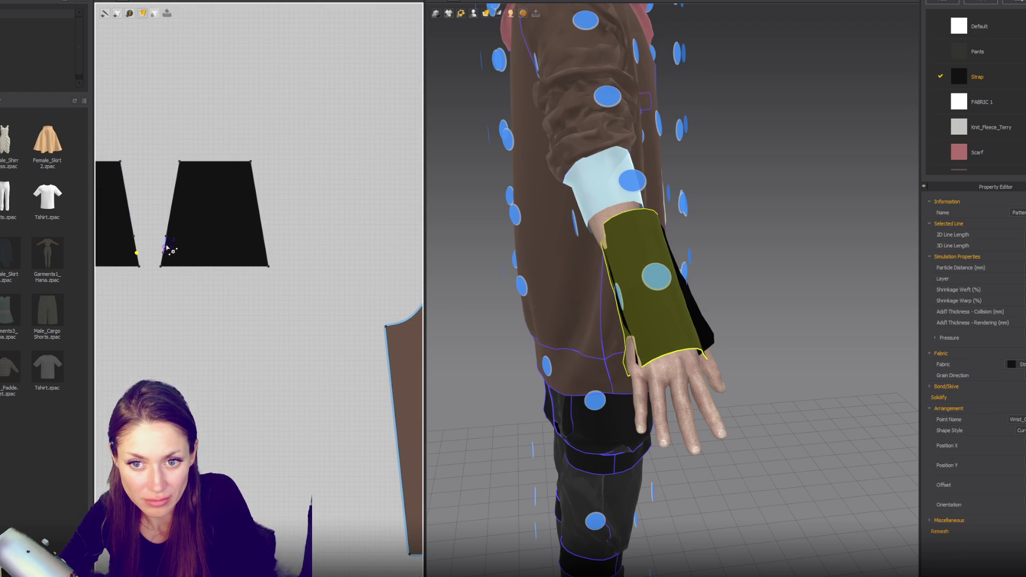
left_click(137, 227)
left_click(165, 249)
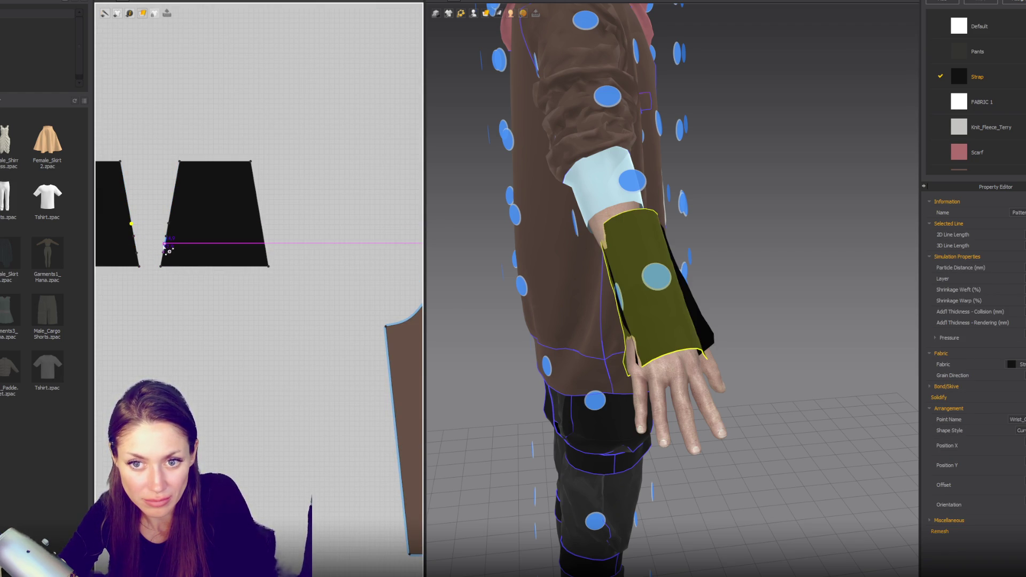
scroll(231, 238, "down", 2)
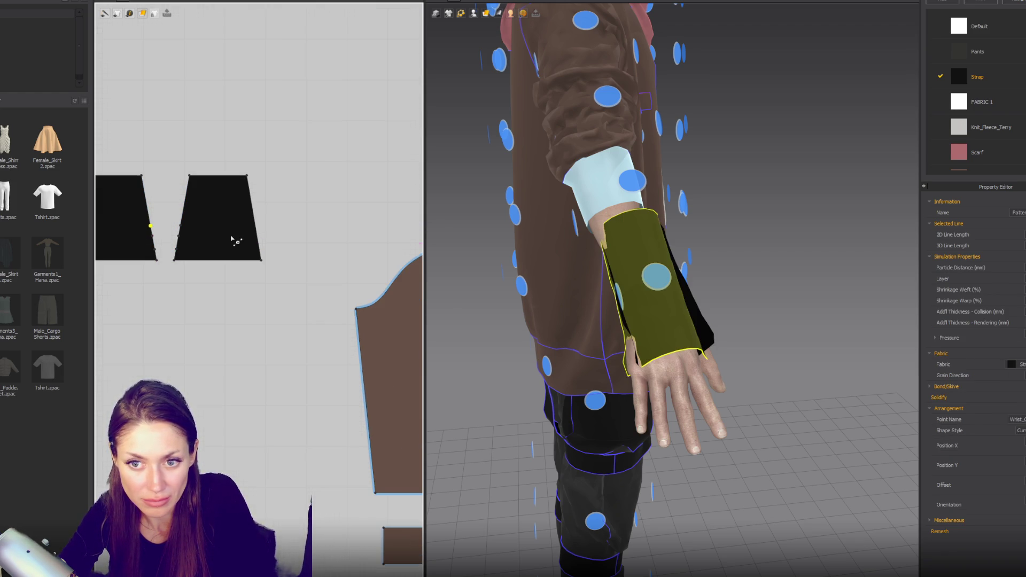
left_click(181, 239)
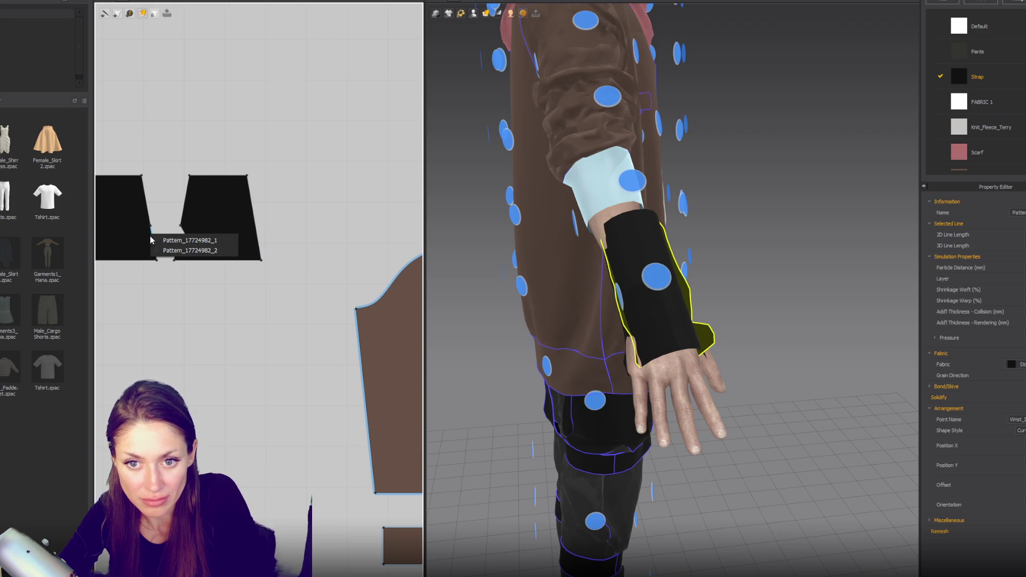
left_click(148, 238)
scroll(620, 260, "down", 5)
mouse_move(621, 261)
right_mouse_down()
mouse_move(552, 229)
mouse_move(710, 288)
right_mouse_up()
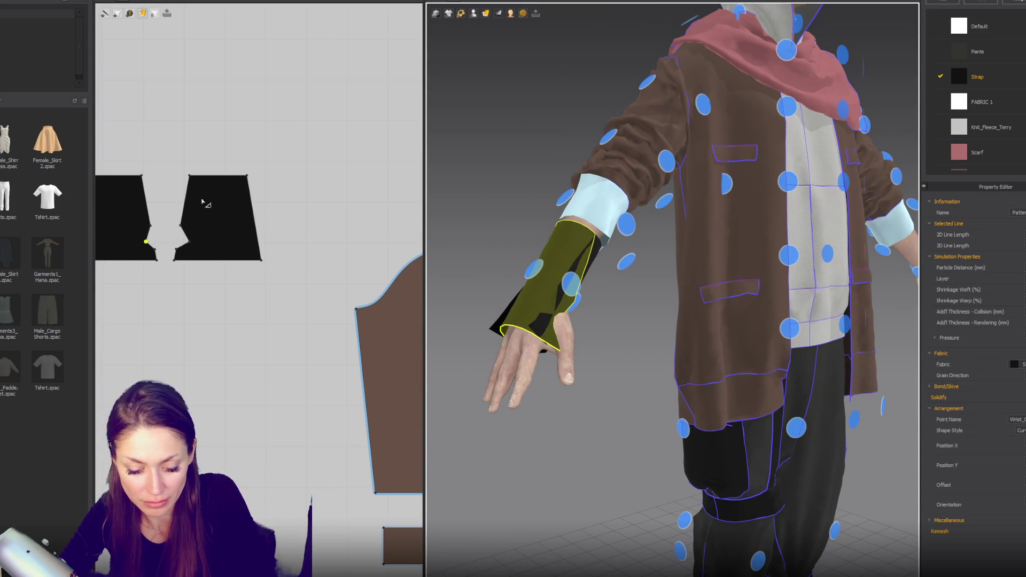
left_click(186, 198)
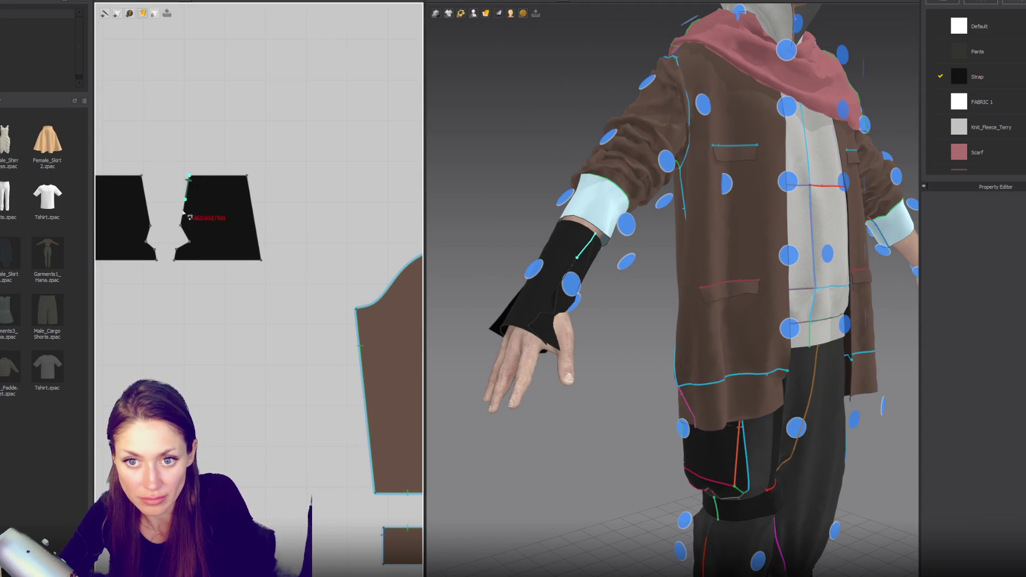
Step: Sew the remaining strap edges from the top corner around the bottom notch
left_click(141, 176)
left_click(155, 232)
left_click(153, 251)
left_click(178, 256)
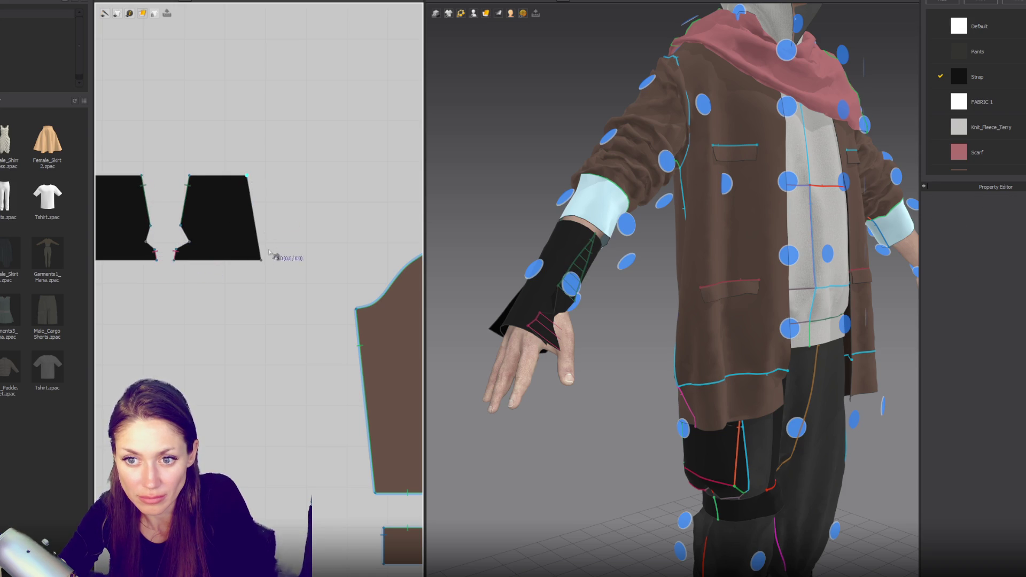
scroll(264, 246, "down", 2)
left_click(150, 203)
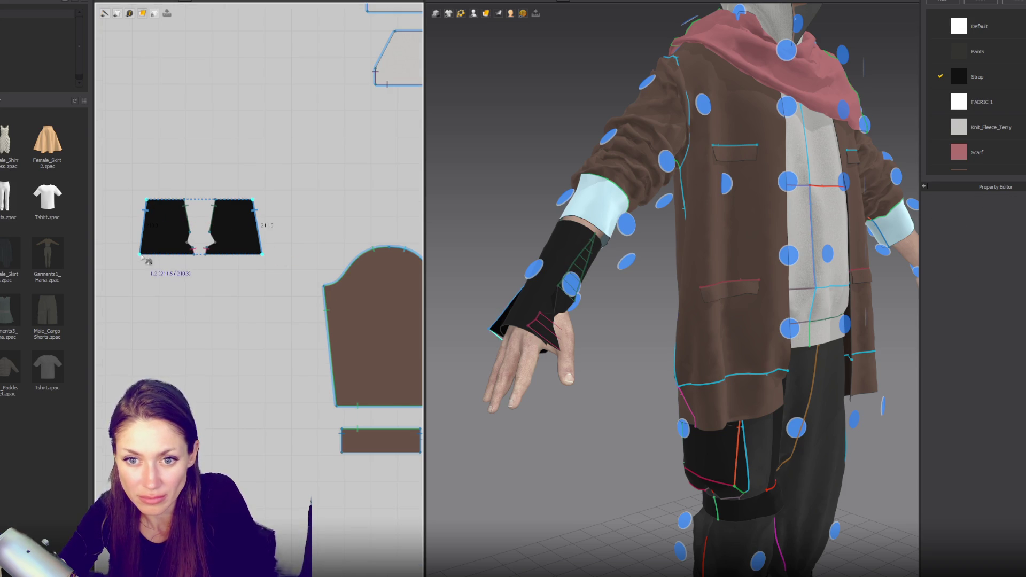
Step: Simulate and pull the strap down over the hand into a fingerless glove
key("space")
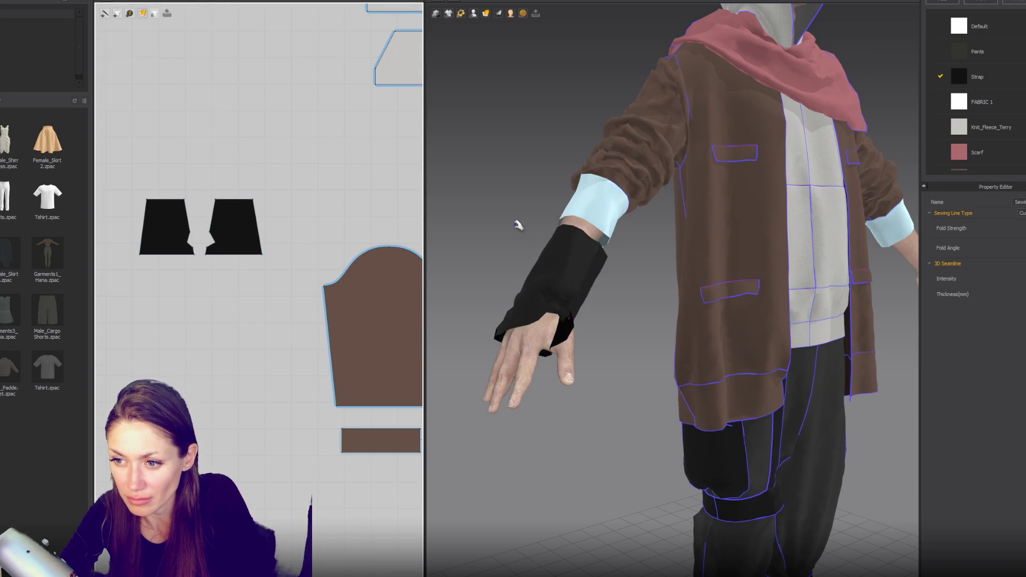
right_click_drag(588, 344, 573, 316)
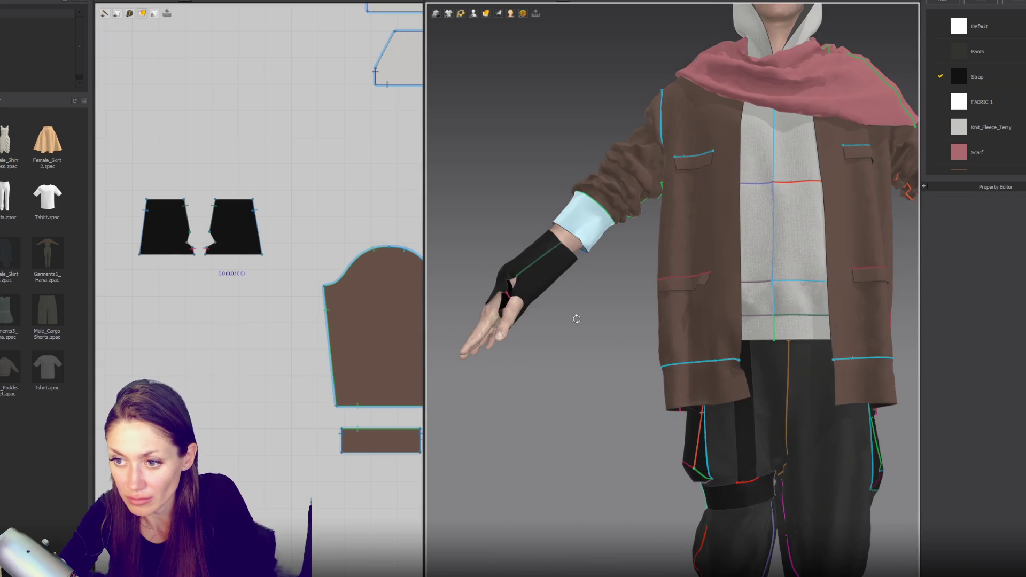
mouse_move(522, 312)
left_mouse_down()
mouse_move(514, 349)
mouse_move(536, 299)
left_mouse_up()
key("space")
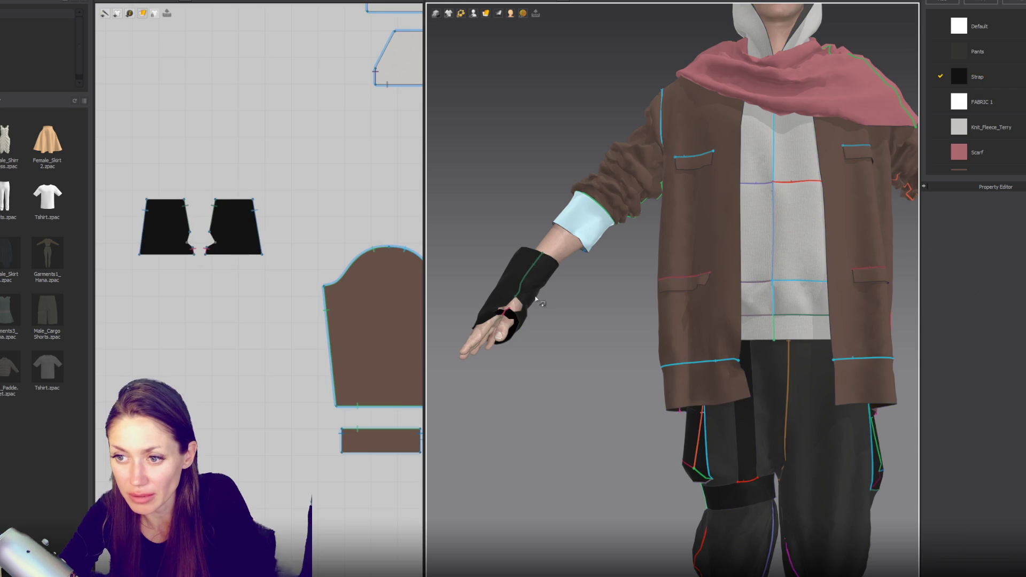
Step: Nudge the right strap piece left, select both pieces, then undo the shift
scroll(505, 283, "down", 3)
mouse_move(505, 283)
right_mouse_down()
mouse_move(595, 258)
mouse_move(535, 241)
right_mouse_up()
left_click_drag(263, 256, 260, 257)
left_click(241, 220)
left_click(257, 231)
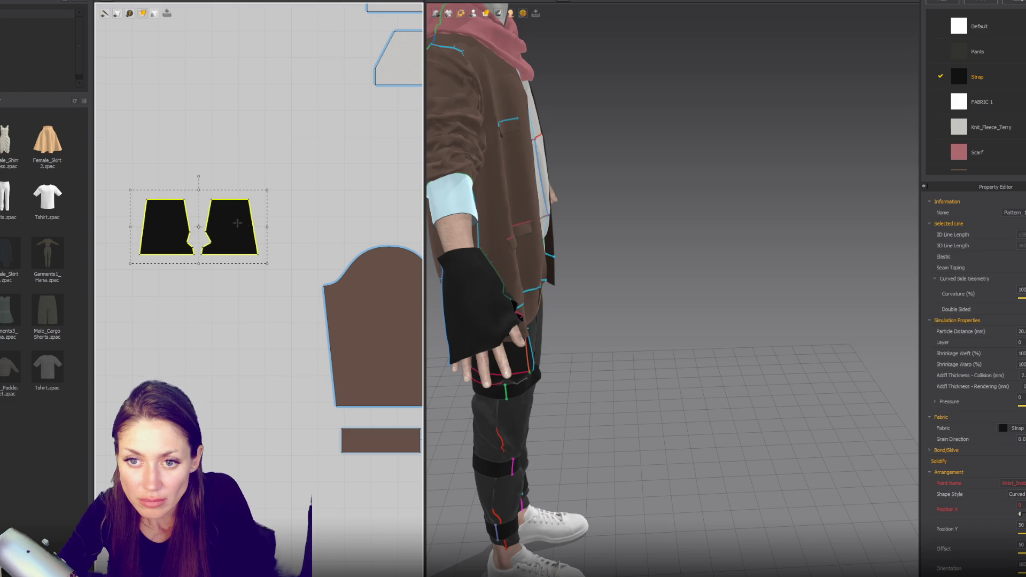
key("ctrl+z")
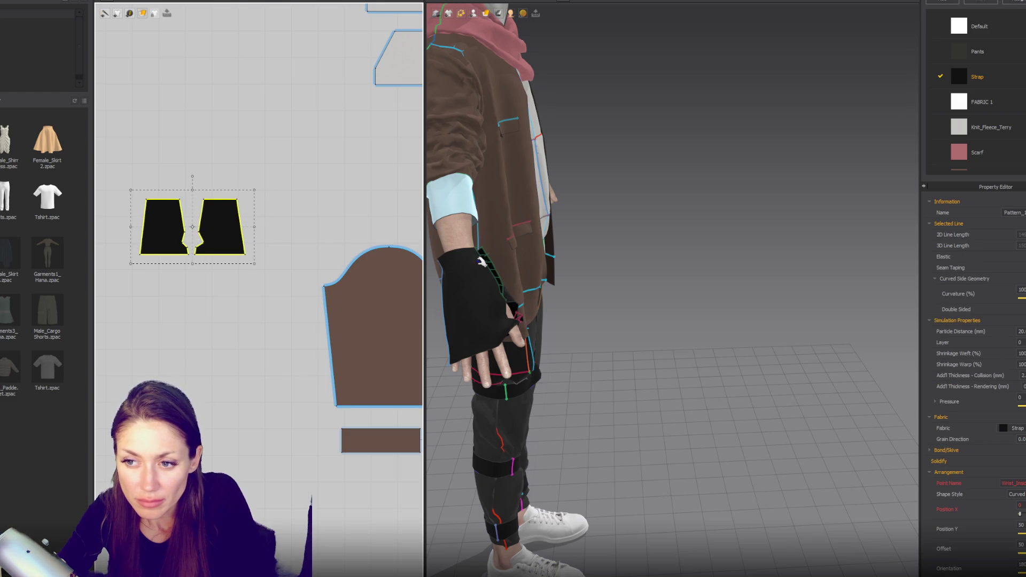
Step: Stretch the glove's lower flap down and pull the glove up onto the wrist
left_click(481, 261)
left_click_drag(506, 335, 526, 365)
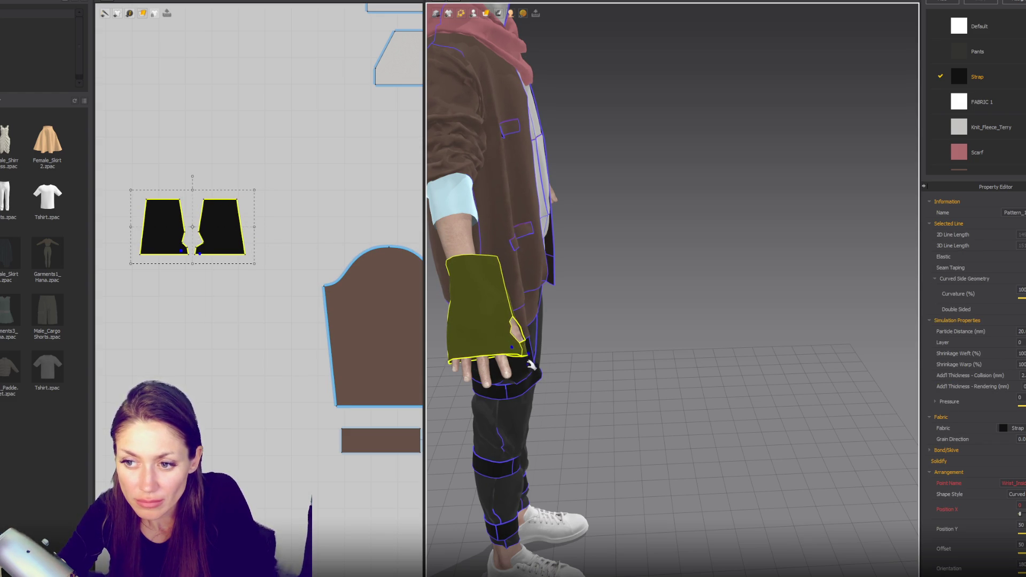
left_click_drag(488, 324, 469, 246)
mouse_move(469, 246)
right_mouse_down()
mouse_move(394, 202)
mouse_move(543, 235)
right_mouse_up()
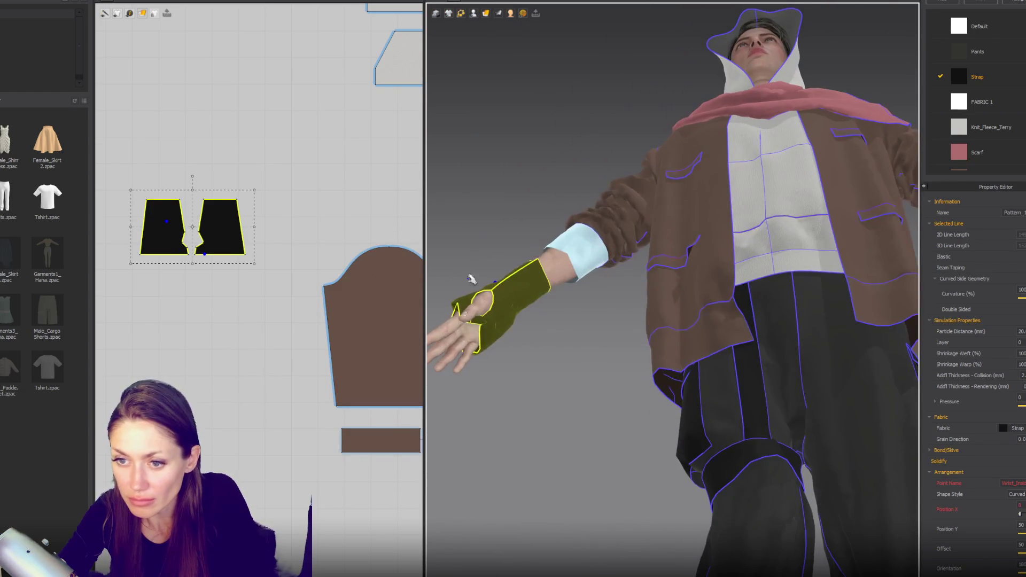
Step: Straighten the outer edges of both glove pattern pieces
left_click(242, 224)
scroll(241, 223, "up", 3)
left_click_drag(246, 278, 237, 281)
right_click_drag(237, 282, 301, 296)
left_click_drag(131, 297, 142, 295)
left_click_drag(214, 295, 210, 297)
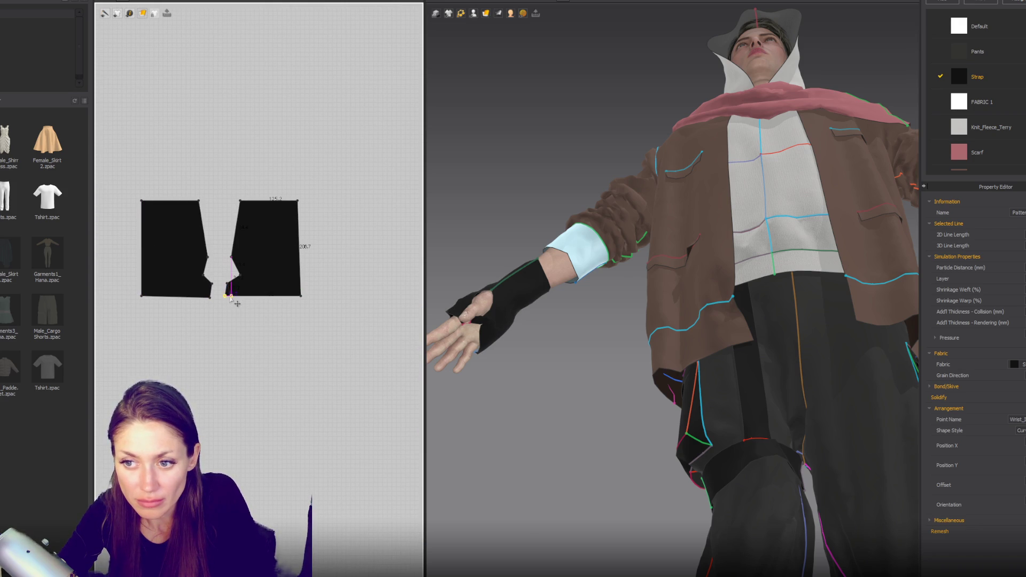
Step: Select the glove pattern pieces and their outer edges, then pull the glove up the forearm
left_click(503, 279)
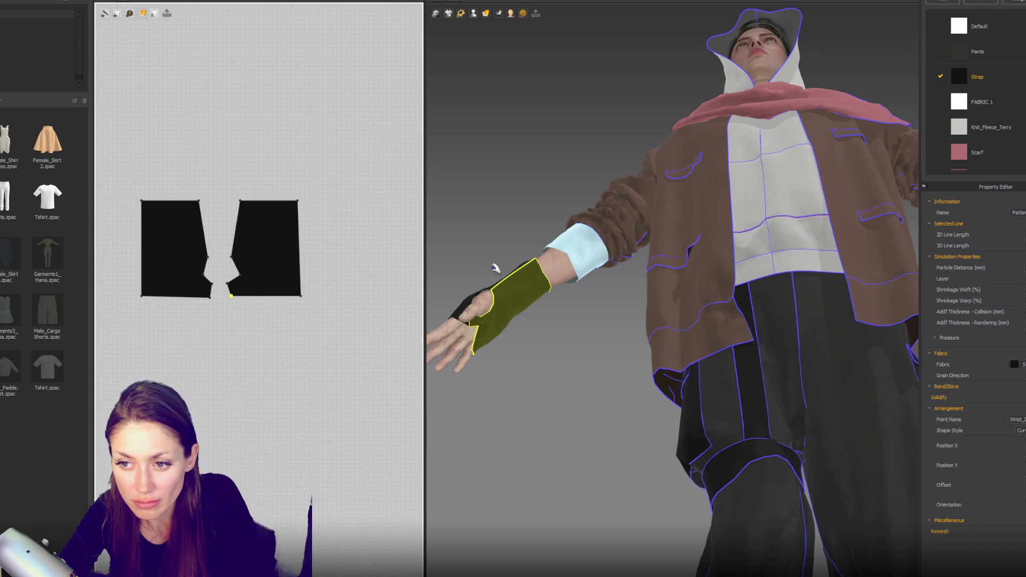
right_click_drag(508, 258, 600, 303)
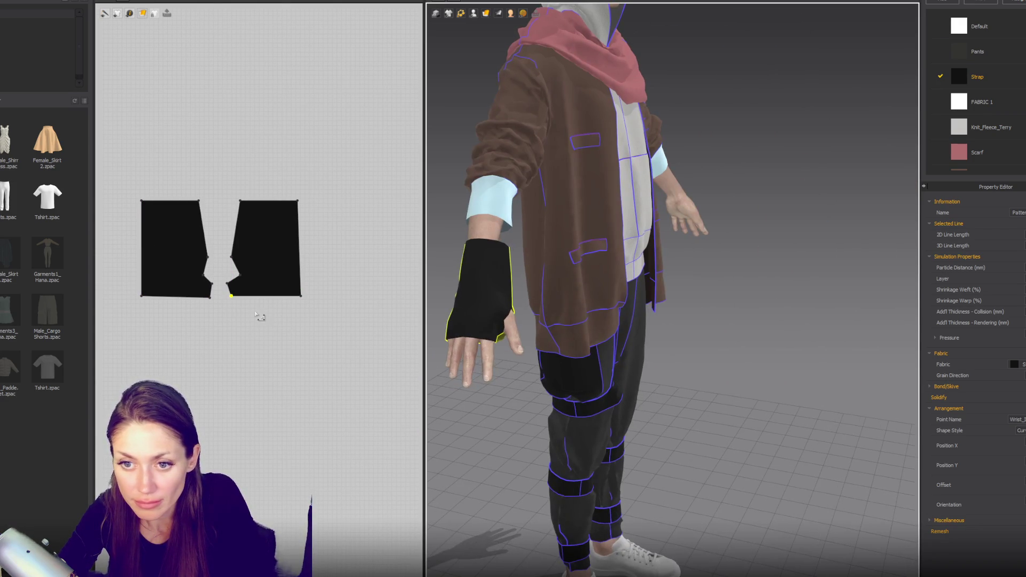
left_click(228, 282)
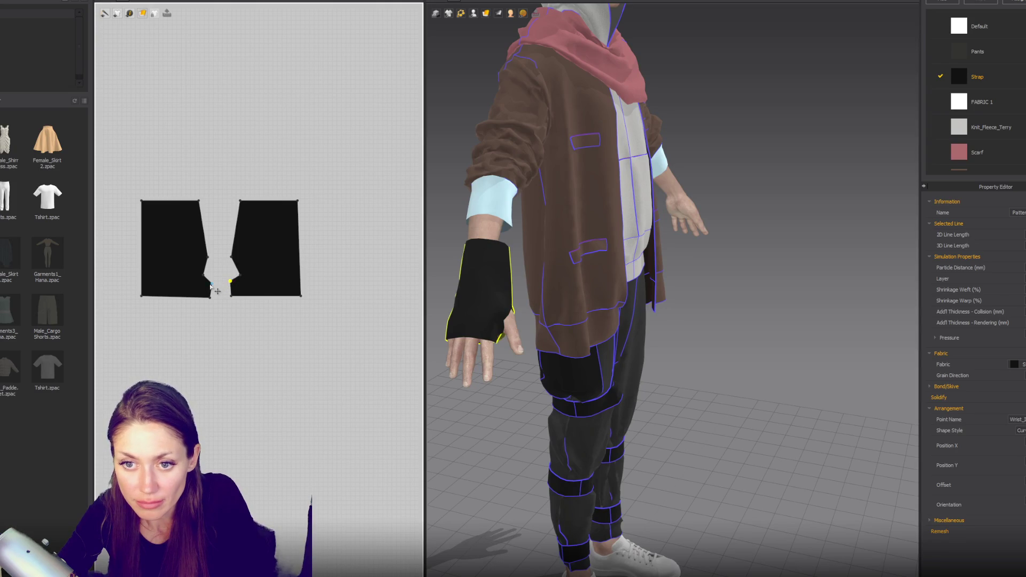
left_click(211, 283)
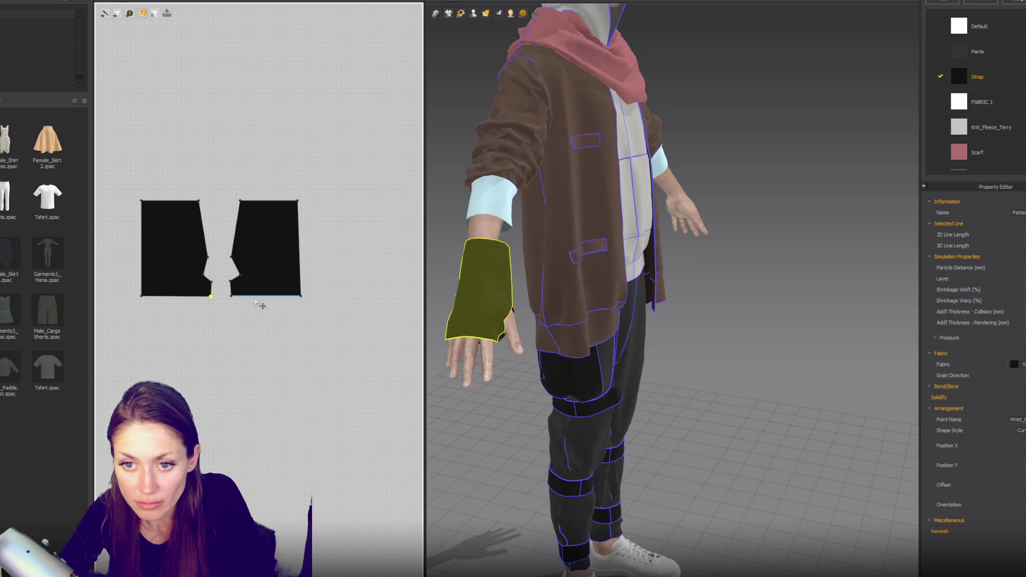
left_click(301, 243)
left_click(143, 245)
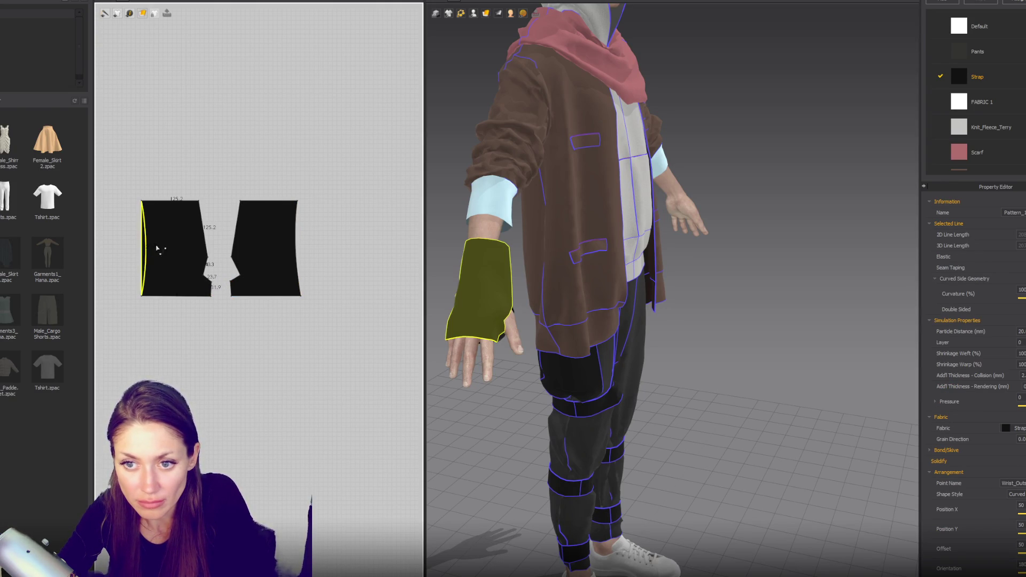
mouse_move(466, 264)
right_mouse_down()
mouse_move(547, 305)
mouse_move(586, 268)
mouse_move(439, 303)
right_mouse_up()
left_click(439, 304)
left_click_drag(439, 304, 443, 283)
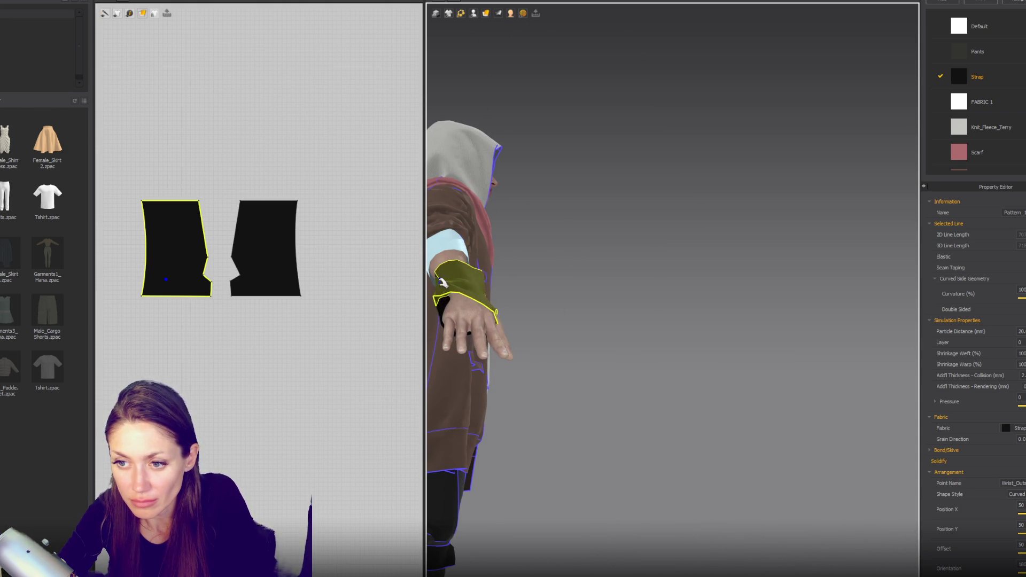
Step: Orbit, zoom out and recenter the view to review the glove on the avatar
mouse_move(443, 283)
right_mouse_down()
mouse_move(597, 286)
mouse_move(536, 289)
right_mouse_up()
scroll(656, 286, "down", 5)
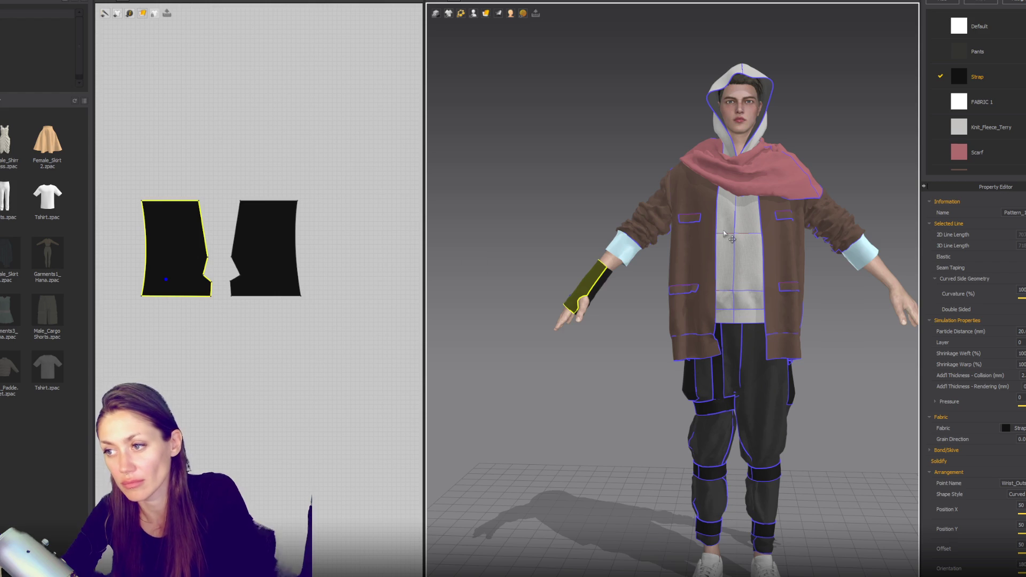
scroll(724, 234, "down", 1)
middle_click_drag(725, 234, 647, 245)
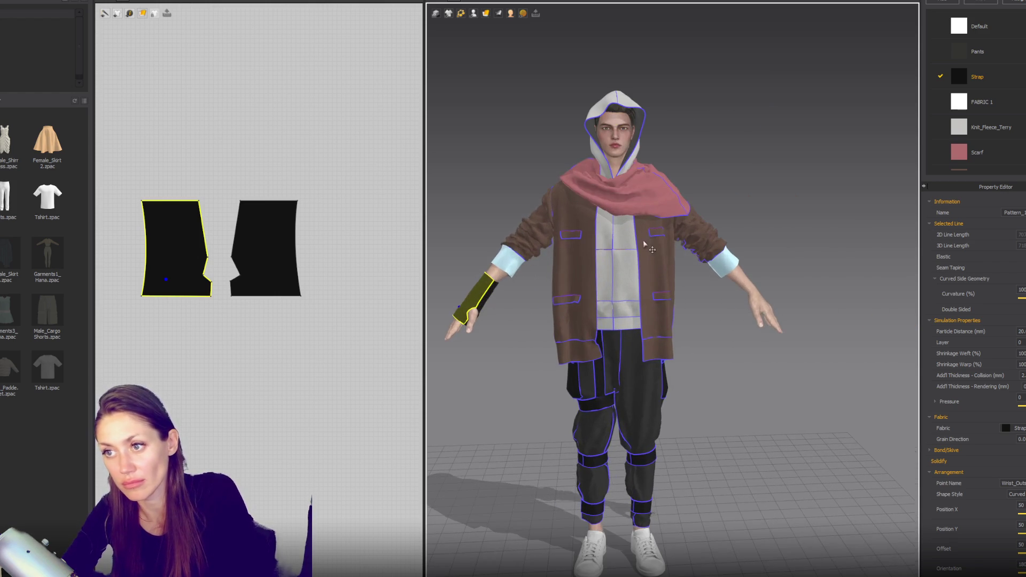
Step: Copy both glove patterns and place a mirrored linked copy for the right arm
left_click(155, 348)
key("ctrl+a")
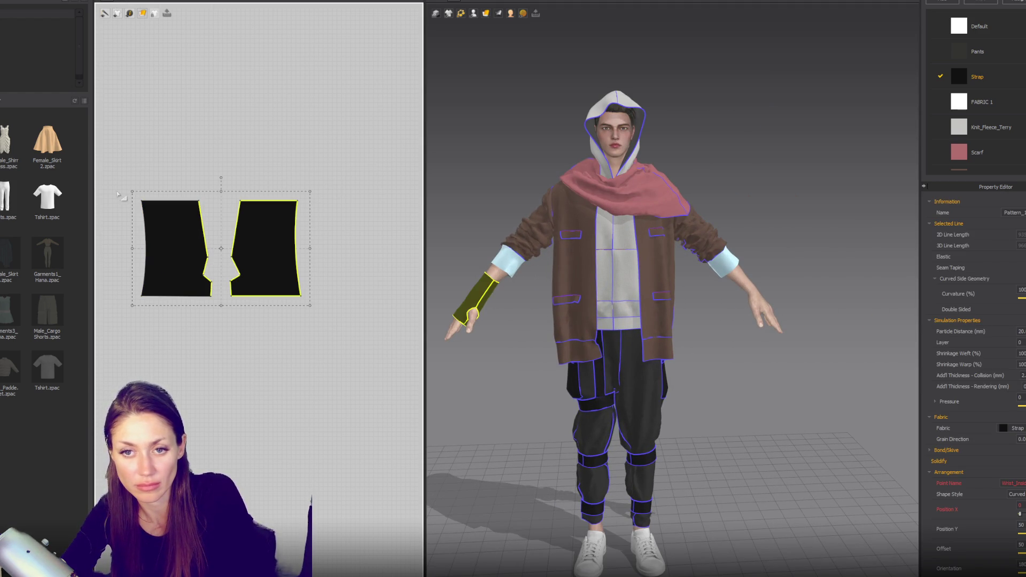
key("ctrl+c")
key("ctrl+r")
left_click(220, 497)
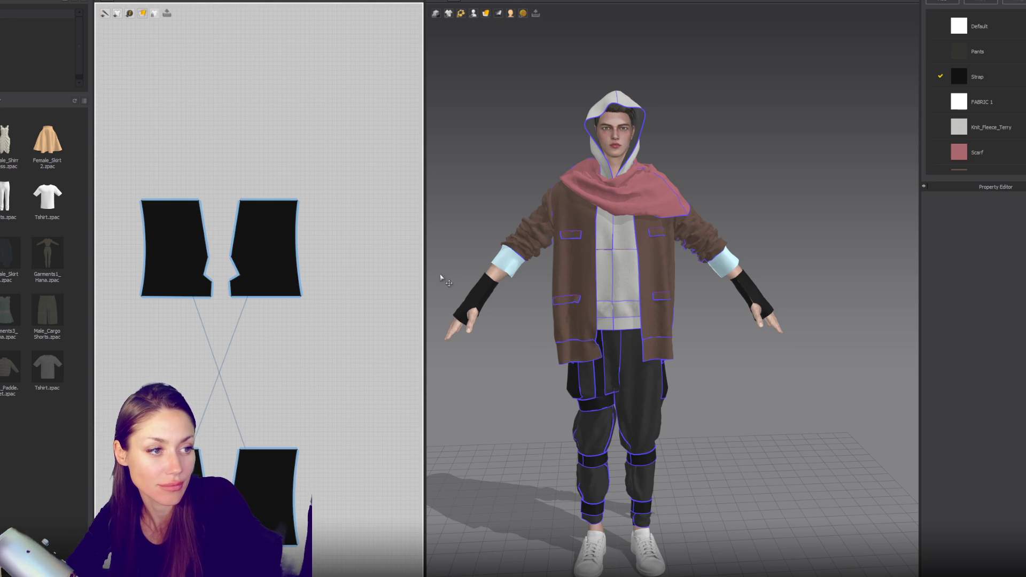
scroll(260, 243, "up", 4)
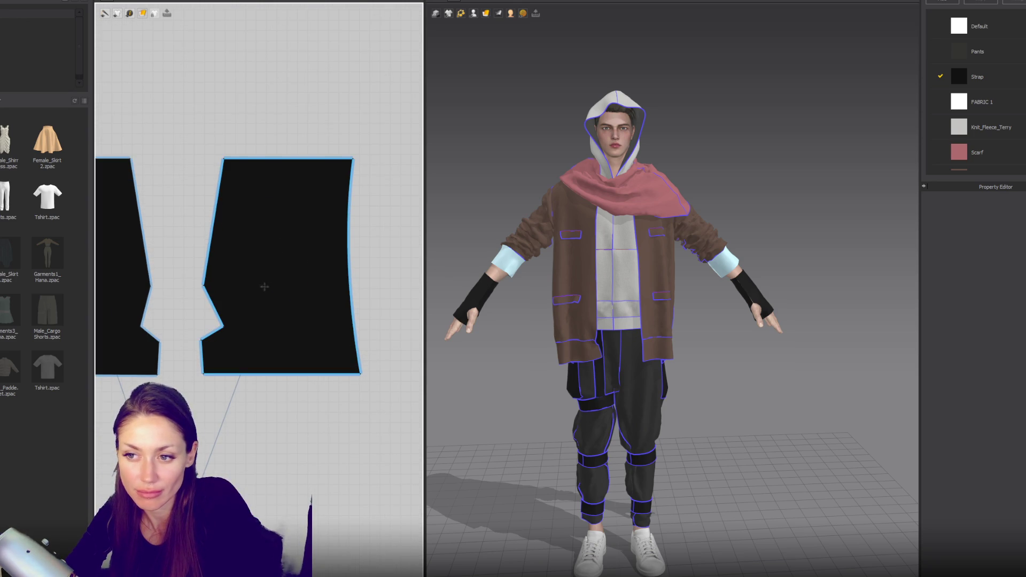
left_click(222, 331)
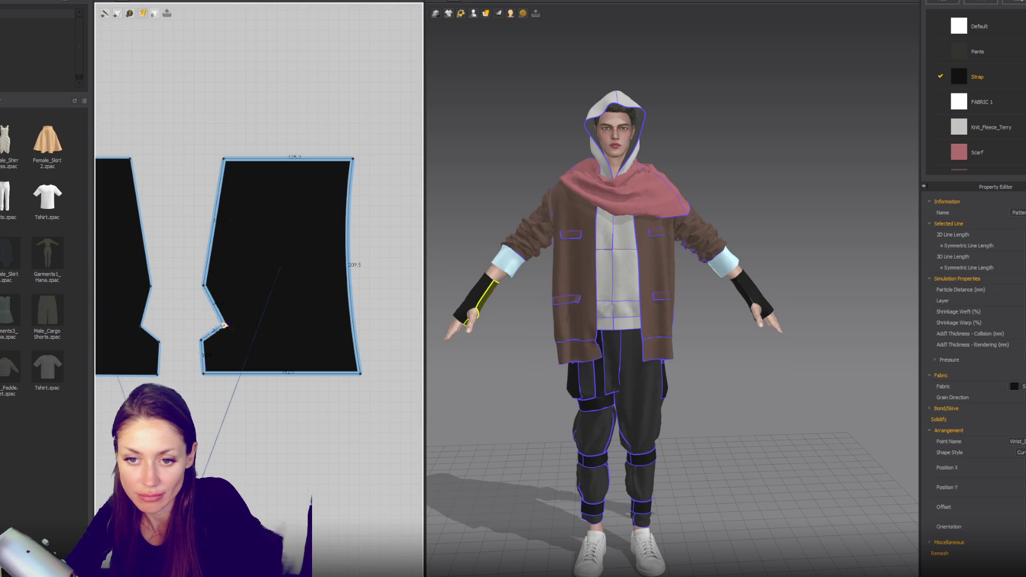
Step: Begin curving the side edges of the two glove pattern pieces
left_click(141, 326)
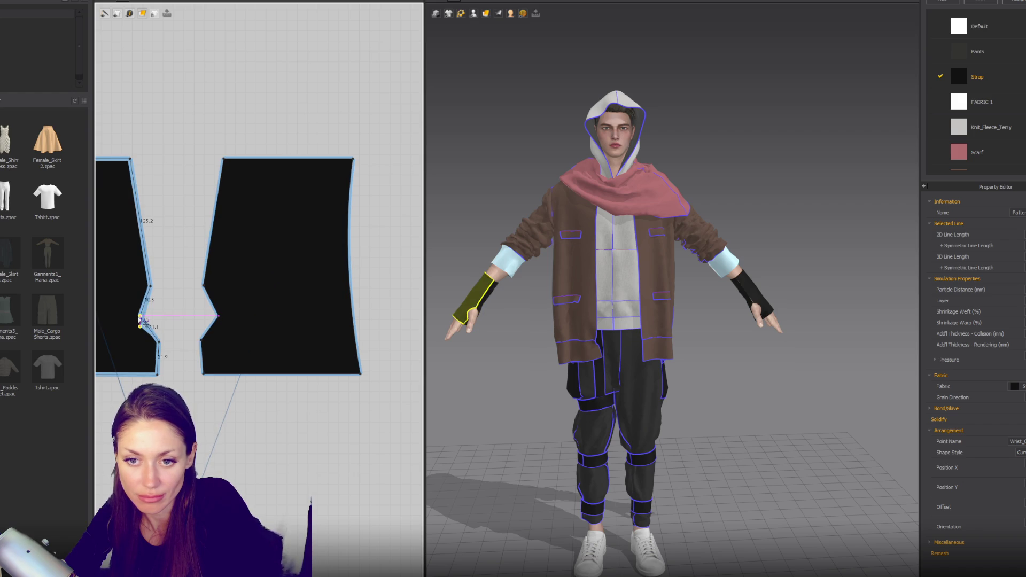
left_click(140, 316)
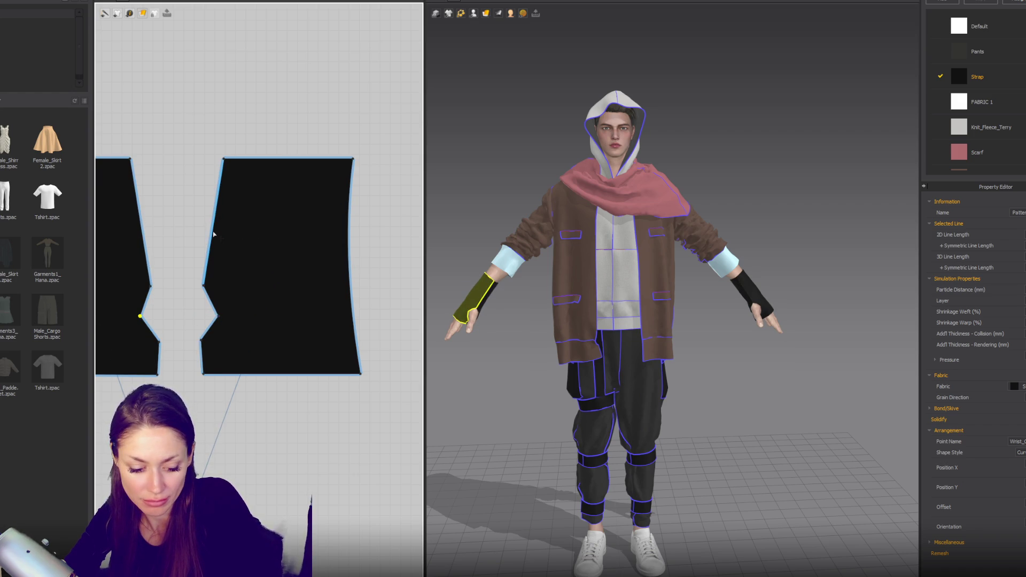
left_click_drag(213, 234, 216, 234)
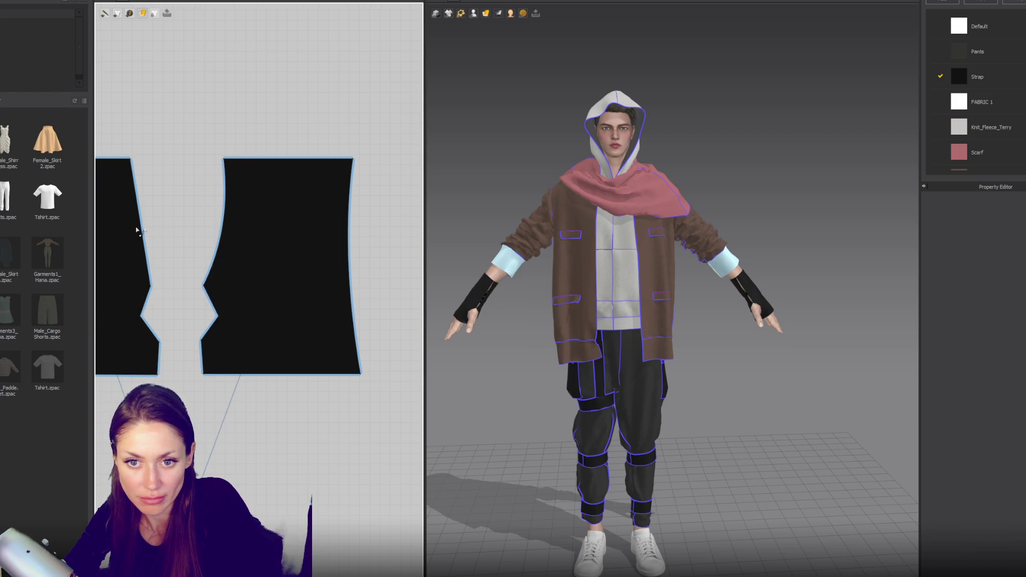
left_click(141, 230)
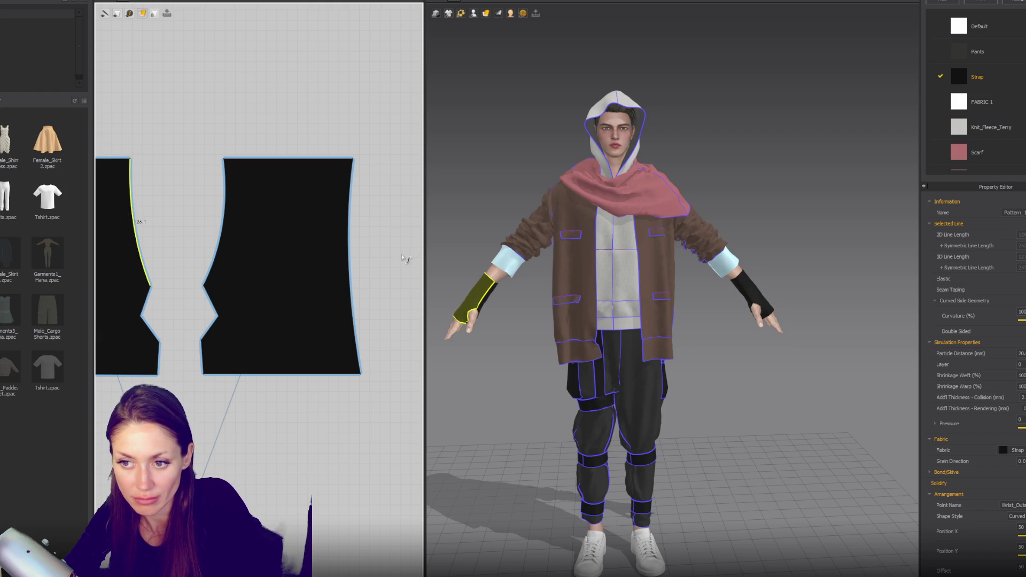
Step: Move the palm piece's bottom corner inward and bow its right edge into a curve
mouse_move(517, 260)
right_mouse_down()
mouse_move(676, 252)
mouse_move(593, 256)
right_mouse_up()
mouse_move(300, 205)
right_mouse_down()
mouse_move(354, 121)
mouse_move(341, 125)
right_mouse_up()
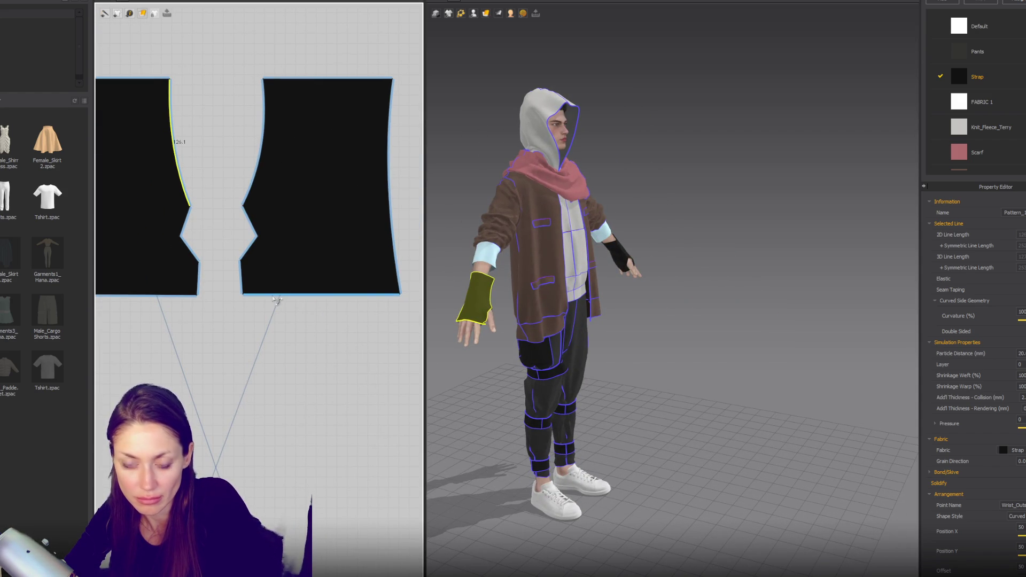
middle_click_drag(526, 287, 621, 286)
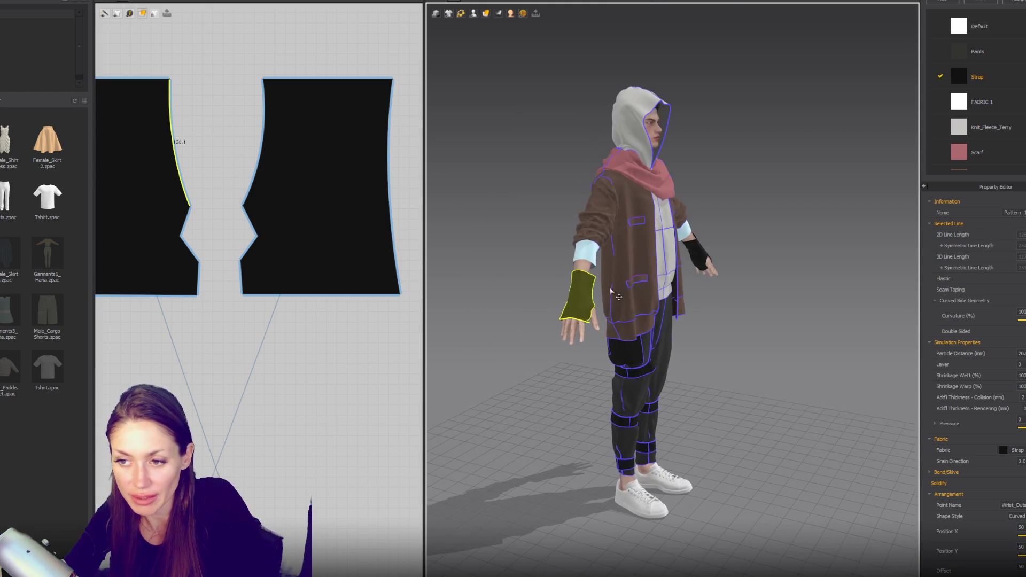
scroll(568, 313, "up", 5)
mouse_move(568, 314)
right_mouse_down()
mouse_move(664, 289)
mouse_move(550, 300)
mouse_move(562, 272)
mouse_move(535, 305)
right_mouse_up()
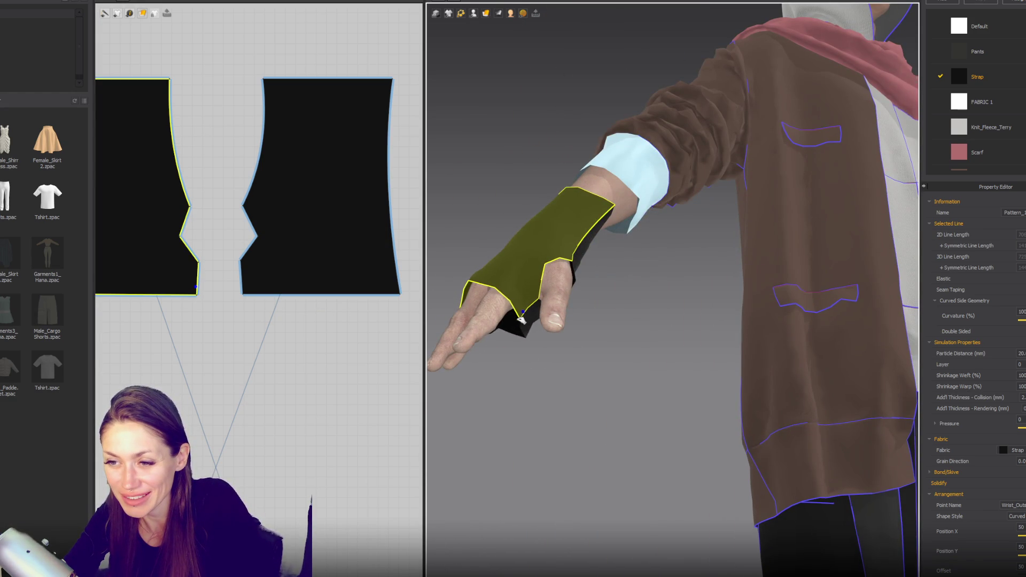
left_click(522, 316)
mouse_move(516, 370)
right_mouse_down()
mouse_move(632, 310)
mouse_move(573, 325)
right_mouse_up()
left_click(402, 298)
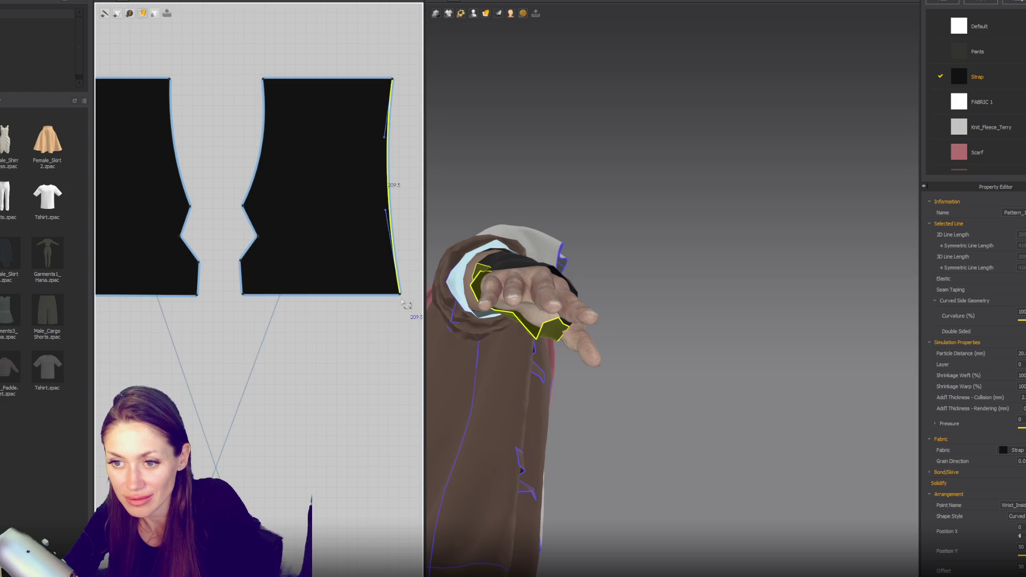
left_click_drag(400, 296, 385, 296)
left_click(381, 231)
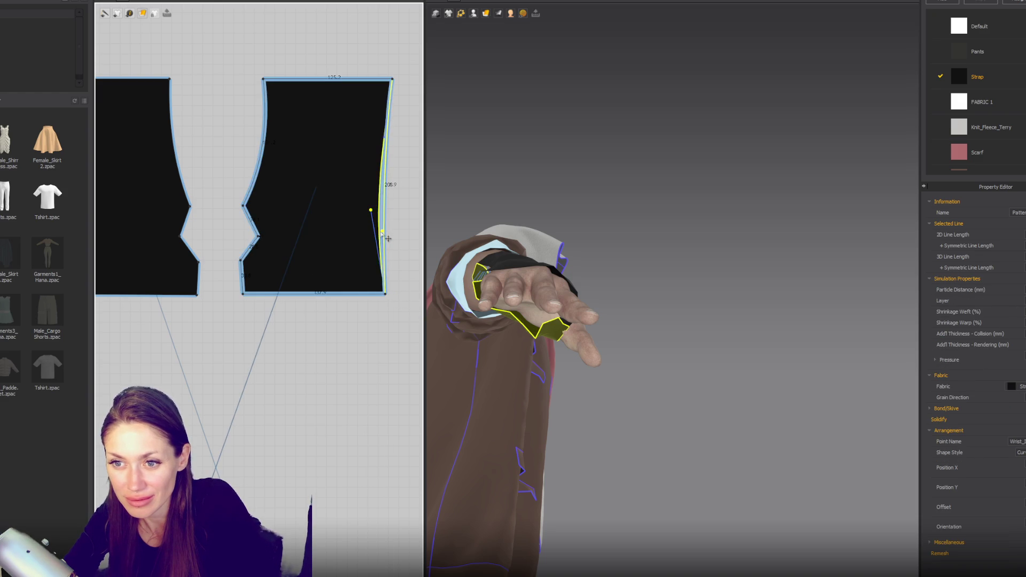
left_click_drag(383, 140, 366, 137)
Step: Curve the left piece's side edge and reshape the thumb notches on both pieces
middle_click_drag(251, 243, 341, 265)
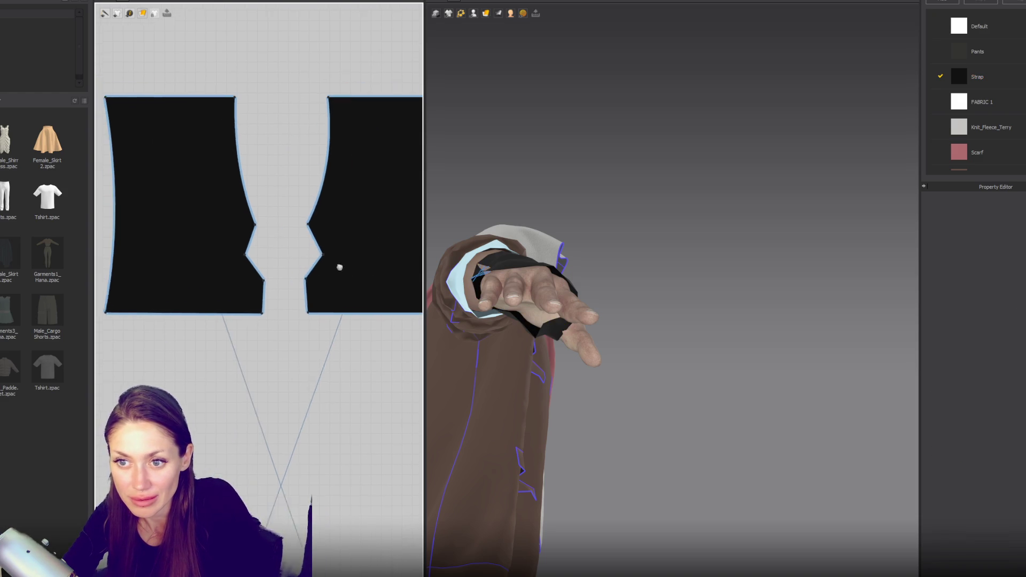
left_click_drag(131, 316, 147, 320)
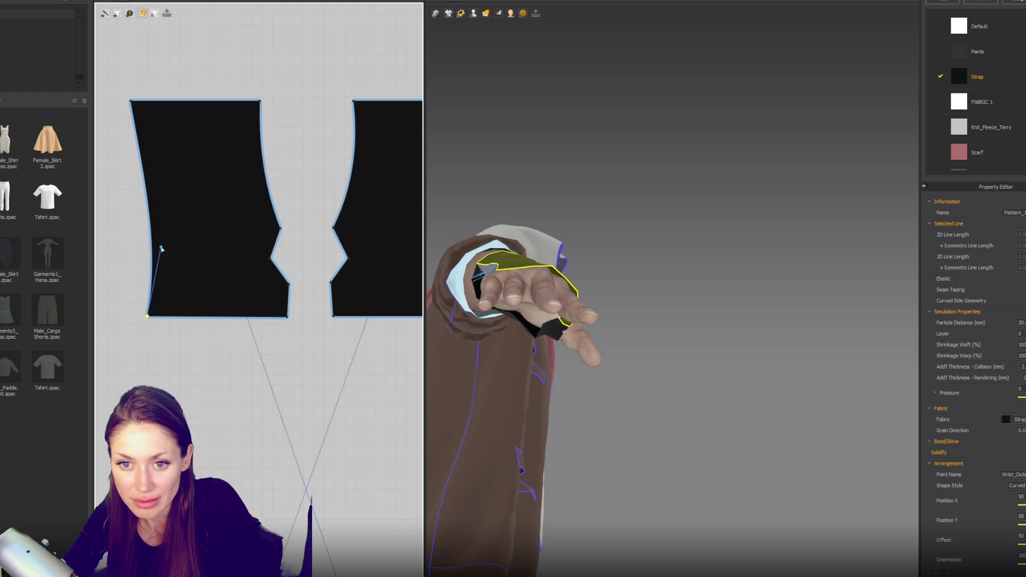
mouse_move(156, 244)
left_mouse_down()
mouse_move(144, 174)
mouse_move(162, 173)
left_mouse_up()
left_click(287, 302)
left_click_drag(294, 323, 270, 320)
left_click(340, 270)
left_click_drag(332, 316, 349, 317)
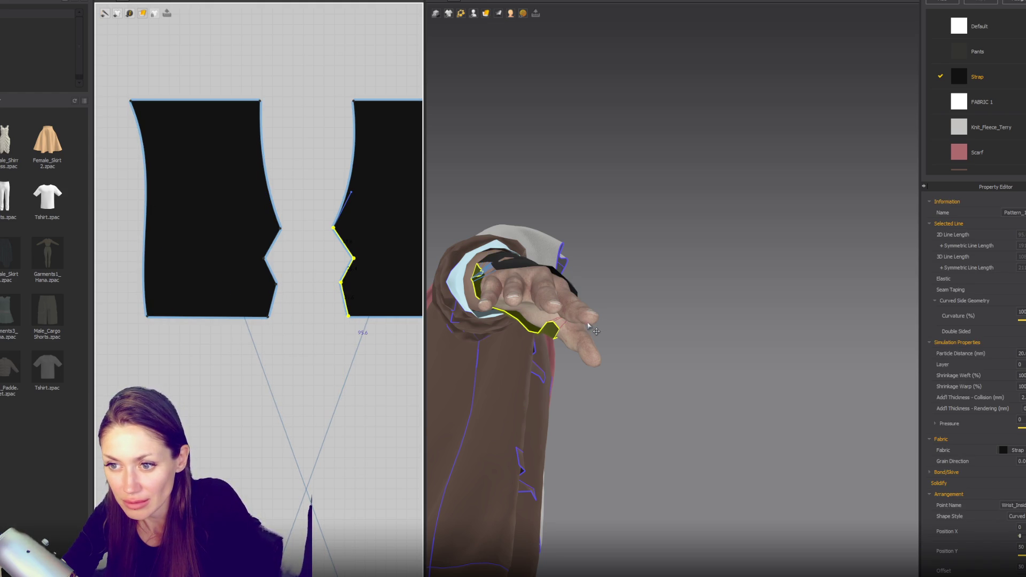
Step: Drag both pieces' bottom edges down to lengthen the glove over the hand
mouse_move(593, 327)
right_mouse_down()
mouse_move(506, 339)
mouse_move(531, 303)
mouse_move(665, 326)
right_mouse_up()
left_click(562, 250)
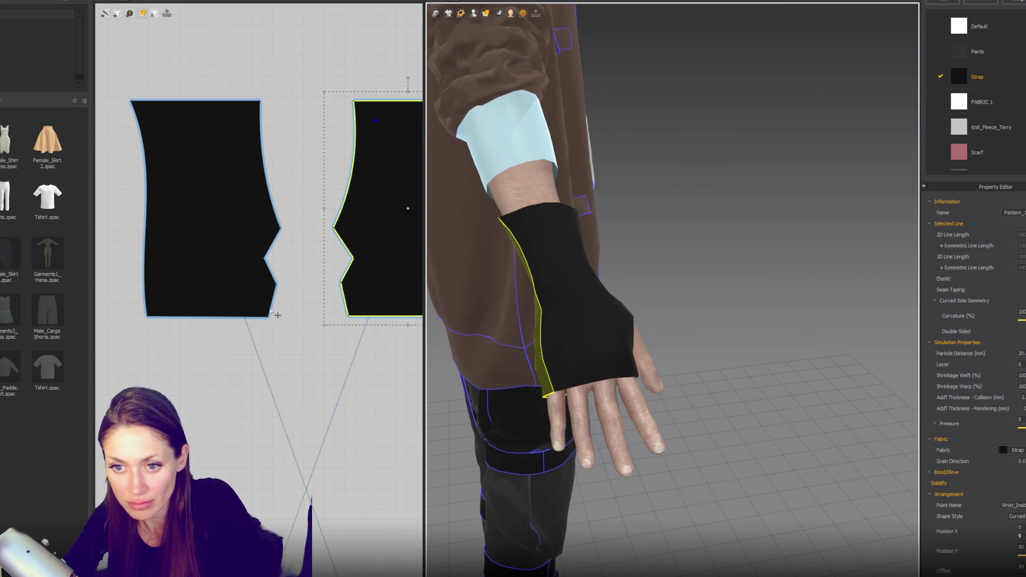
left_click(214, 316)
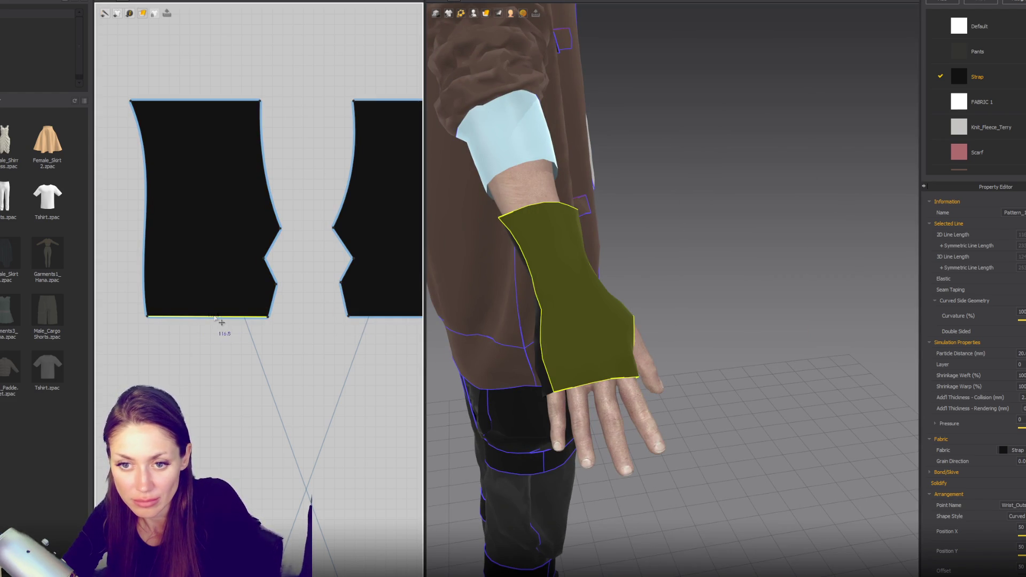
left_click(361, 316, "shift")
left_click_drag(240, 316, 240, 339)
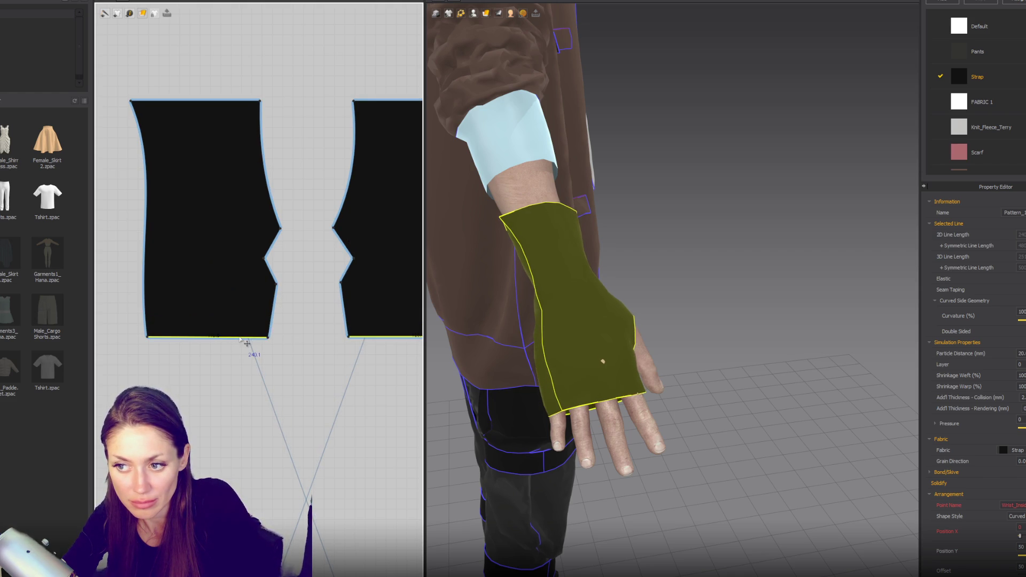
left_click_drag(240, 339, 241, 346)
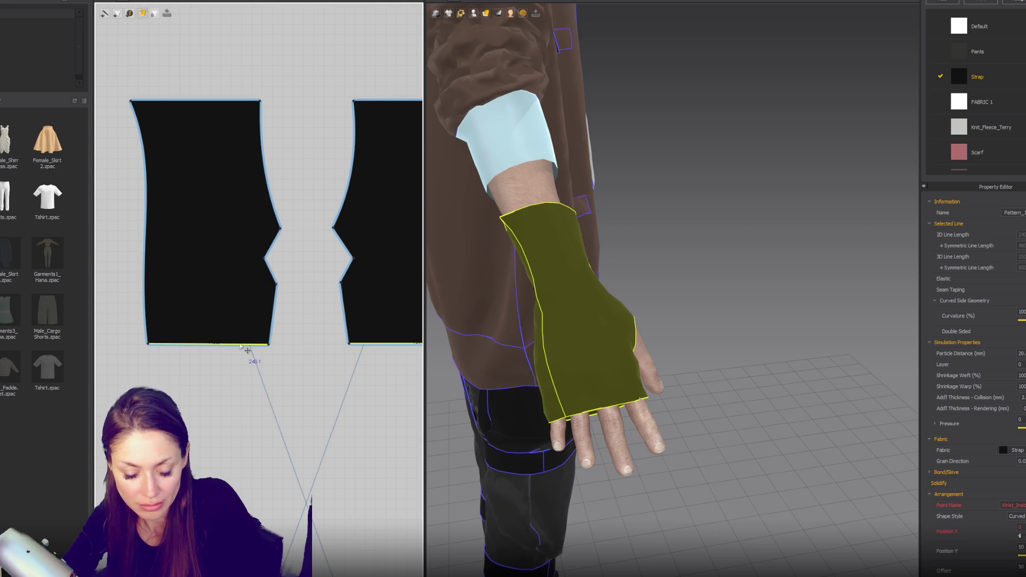
left_click(249, 345)
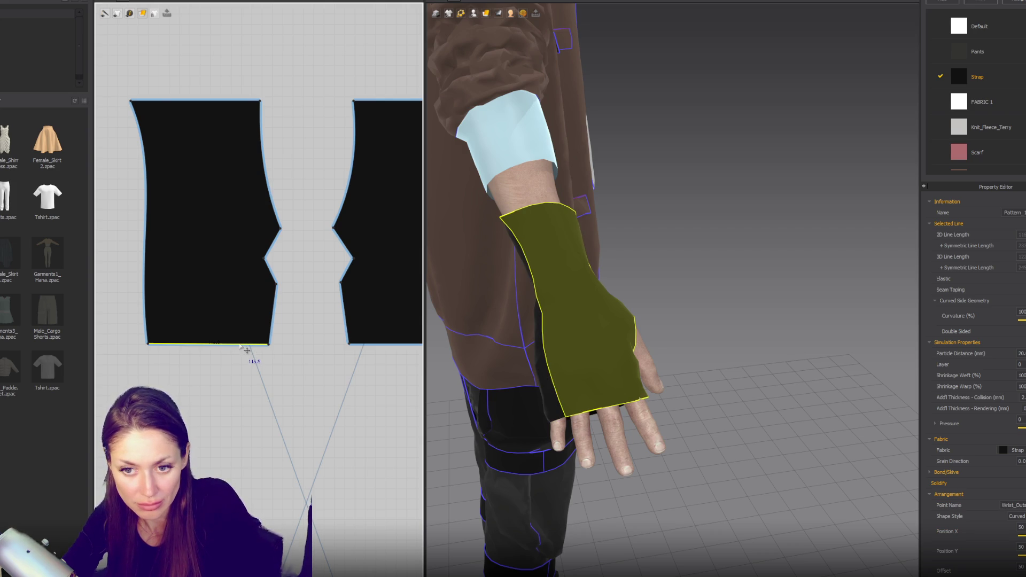
left_click(239, 345)
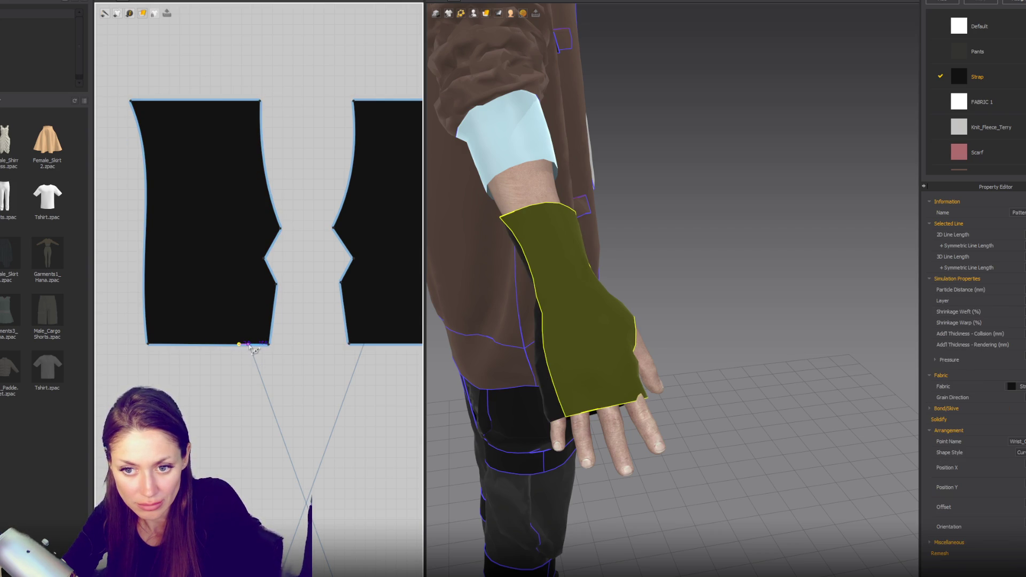
Step: Pull the left piece's bottom point up into a notch and widen it
left_click_drag(245, 345, 245, 331)
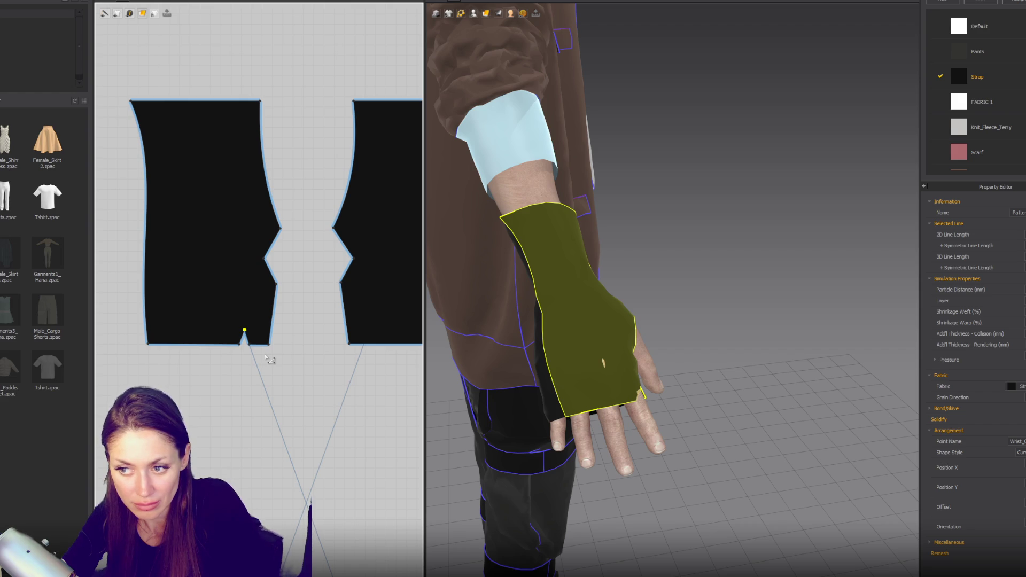
mouse_move(566, 332)
right_mouse_down()
mouse_move(584, 347)
mouse_move(569, 369)
right_mouse_up()
scroll(569, 369, "up", 3)
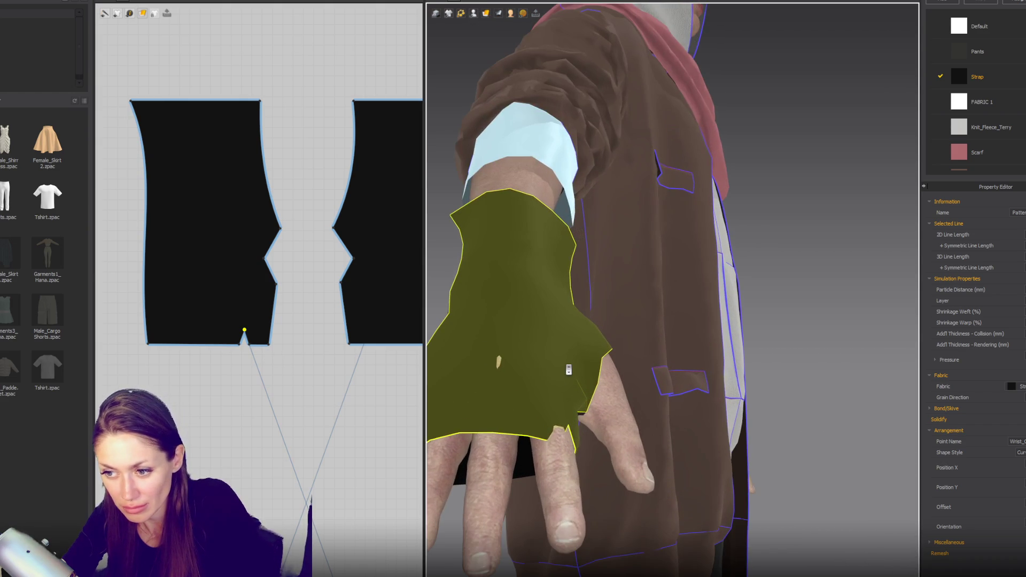
left_click(248, 346)
mouse_move(249, 345)
left_mouse_down()
mouse_move(215, 347)
mouse_move(224, 330)
mouse_move(227, 344)
left_mouse_up()
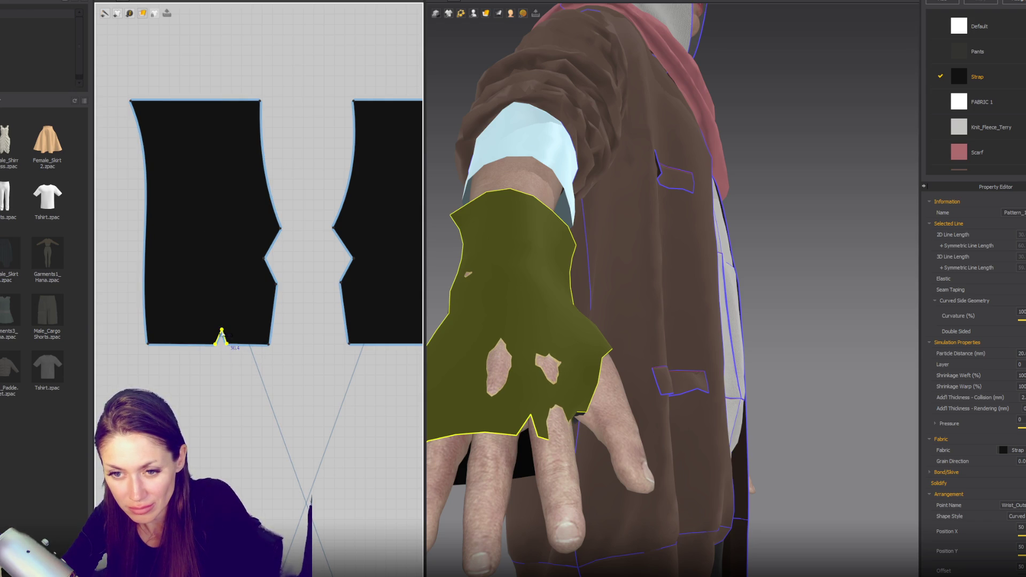
right_click_drag(353, 359, 316, 348)
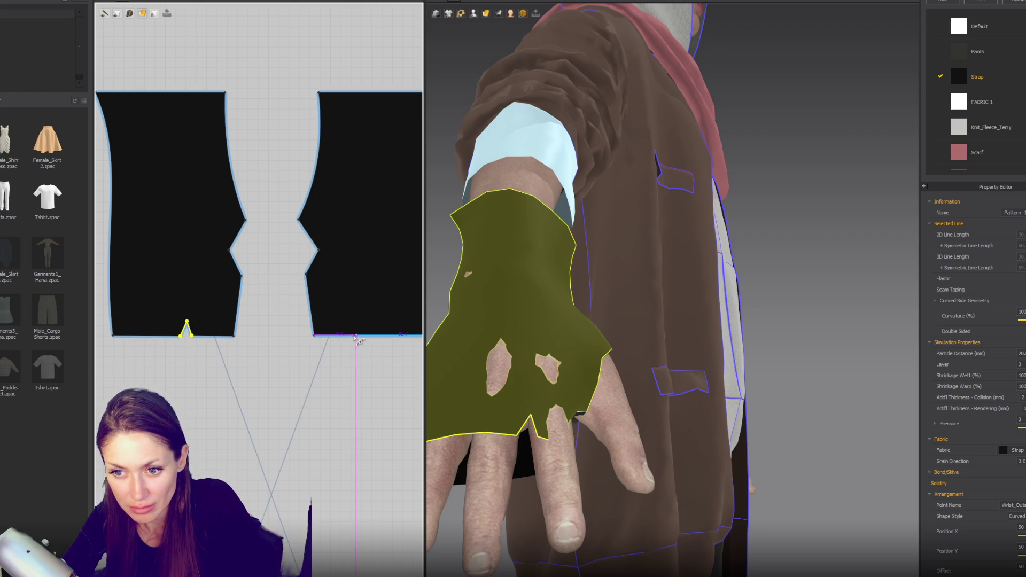
Step: Add V notches along the right glove piece's bottom edge
left_click(355, 336)
left_click_drag(366, 331, 366, 315)
scroll(366, 315, "down", 2)
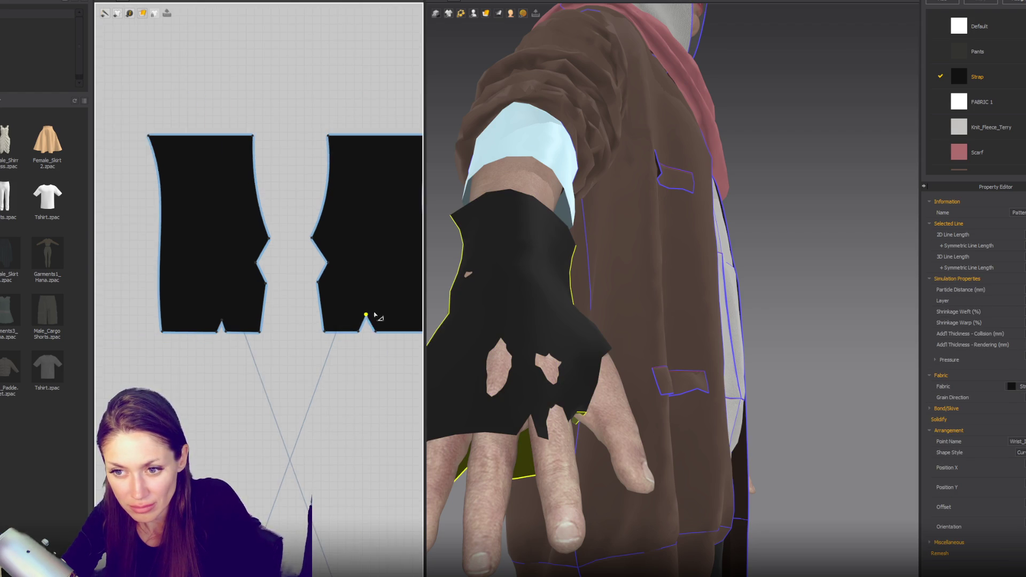
right_click_drag(366, 315, 308, 317)
left_click_drag(311, 335, 350, 335)
mouse_move(516, 368)
right_mouse_down()
mouse_move(694, 291)
mouse_move(774, 307)
mouse_move(822, 277)
mouse_move(748, 337)
right_mouse_up()
left_click_drag(350, 335, 282, 336)
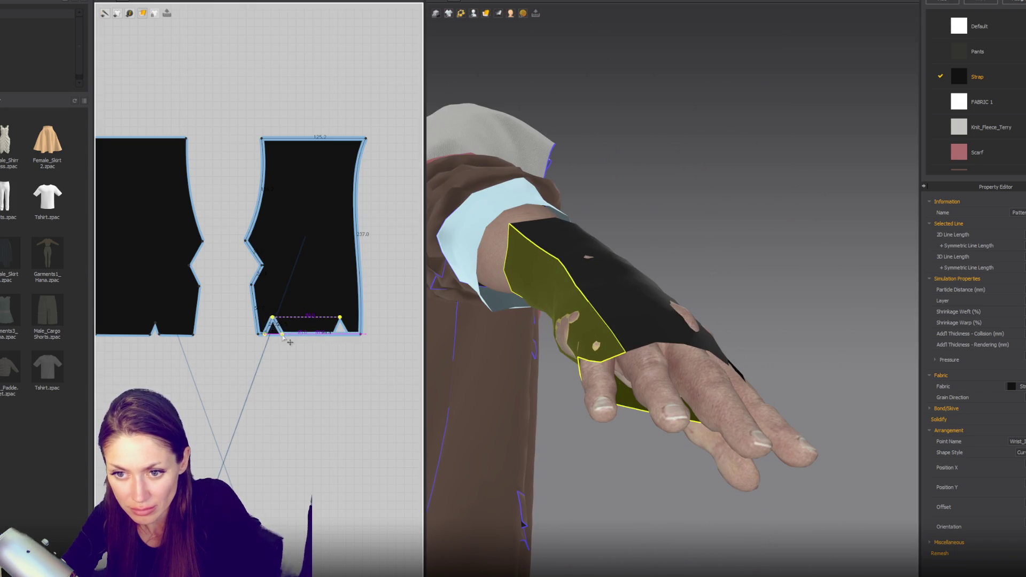
mouse_move(535, 320)
right_mouse_down()
mouse_move(594, 343)
mouse_move(590, 321)
right_mouse_up()
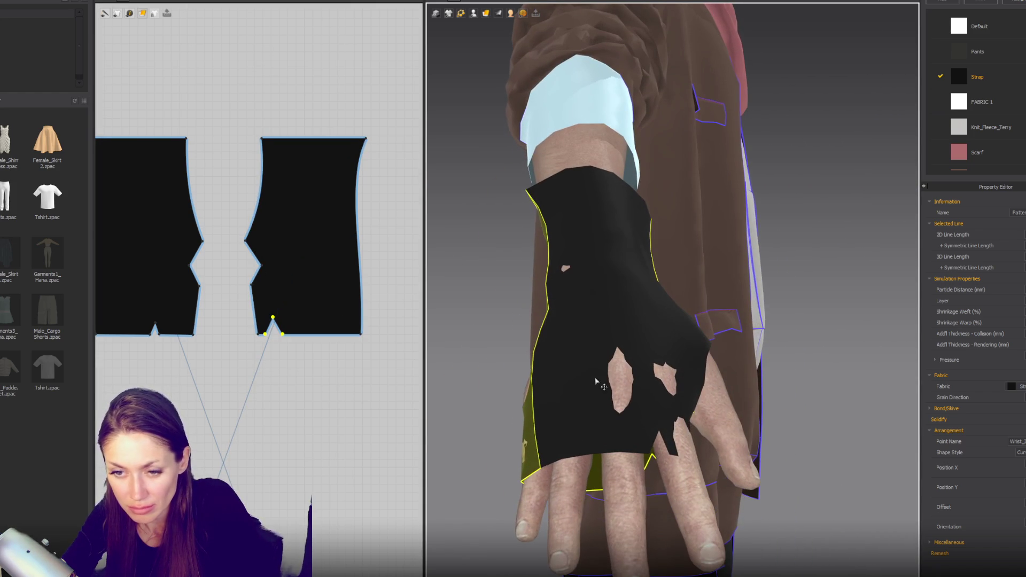
scroll(349, 359, "up", 2)
key("ctrl+z")
right_click_drag(235, 336, 331, 358)
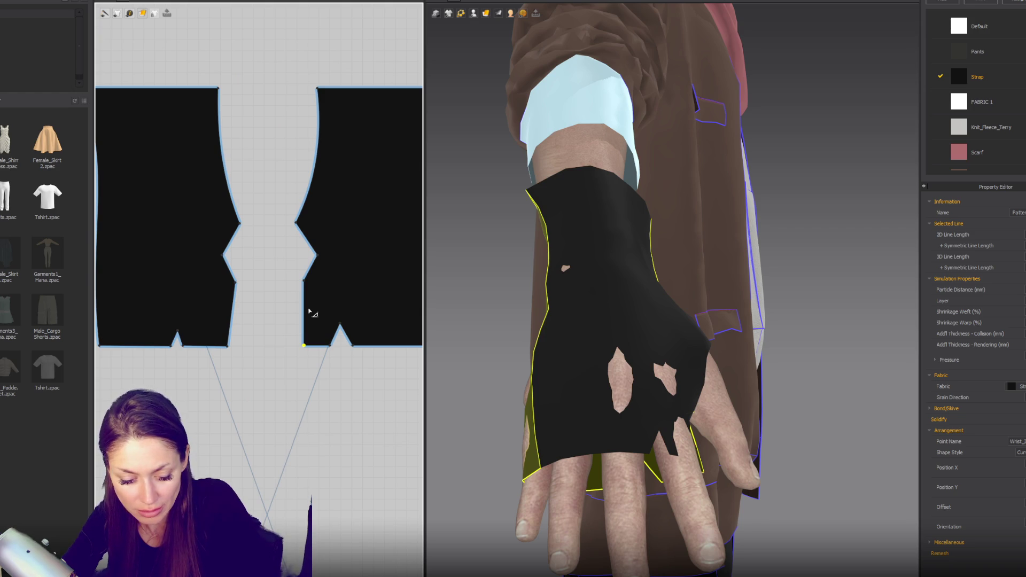
Step: Raise the left piece's notch tip and move the right piece's lower side edge outward
left_click(339, 350)
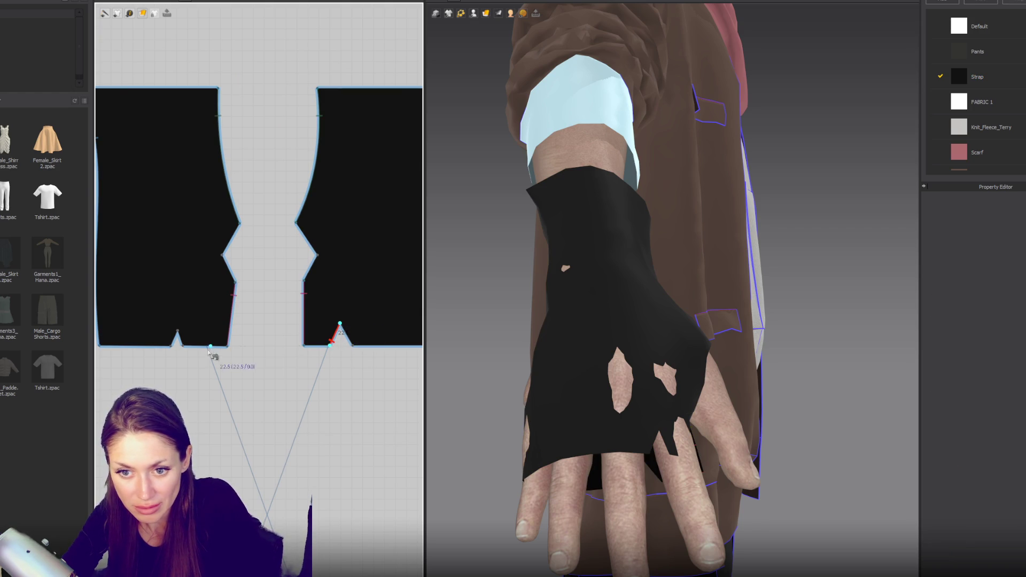
left_click(178, 333)
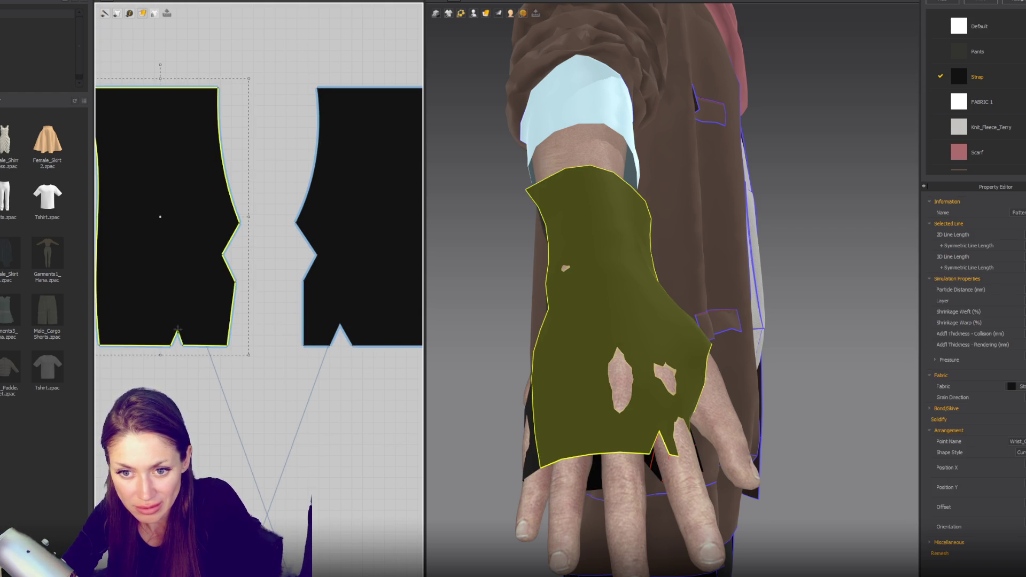
left_click_drag(179, 331, 176, 325)
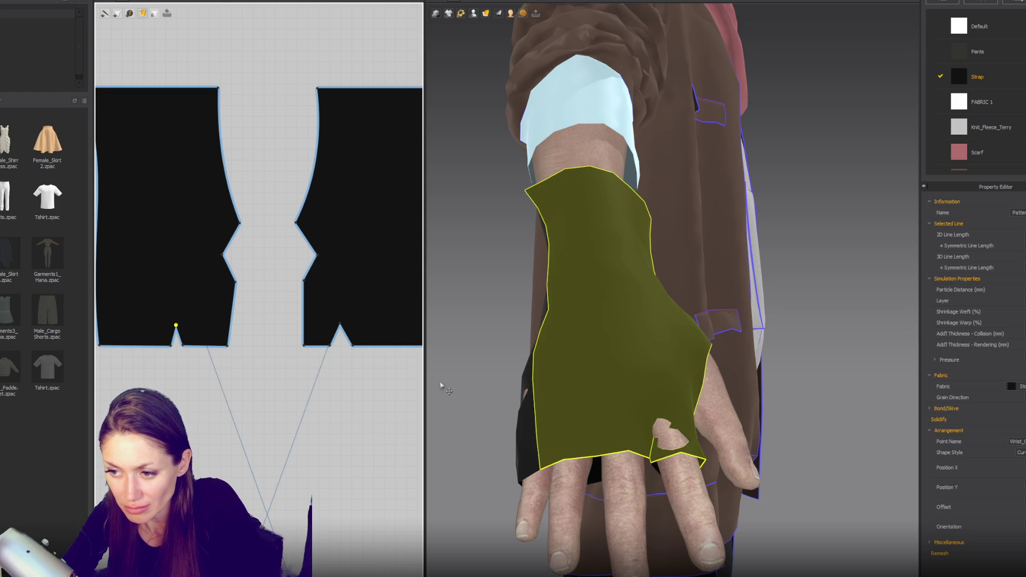
left_click_drag(303, 346, 288, 347)
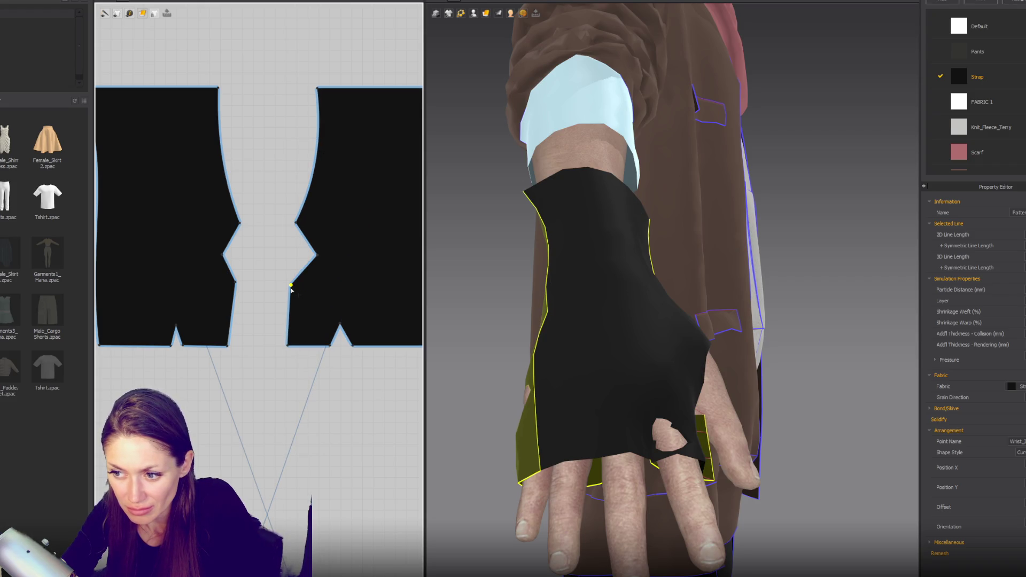
Step: Tug the glove cloth in 3D so its lower edge settles over the fingers
right_click_drag(591, 371, 511, 366)
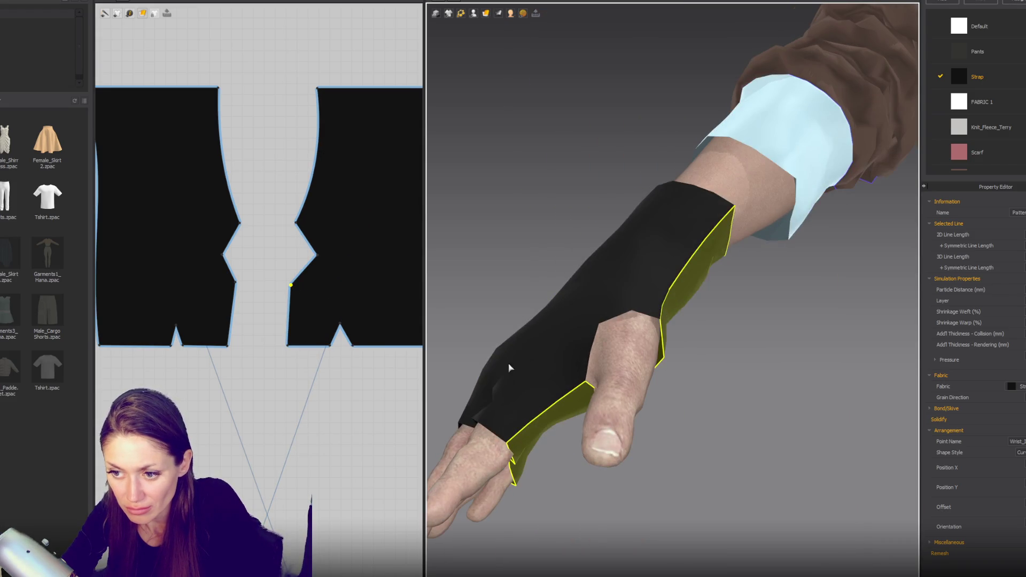
left_click(487, 408)
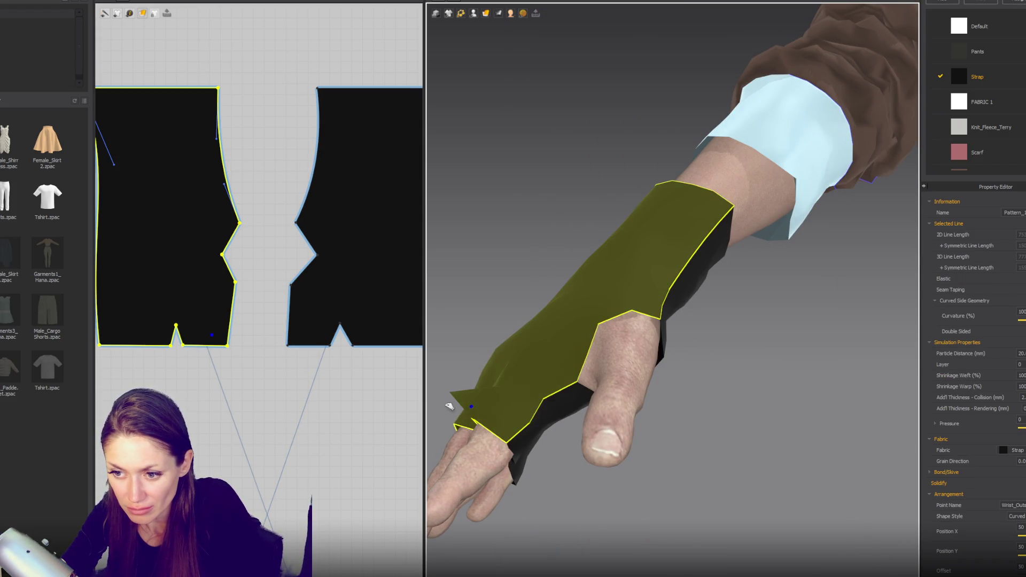
left_click_drag(455, 410, 468, 416)
mouse_move(548, 397)
right_mouse_down()
mouse_move(595, 419)
mouse_move(586, 375)
right_mouse_up()
mouse_move(530, 397)
left_mouse_down()
mouse_move(559, 412)
mouse_move(485, 445)
left_mouse_up()
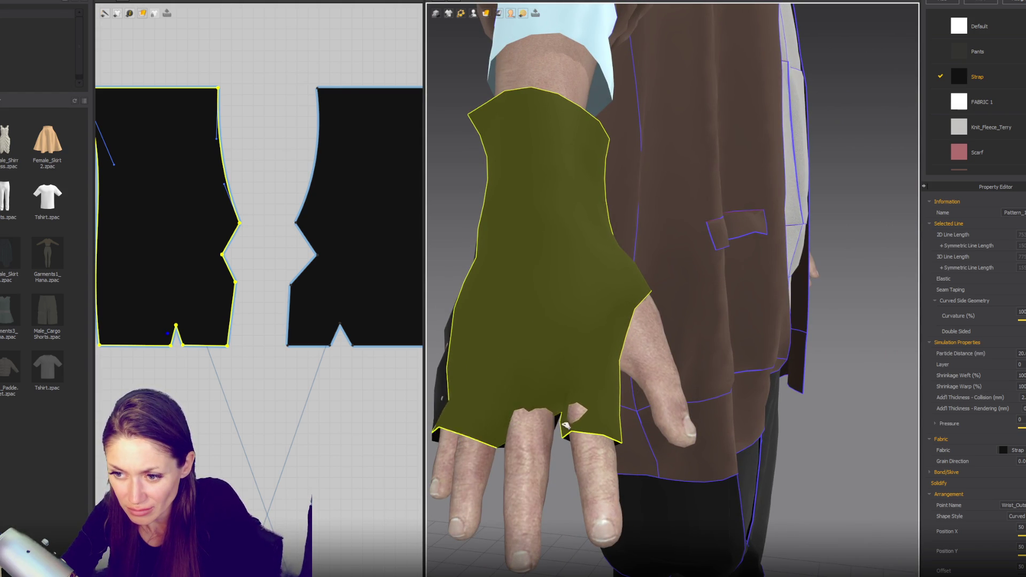
mouse_move(574, 451)
right_mouse_down()
mouse_move(589, 373)
mouse_move(563, 401)
right_mouse_up()
left_click_drag(571, 398, 566, 428)
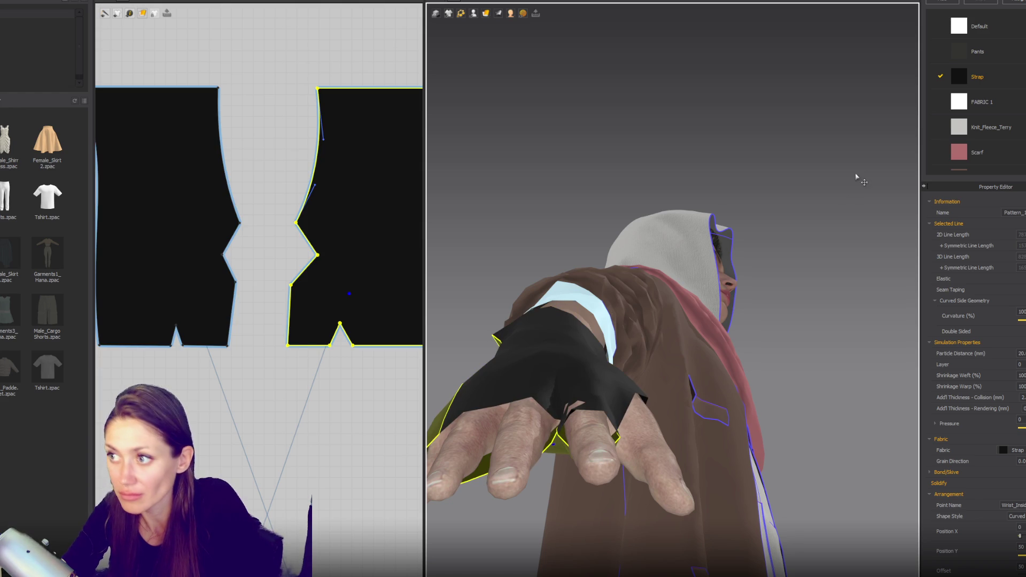
Step: Add a new fabric named Gloves and assign it to all four glove patterns
key("ctrl+a")
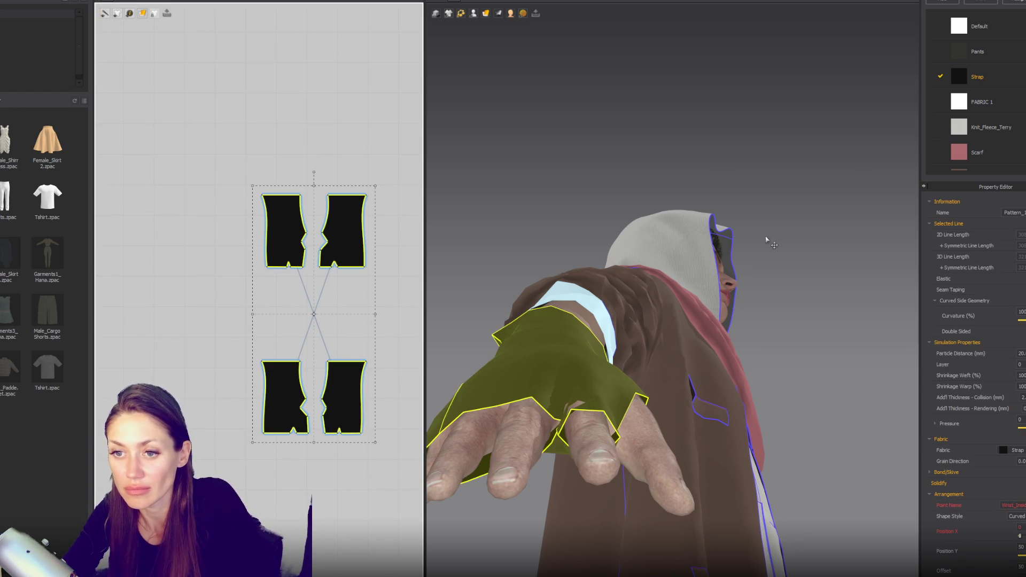
left_click(942, 2)
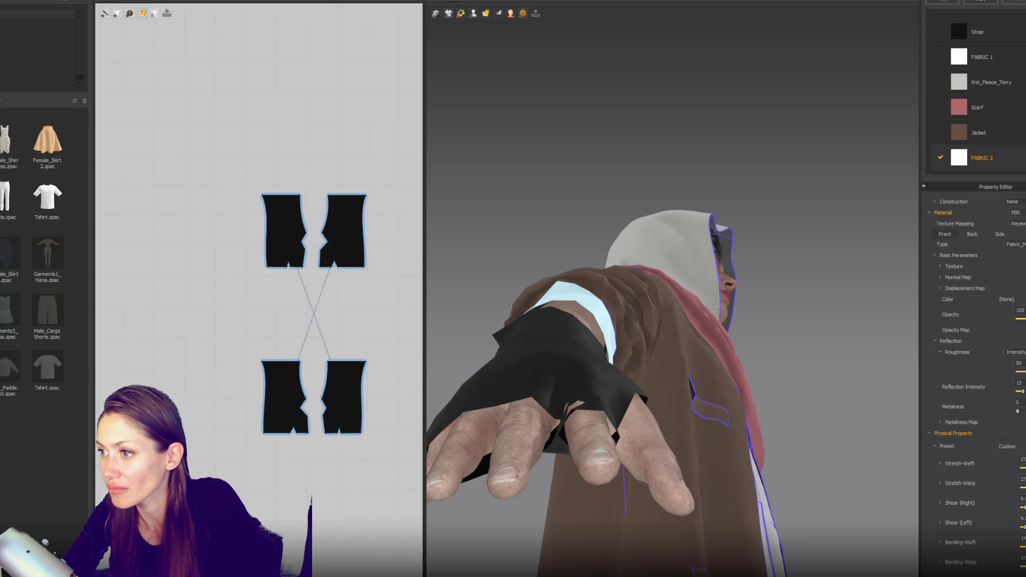
type("Gloves")
mouse_move(259, 137)
left_mouse_down()
mouse_move(416, 460)
mouse_move(422, 500)
left_mouse_up()
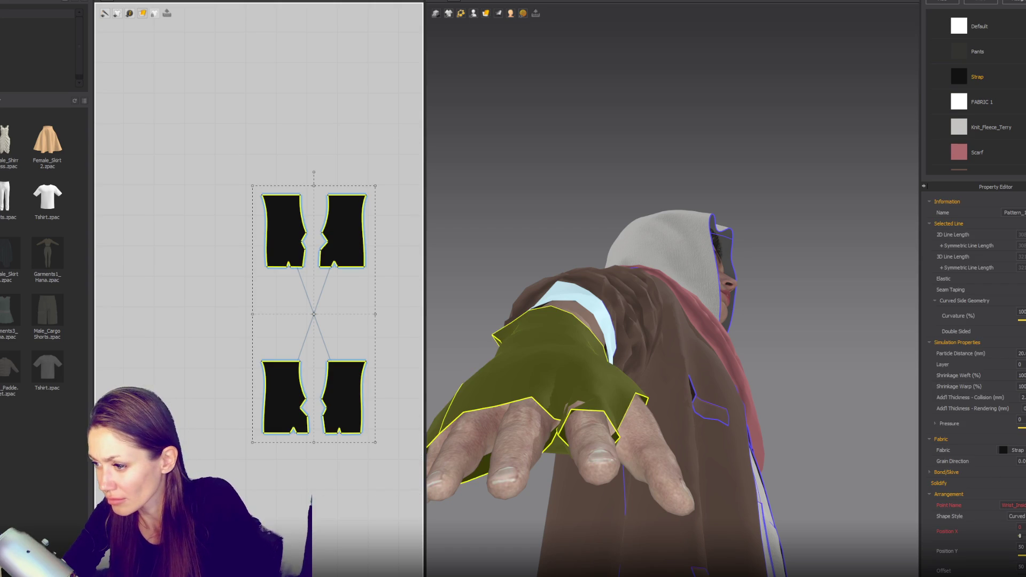
left_click(1018, 450)
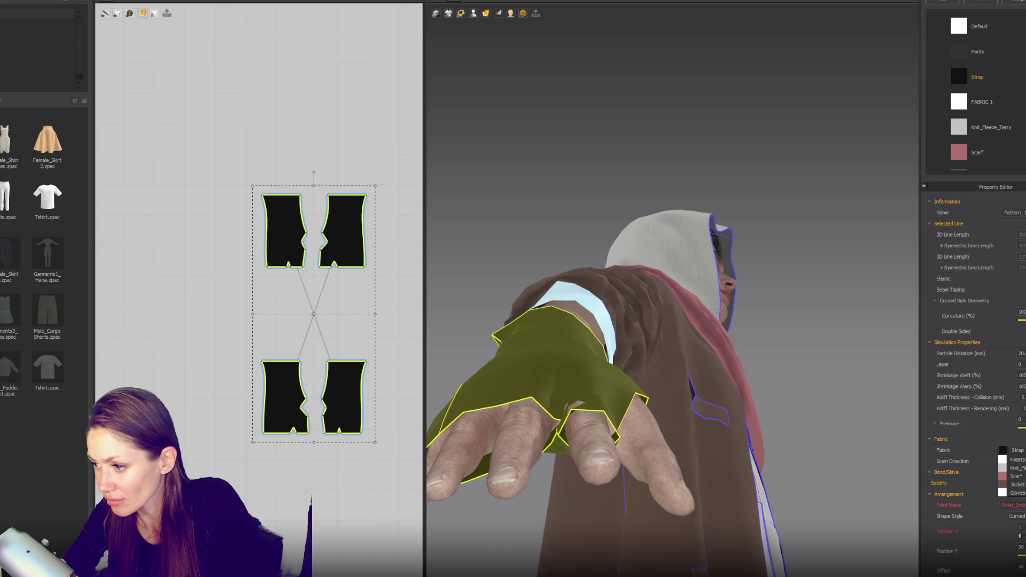
left_click(1018, 519)
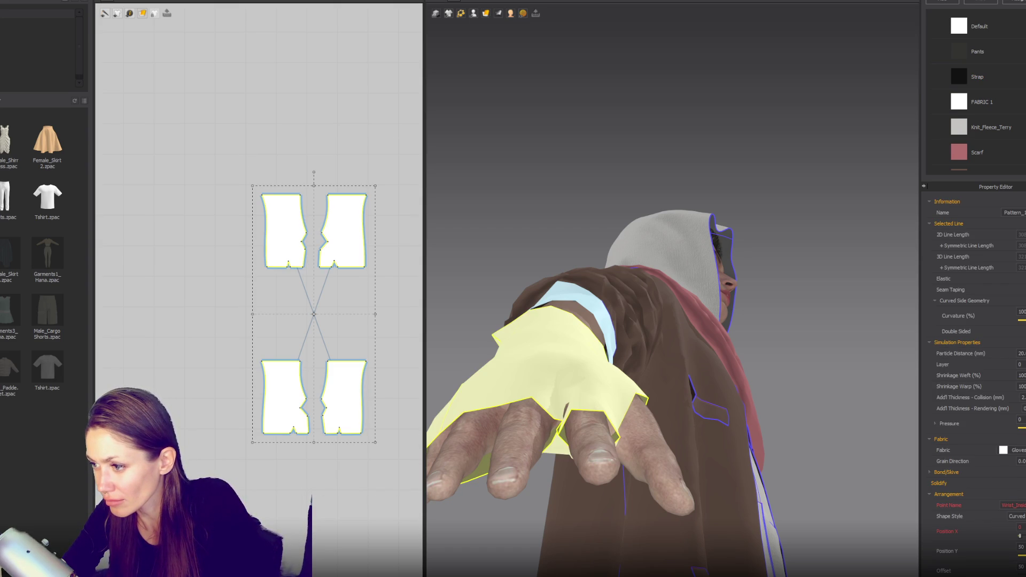
Step: Make the glove edge elastic and start editing its Shrinkage Weft value
scroll(1001, 164, "down", 2)
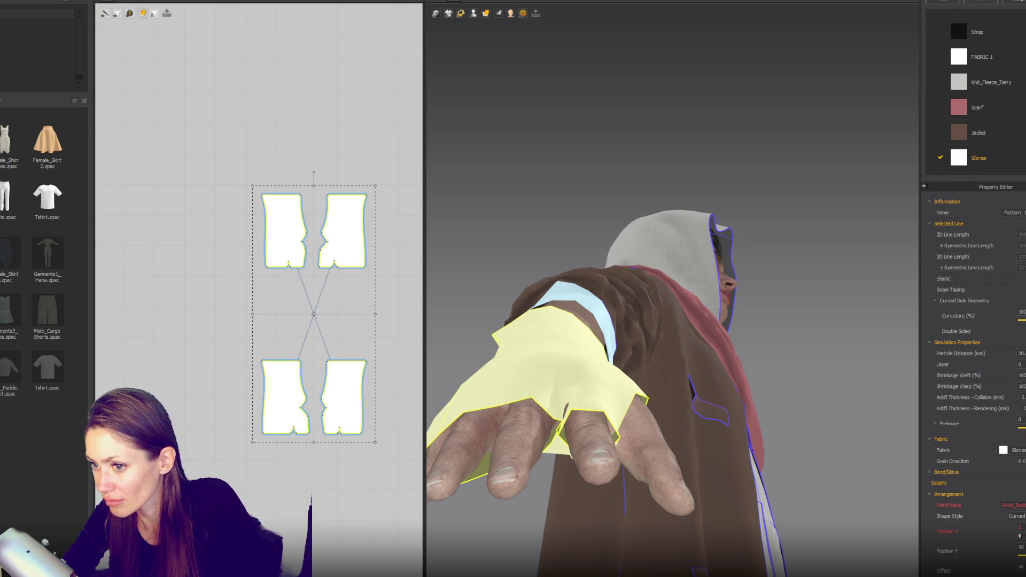
left_click(1020, 278)
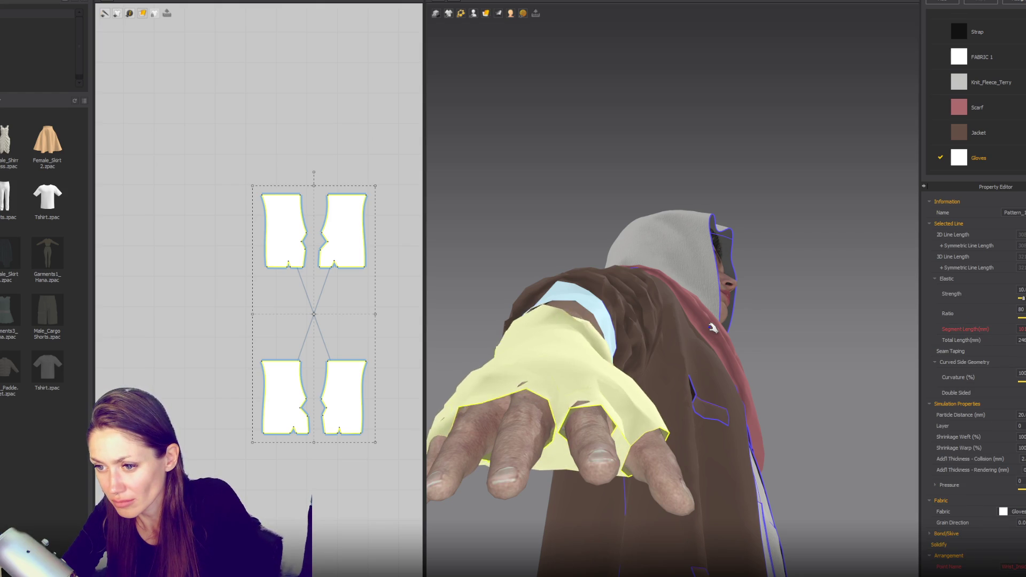
scroll(685, 337, "down", 2)
right_click_drag(684, 336, 775, 300)
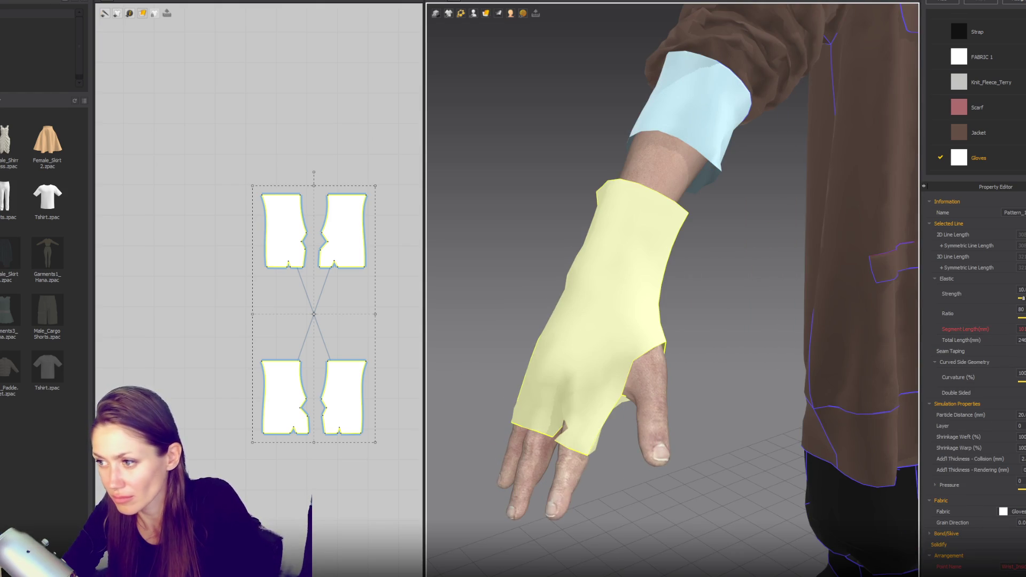
left_click(1021, 436)
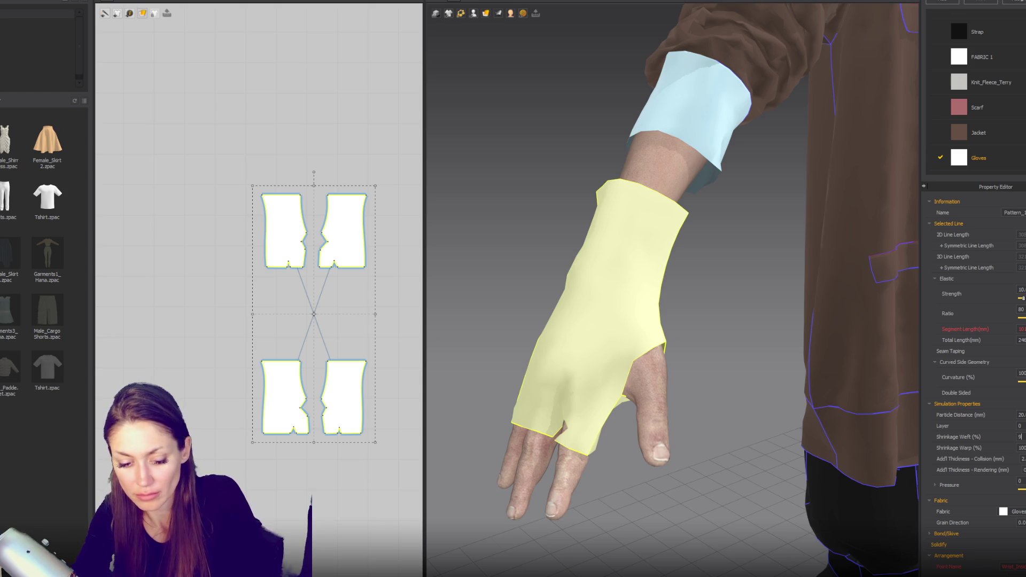
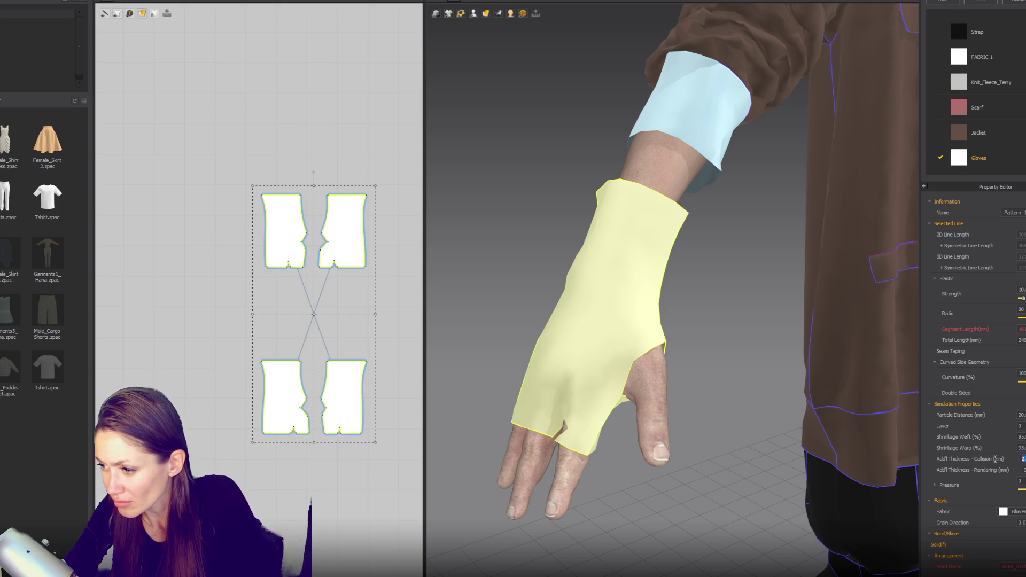
Step: Change the Gloves fabric colour to deep dark red #5E0909
left_click(991, 159)
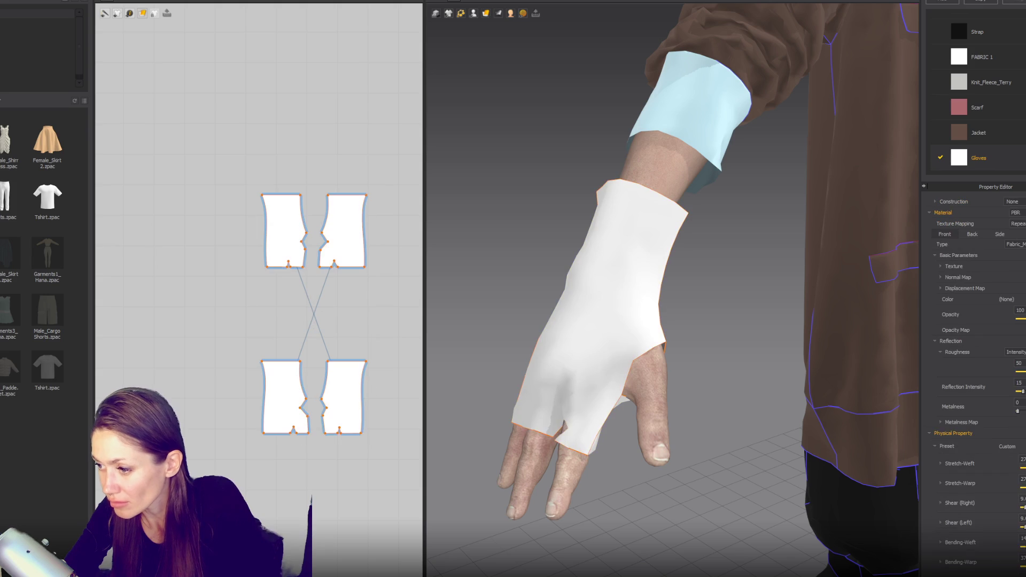
left_click(994, 301)
left_click(556, 179)
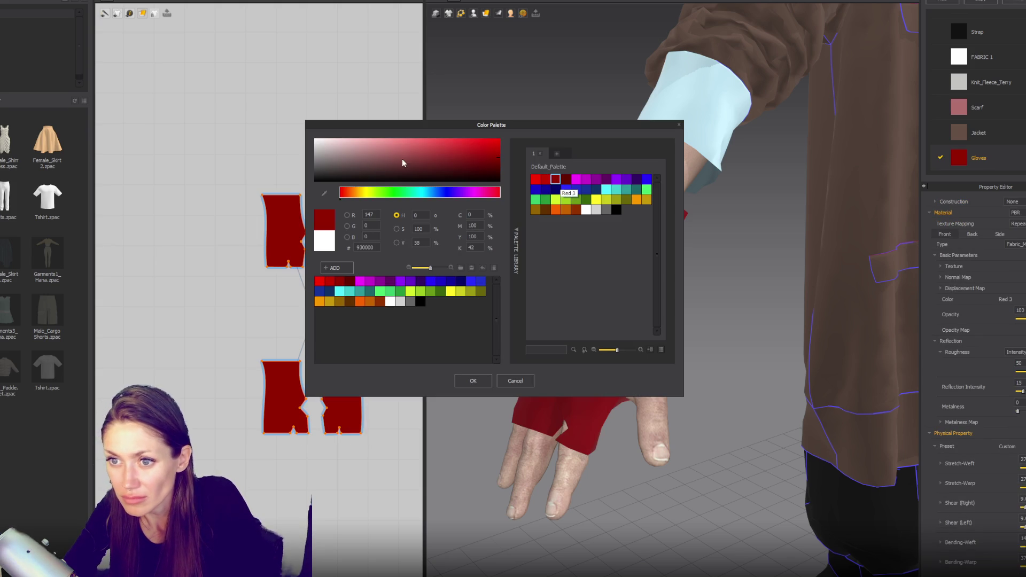
left_click(483, 166)
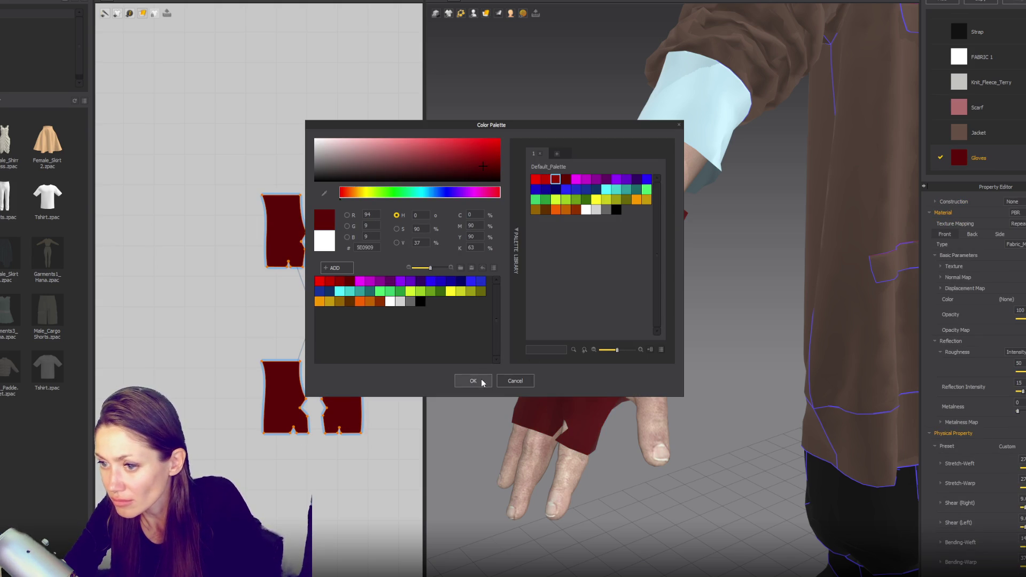
left_click(473, 381)
scroll(972, 374, "down", 5)
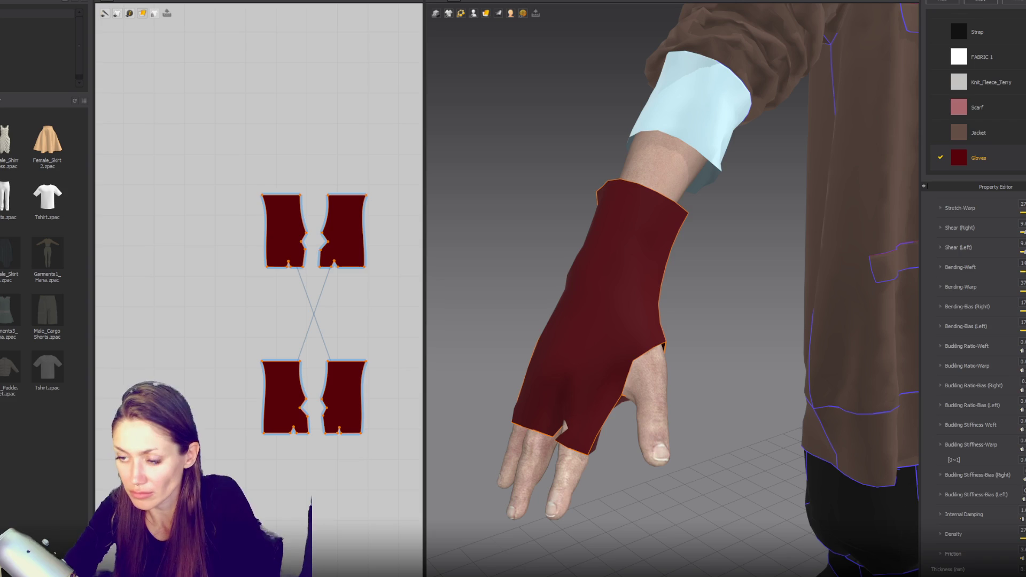
left_click(698, 358)
Step: Simulate the glove and tug the cloth so it drapes onto the hand
key("space")
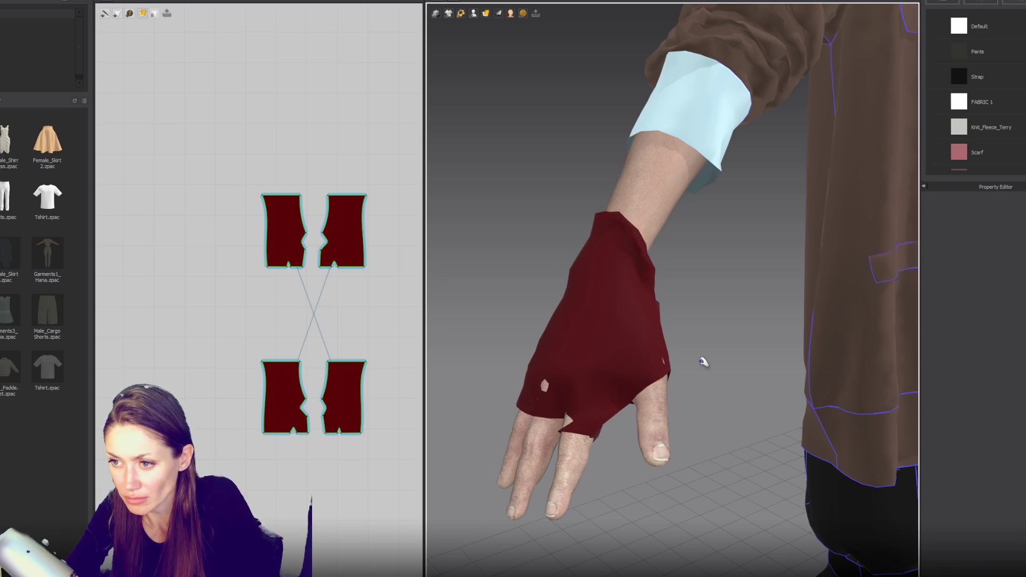
scroll(715, 277, "down", 5)
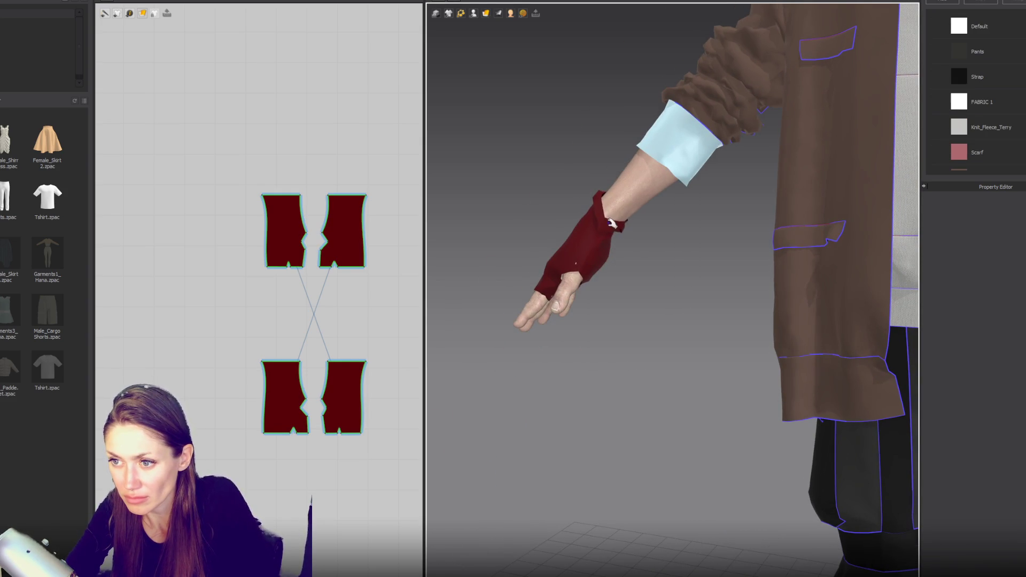
left_click(620, 229)
left_click(653, 171)
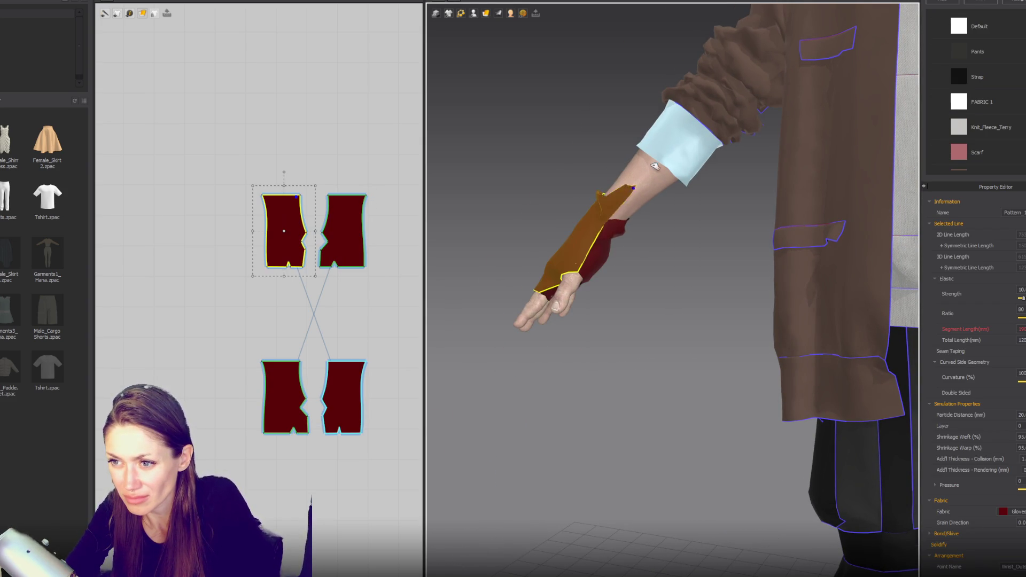
scroll(609, 266, "down", 3)
right_click_drag(650, 277, 698, 277)
scroll(699, 278, "up", 5)
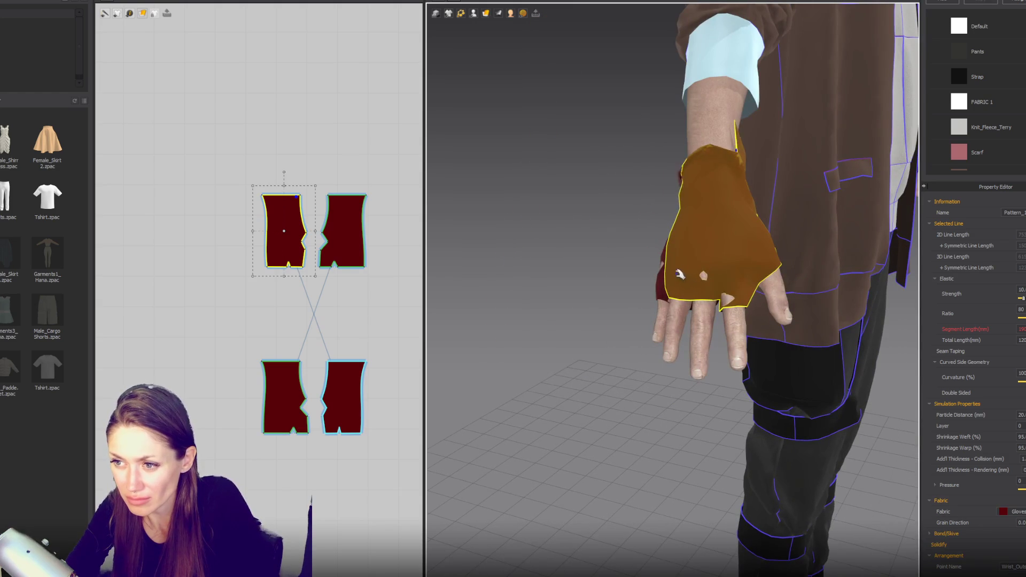
mouse_move(635, 265)
left_mouse_down()
mouse_move(554, 240)
mouse_move(486, 257)
mouse_move(513, 273)
left_mouse_up()
Step: Select all four glove pattern pieces and scale them up together
left_click_drag(221, 147, 425, 517)
mouse_move(251, 441)
left_mouse_down()
mouse_move(230, 453)
mouse_move(242, 475)
left_mouse_up()
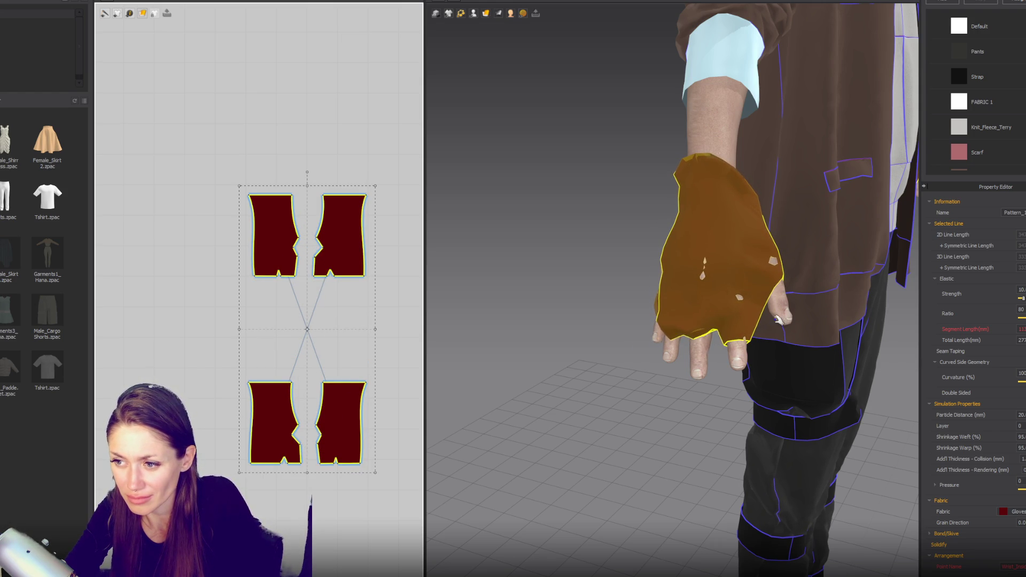
scroll(781, 319, "up", 3)
mouse_move(781, 319)
right_mouse_down()
mouse_move(872, 312)
mouse_move(723, 329)
right_mouse_up()
scroll(872, 312, "up", 2)
Step: Nudge the lower-right glove piece's corner point outward in Edit Pattern
key("z")
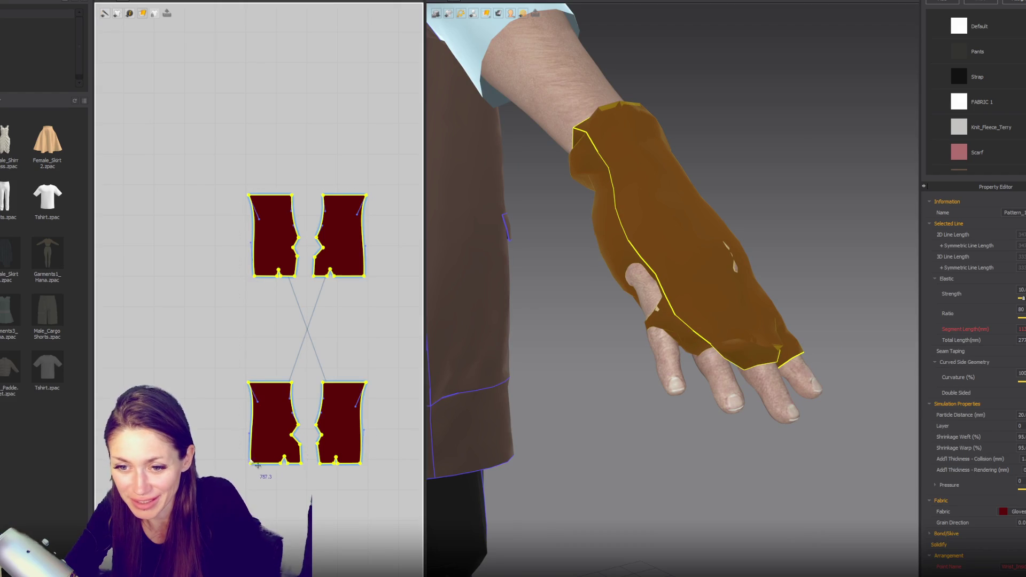
left_click(253, 466)
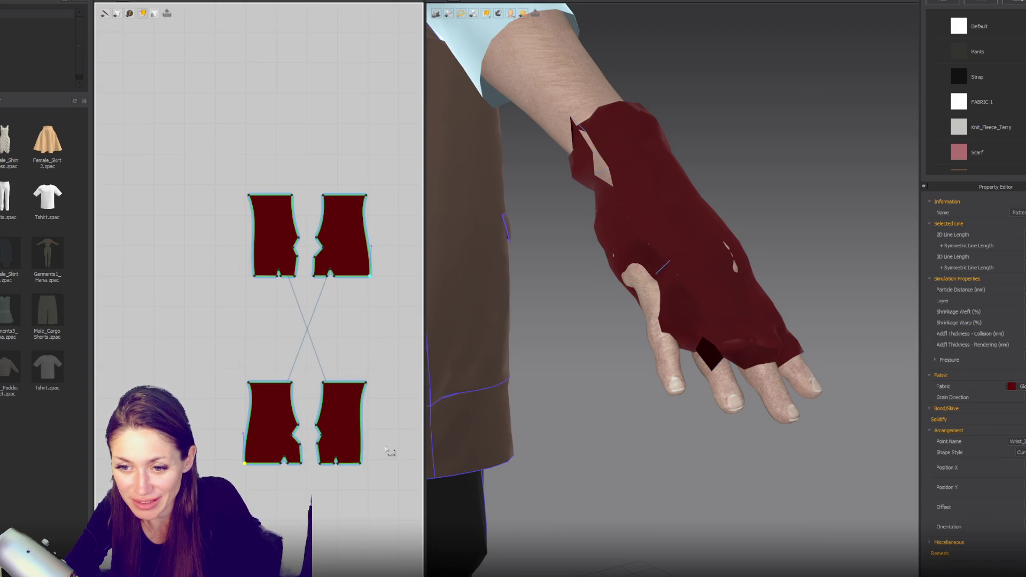
left_click_drag(361, 463, 367, 465)
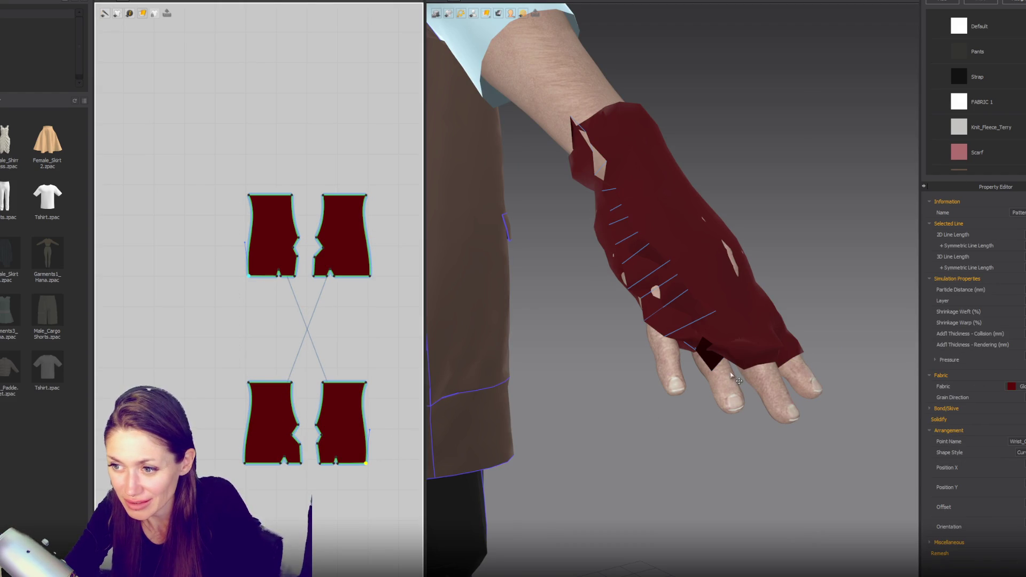
Step: Tug the glove cloth in several directions to resettle it over the hand
mouse_move(700, 348)
left_mouse_down()
mouse_move(694, 286)
mouse_move(589, 343)
mouse_move(462, 387)
left_mouse_up()
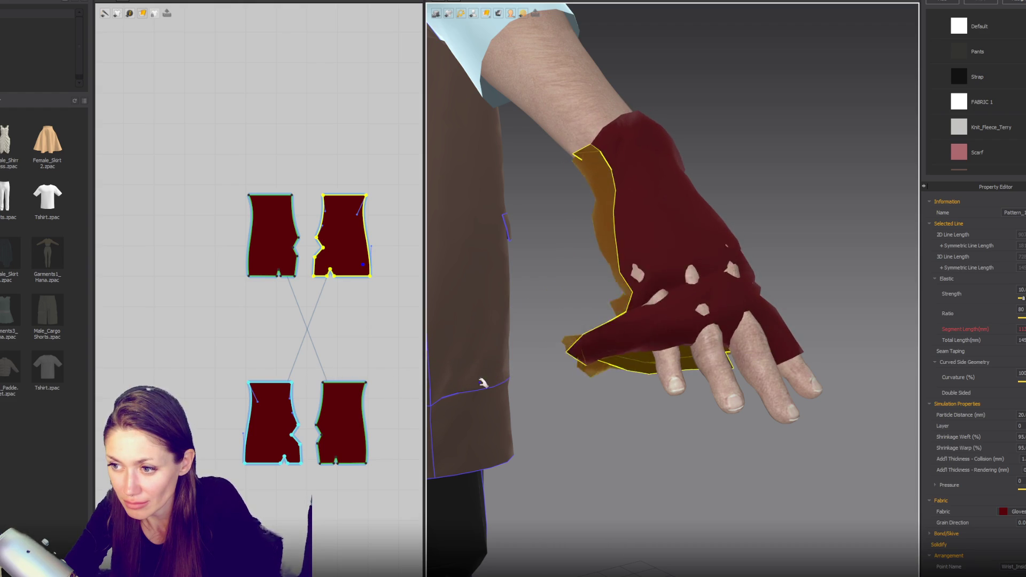
right_click_drag(466, 382, 689, 300)
left_click(764, 351)
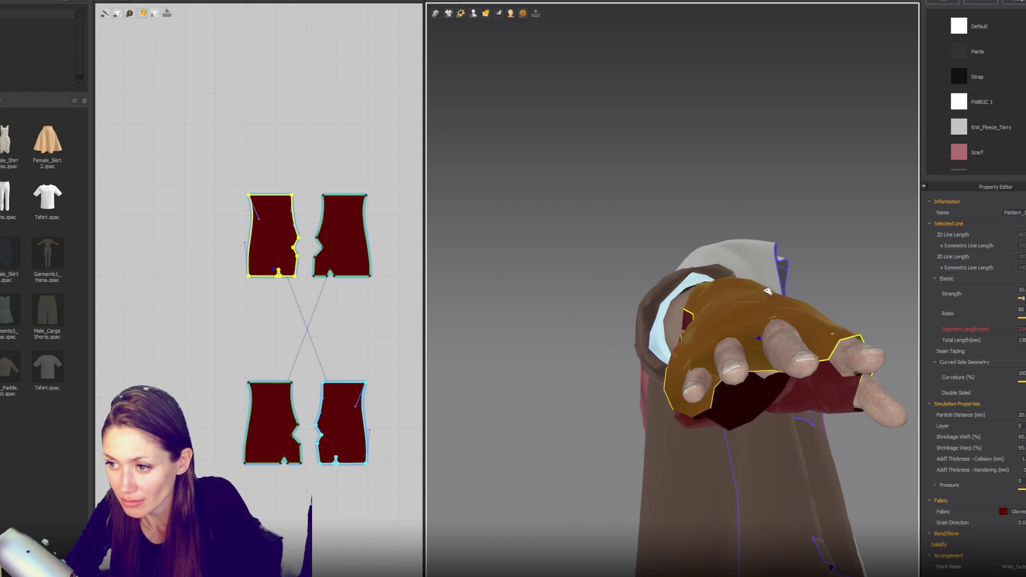
mouse_move(792, 200)
left_mouse_down()
mouse_move(781, 105)
mouse_move(754, 50)
mouse_move(746, 191)
left_mouse_up()
mouse_move(753, 347)
left_mouse_down()
mouse_move(627, 192)
mouse_move(568, 74)
mouse_move(386, 49)
mouse_move(643, 298)
left_mouse_up()
mouse_move(664, 362)
left_mouse_down()
mouse_move(490, 393)
mouse_move(427, 367)
left_mouse_up()
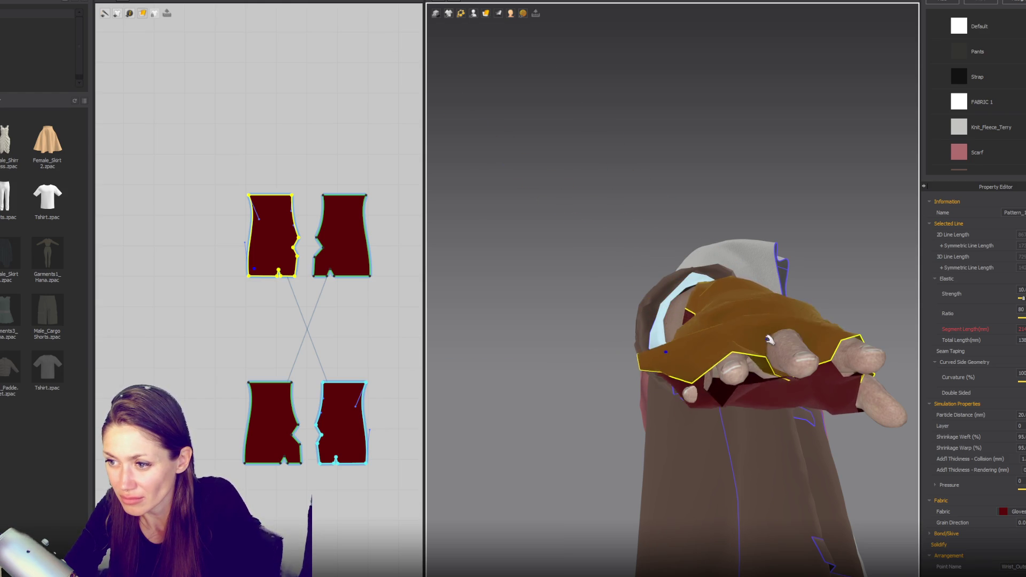
mouse_move(710, 321)
left_mouse_down()
mouse_move(550, 3)
mouse_move(587, 81)
left_mouse_up()
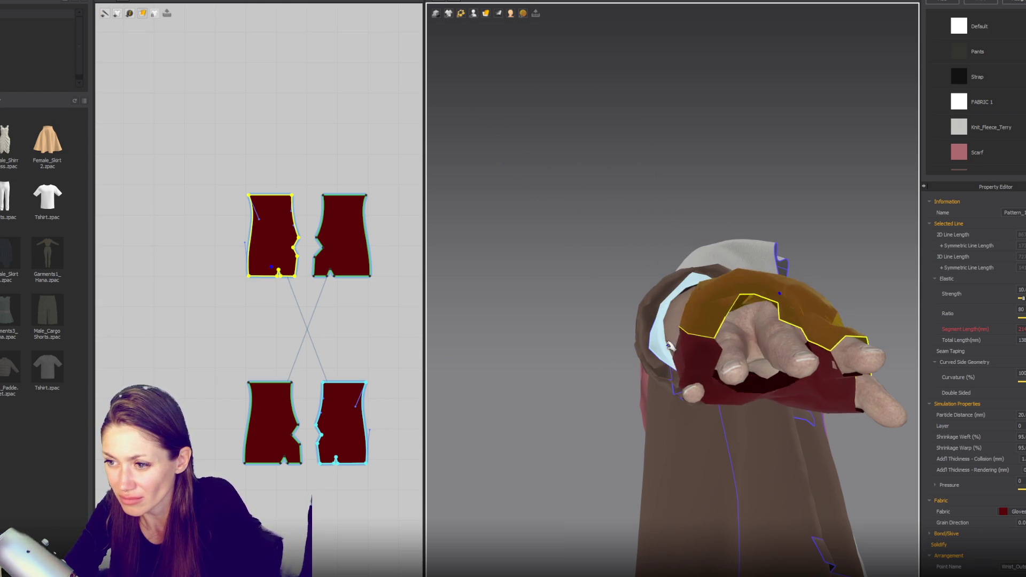
mouse_move(631, 396)
left_mouse_down()
mouse_move(540, 449)
mouse_move(543, 441)
left_mouse_up()
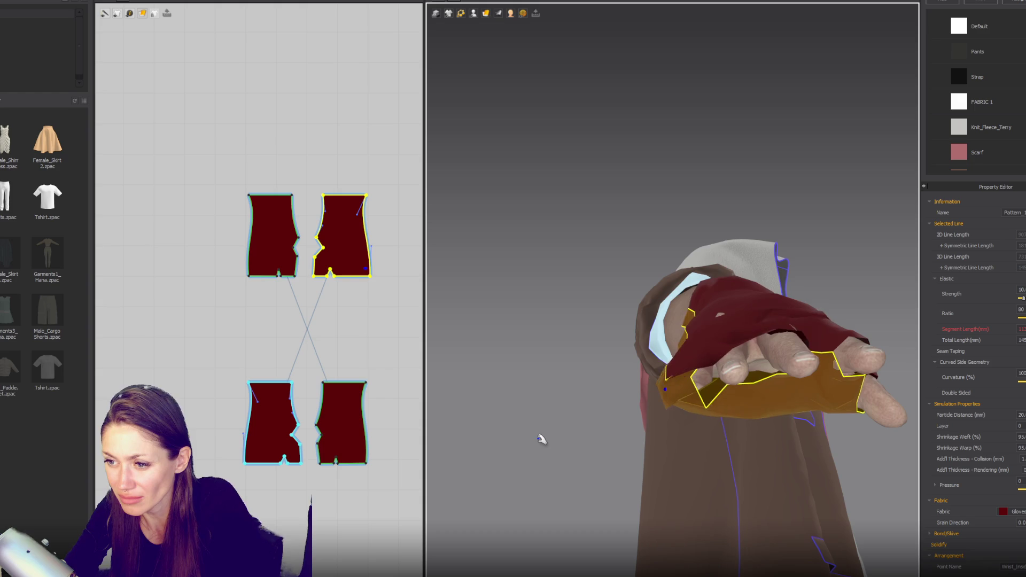
right_click_drag(765, 333, 774, 412)
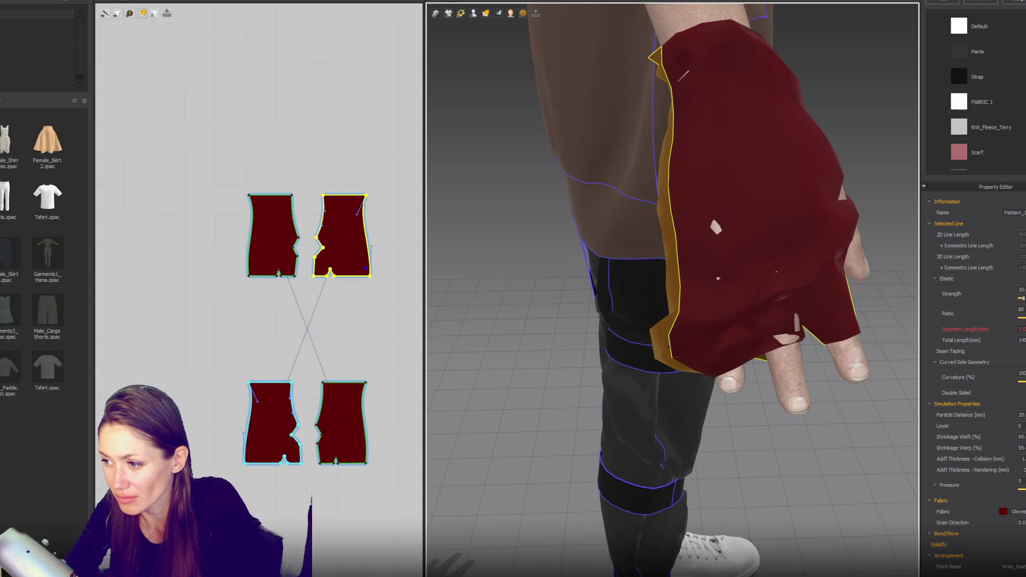
Step: Set the glove piece's Shrinkage Weft/Warp to 100% and pull it over the back of the hand
left_click(1022, 436)
type("100")
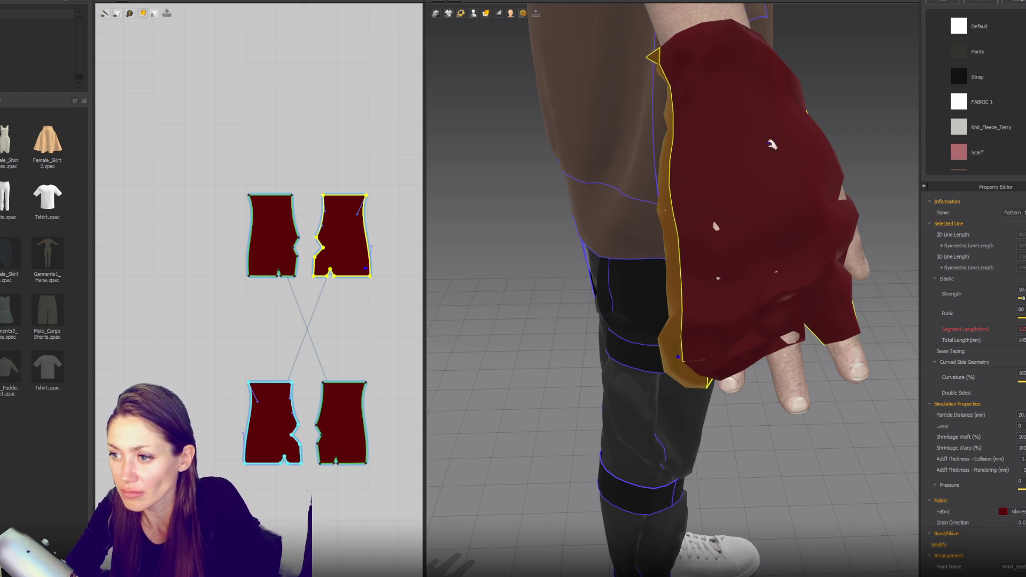
left_click(758, 225)
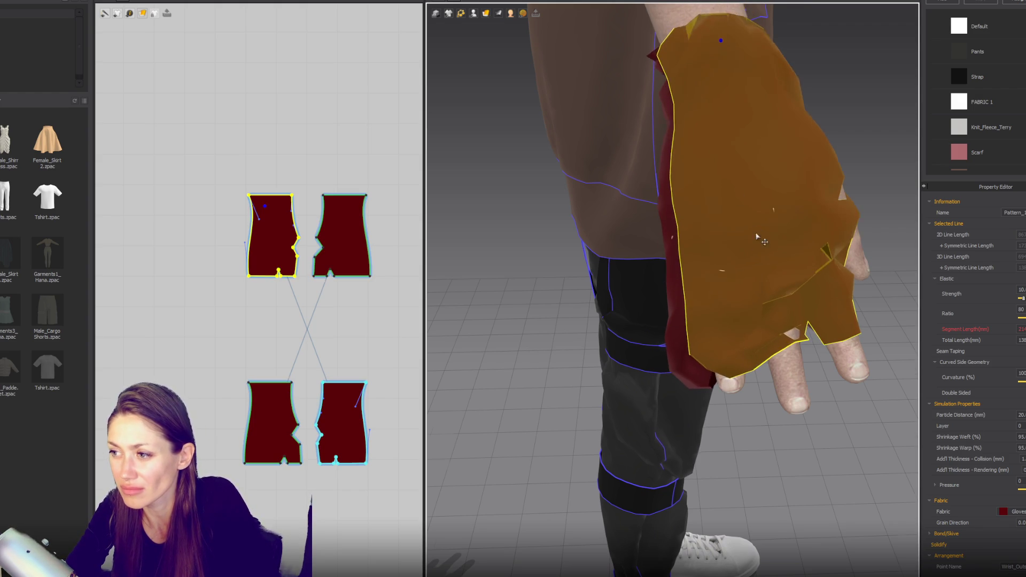
right_click_drag(755, 234, 697, 199)
scroll(658, 154, "up", 5)
scroll(658, 153, "down", 5)
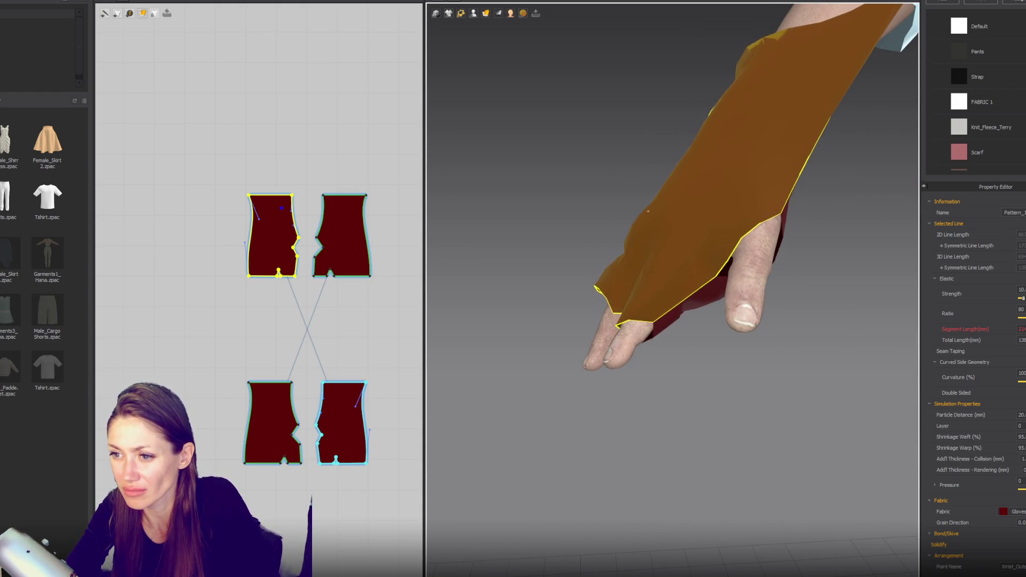
scroll(820, 174, "down", 5)
right_click_drag(824, 224, 831, 222)
scroll(858, 207, "up", 3)
mouse_move(816, 291)
left_mouse_down()
mouse_move(709, 161)
mouse_move(762, 75)
mouse_move(704, 21)
mouse_move(673, 16)
mouse_move(666, 88)
left_mouse_up()
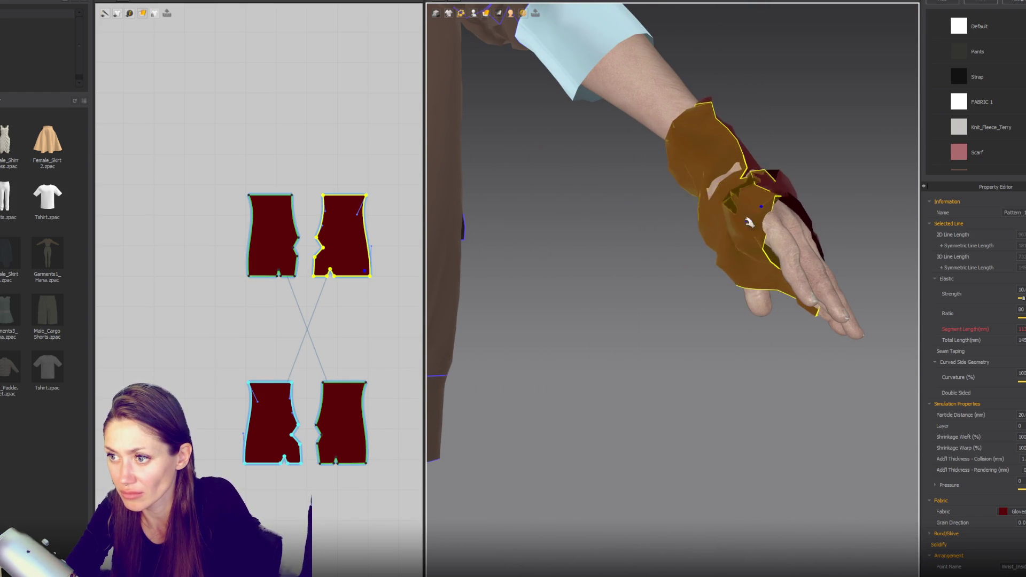
mouse_move(666, 88)
right_mouse_down()
mouse_move(739, 259)
mouse_move(746, 241)
right_mouse_up()
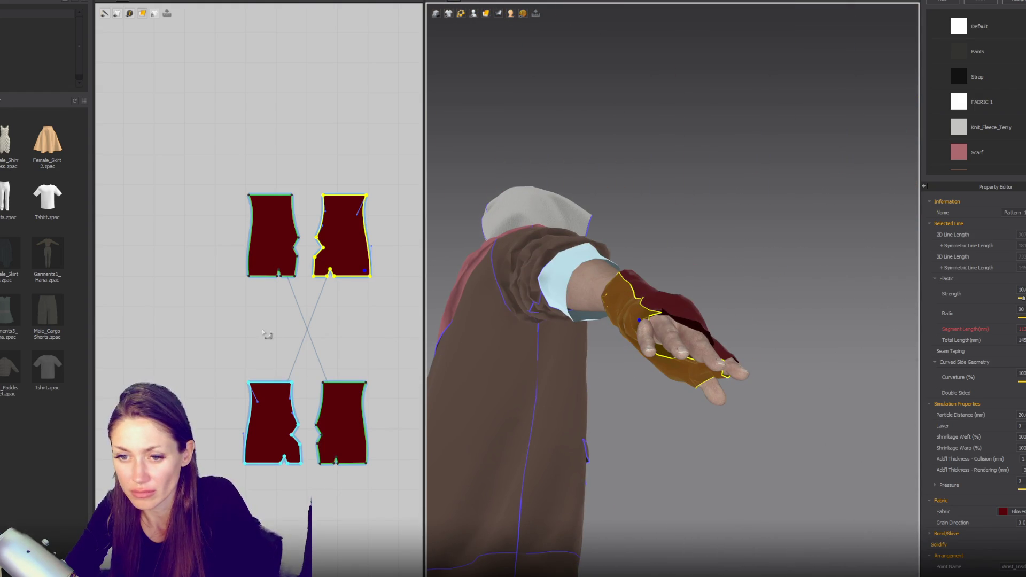
Step: Drag the glove pattern's top-left corner point outward to curve that edge
key("a")
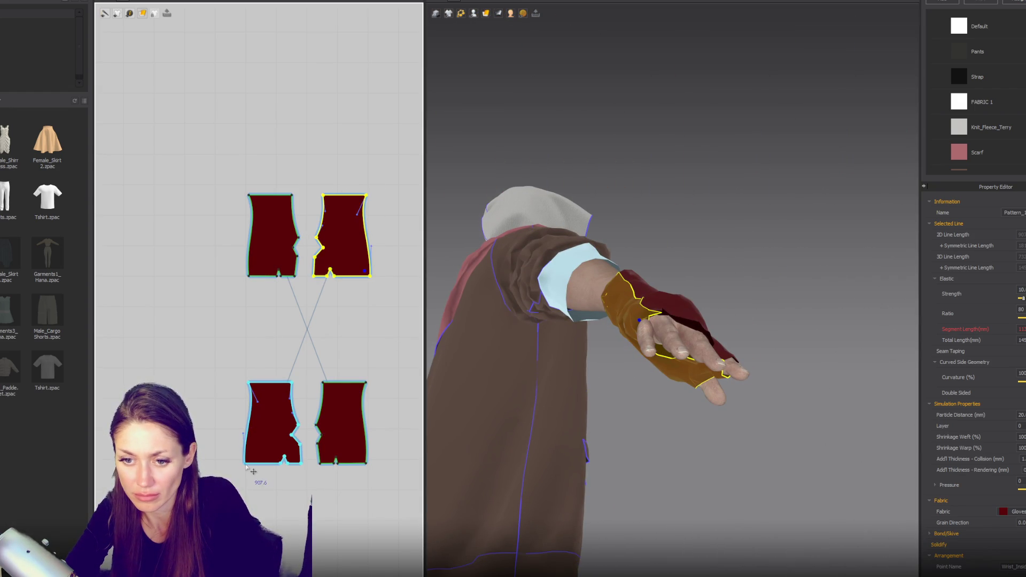
left_click(239, 466)
left_click(278, 374)
left_click(248, 276)
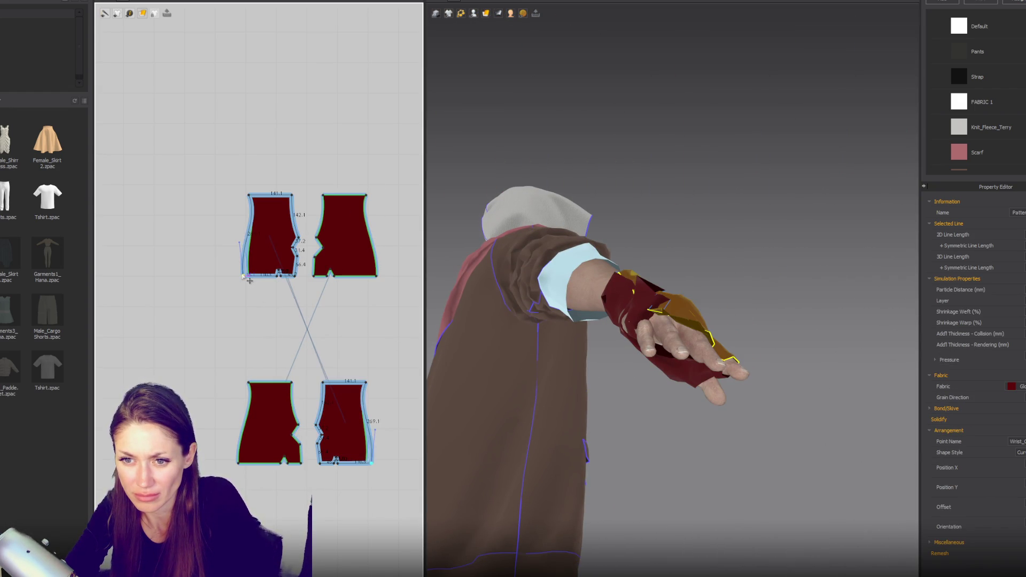
left_click_drag(248, 277, 238, 273)
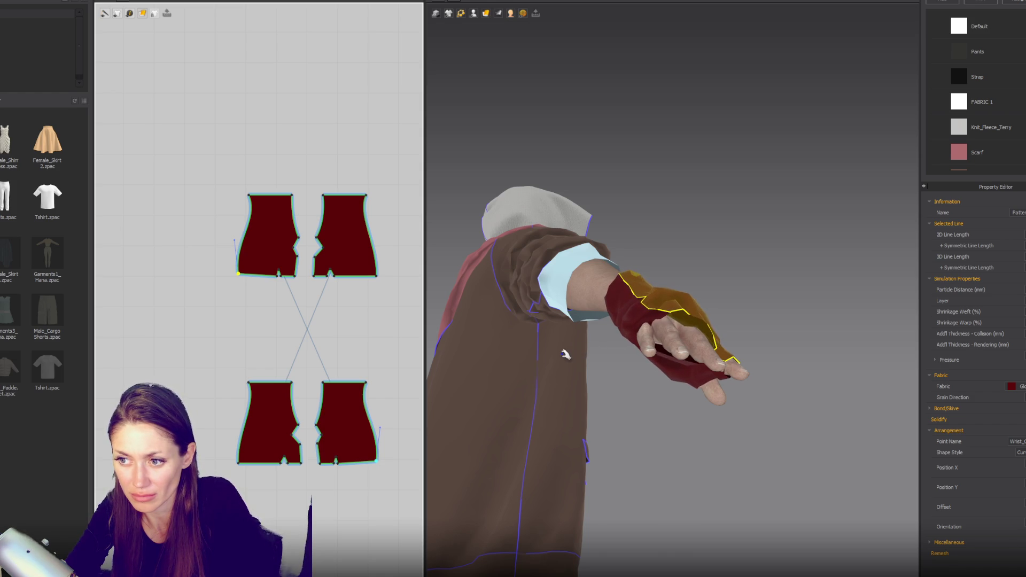
Step: Pull the glove cloth during simulation to refit it on the hand
mouse_move(657, 338)
right_mouse_down()
mouse_move(666, 359)
mouse_move(727, 297)
right_mouse_up()
left_click_drag(638, 334, 497, 345)
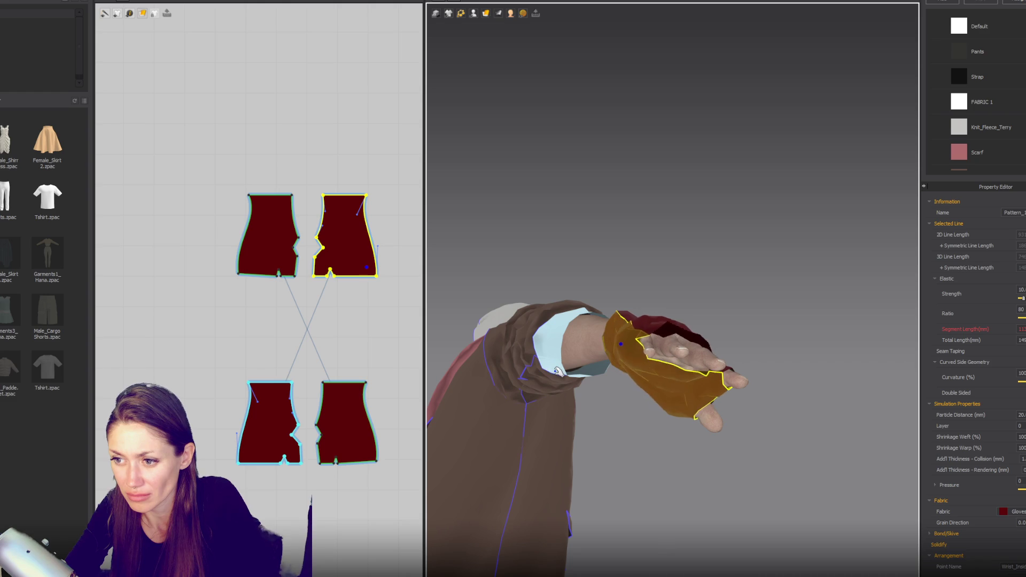
mouse_move(662, 350)
right_mouse_down()
mouse_move(715, 352)
mouse_move(629, 340)
right_mouse_up()
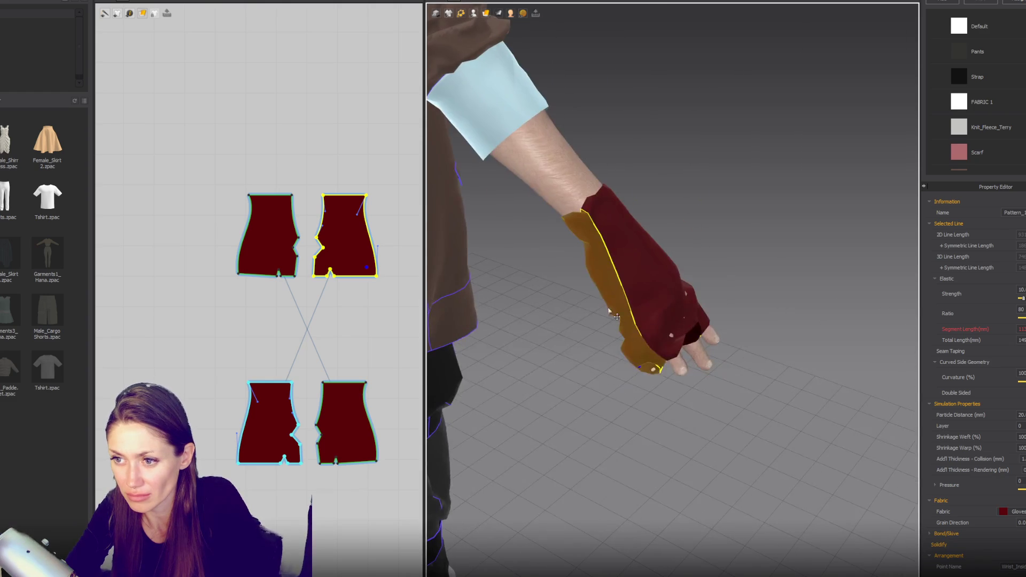
mouse_move(600, 302)
left_mouse_down()
mouse_move(563, 323)
mouse_move(448, 334)
mouse_move(419, 347)
mouse_move(369, 417)
mouse_move(499, 441)
mouse_move(543, 405)
mouse_move(527, 383)
left_mouse_up()
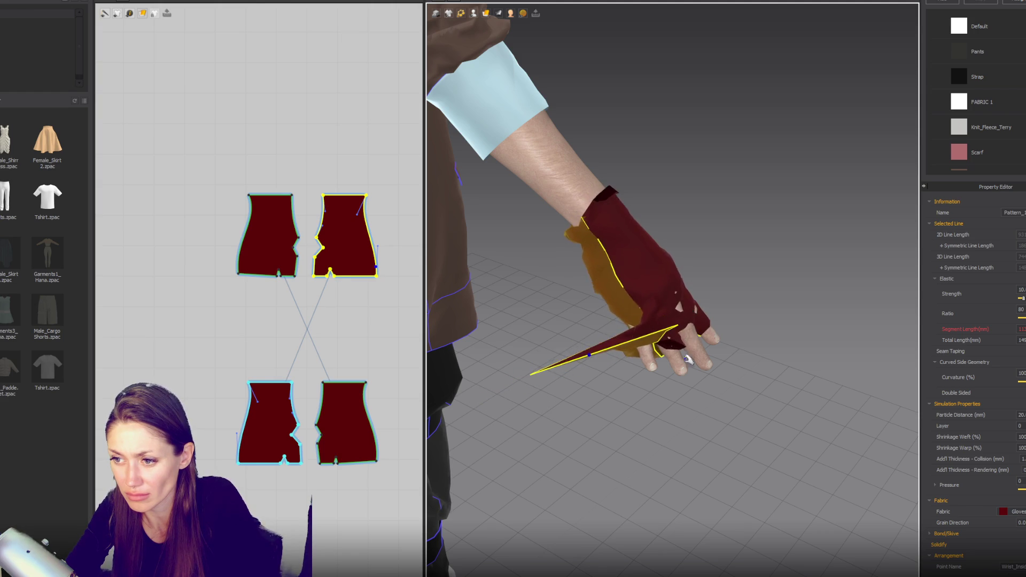
Step: Move the glove front pieces away from the hand
left_click(641, 256)
right_click_drag(641, 257, 677, 236)
left_click_drag(689, 252, 897, 262)
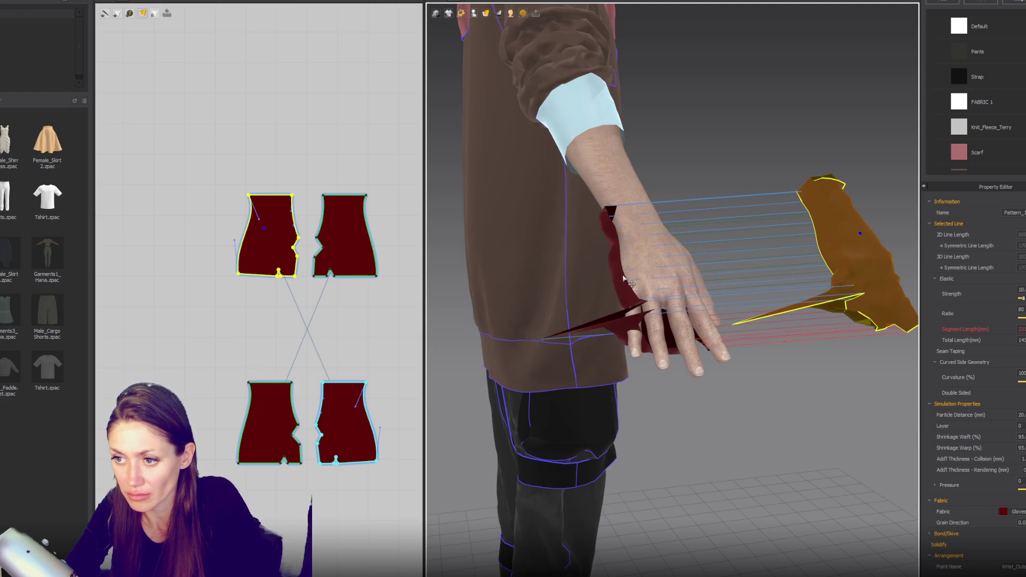
left_click_drag(620, 267, 609, 347)
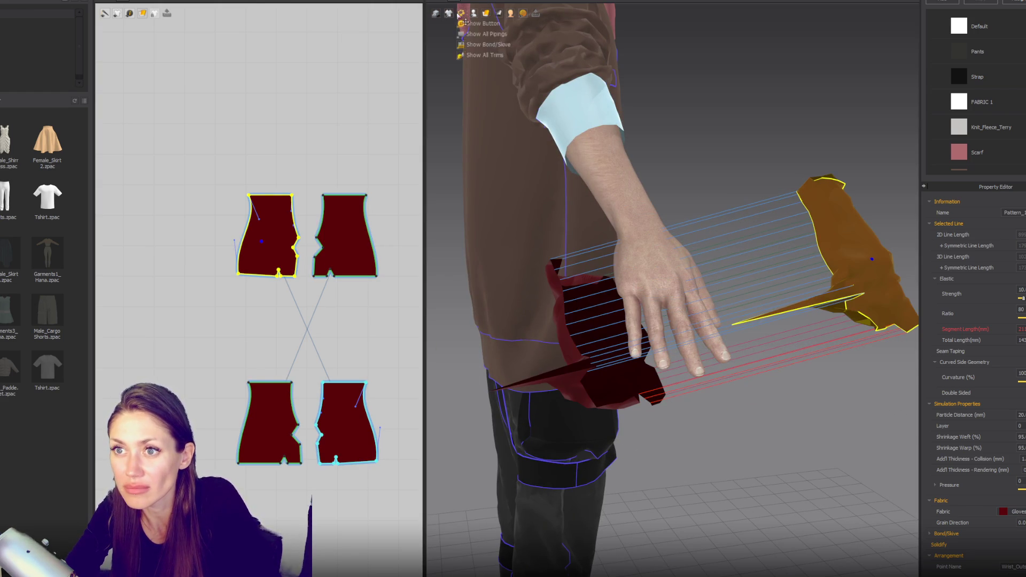
left_click(449, 13)
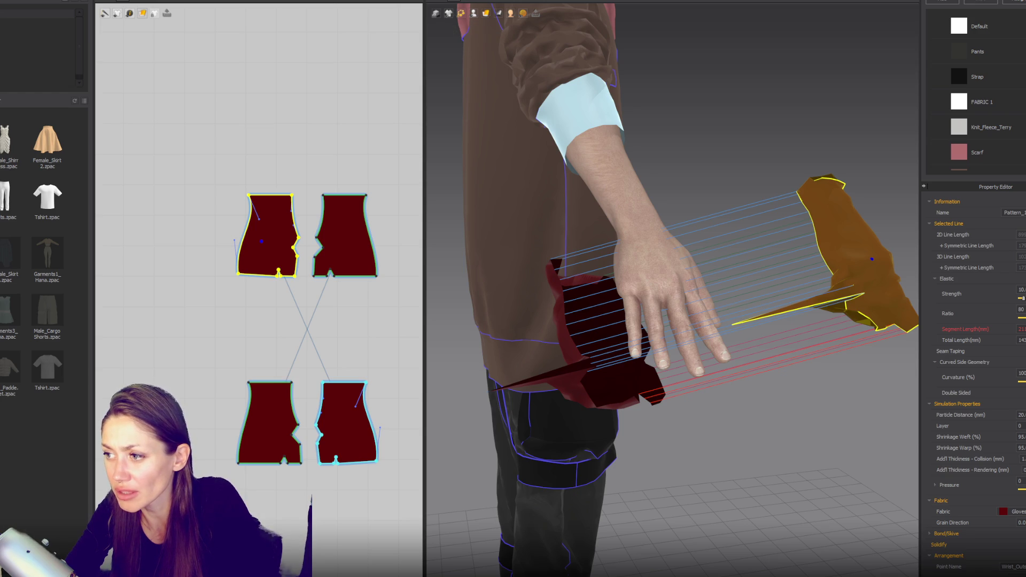
Step: Simulate to drape the glove pieces and tug the cloth around the hand
left_click(787, 312)
key("space")
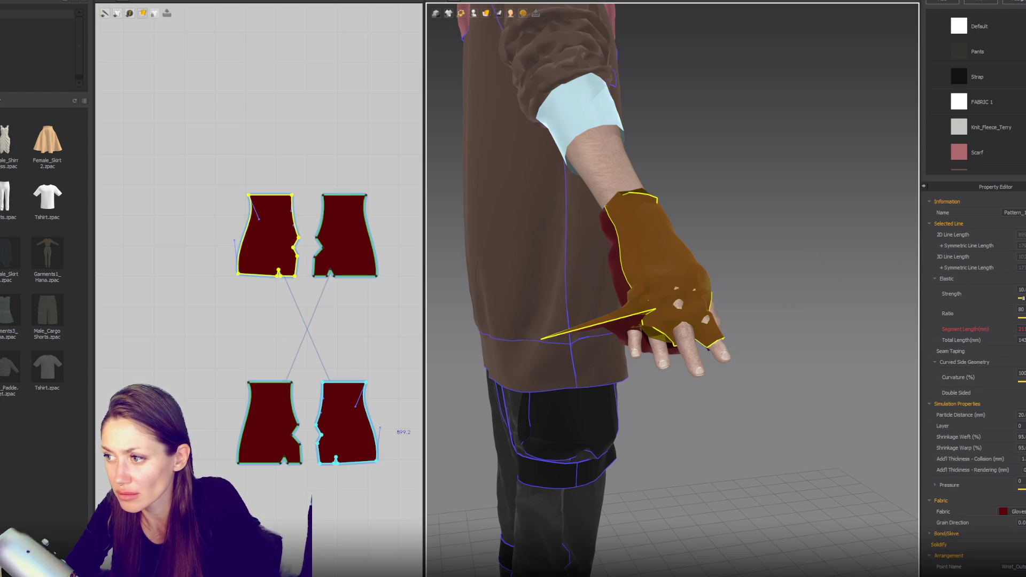
left_click(934, 279)
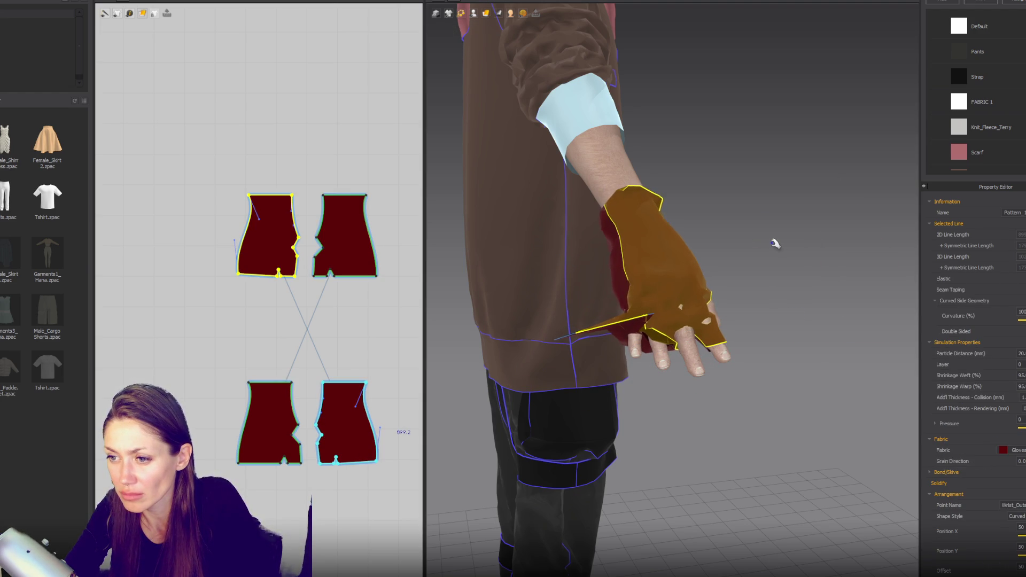
left_click_drag(649, 253, 702, 256)
left_click(602, 284)
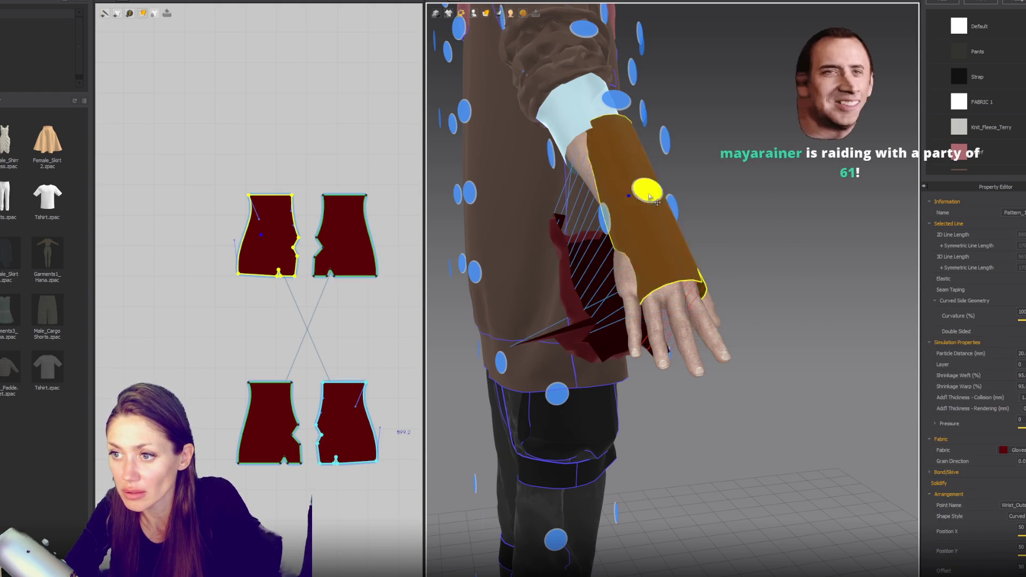
Step: Reposition the glove piece along the forearm and pull it down over the hand
right_click_drag(766, 243, 781, 205)
mouse_move(789, 212)
left_mouse_down()
mouse_move(821, 259)
mouse_move(738, 206)
mouse_move(696, 212)
mouse_move(726, 217)
left_mouse_up()
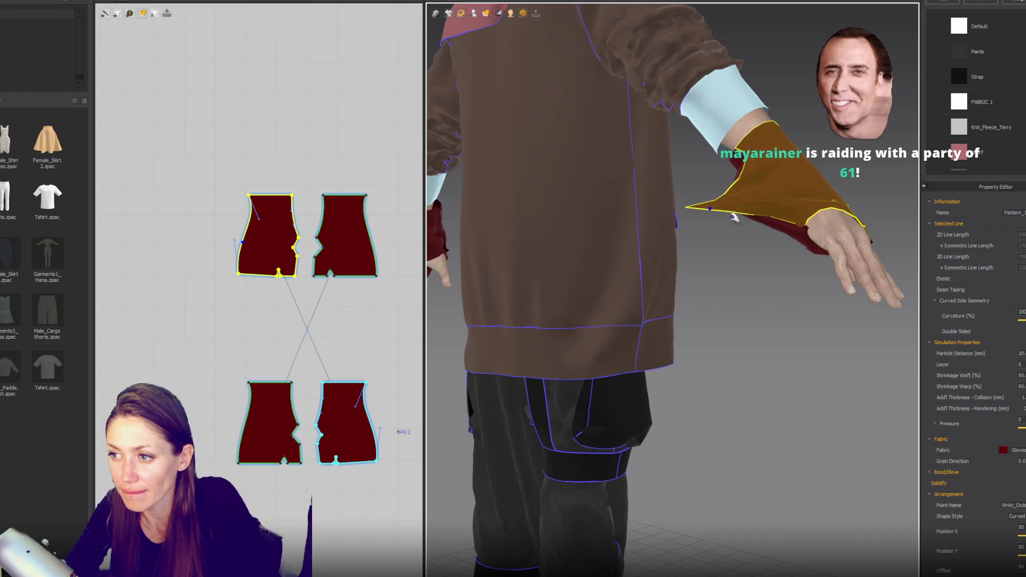
mouse_move(768, 224)
right_mouse_down()
mouse_move(671, 219)
mouse_move(742, 220)
mouse_move(483, 297)
right_mouse_up()
right_click_drag(607, 267, 647, 232)
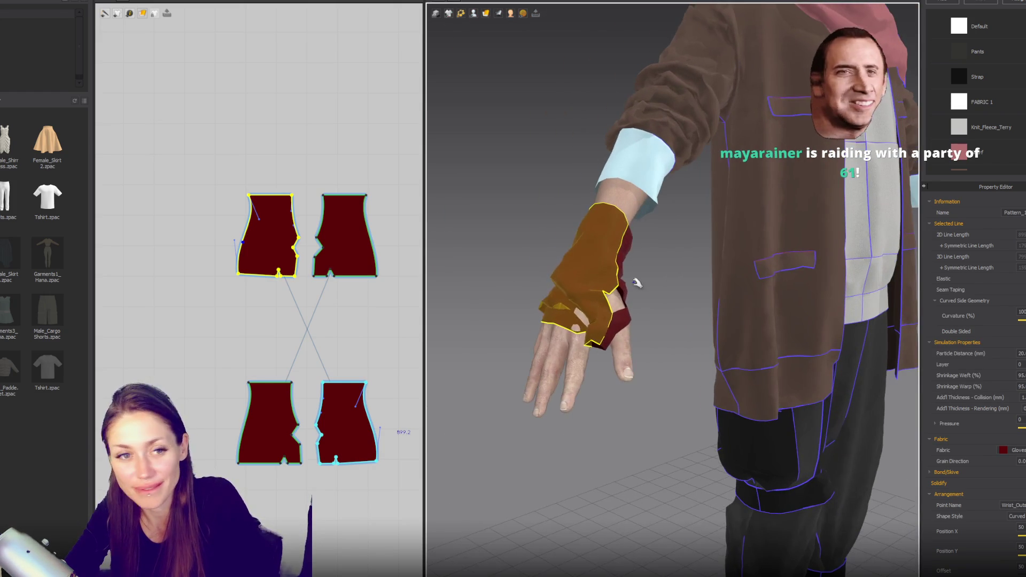
left_click(602, 308)
mouse_move(609, 363)
left_mouse_down()
mouse_move(601, 427)
mouse_move(617, 230)
mouse_move(650, 195)
left_mouse_up()
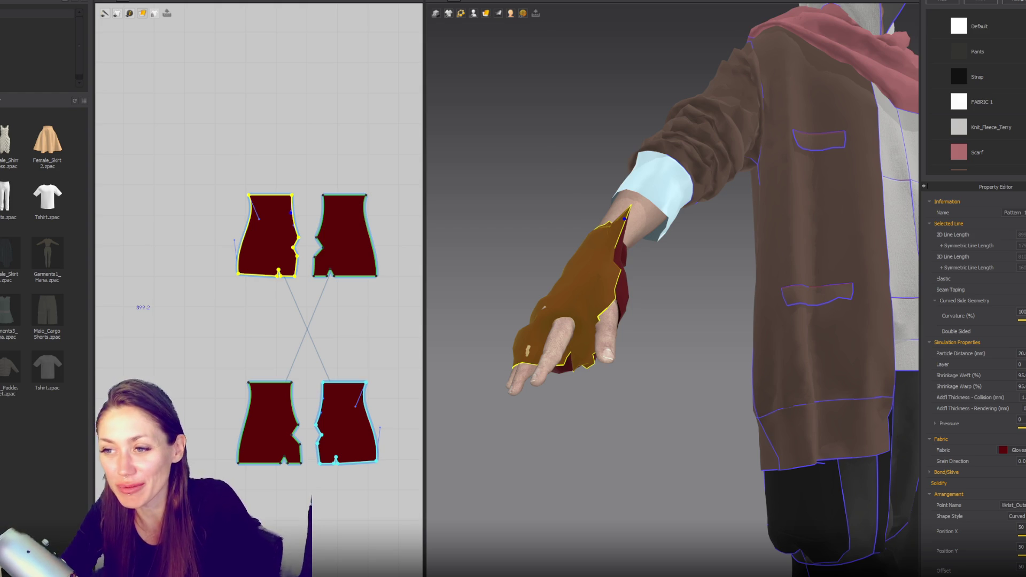
left_click_drag(606, 264, 588, 291)
right_click_drag(588, 291, 587, 356)
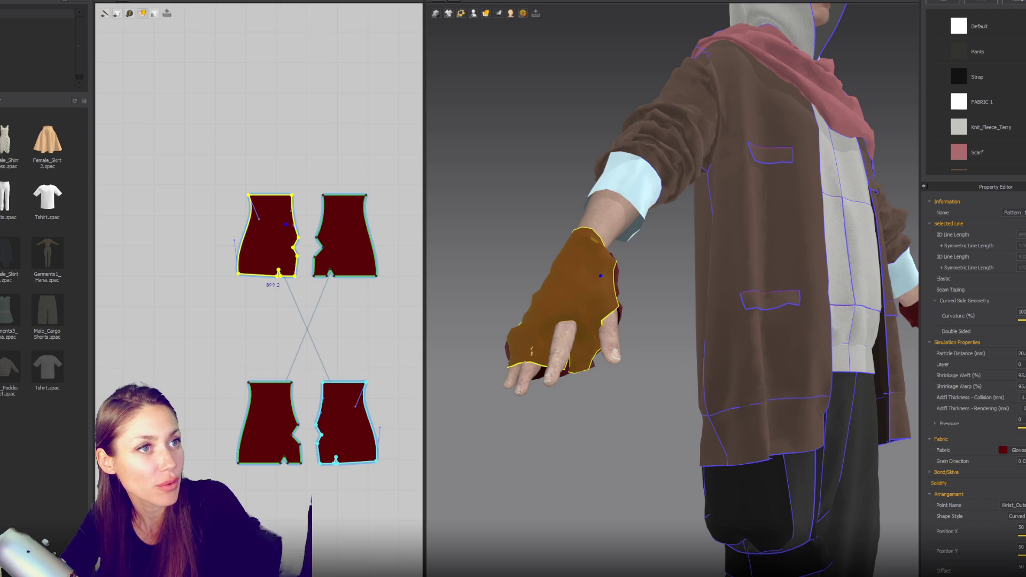
Step: Stretch and tug the glove cloth to adjust its fit around the hand
mouse_move(673, 250)
right_mouse_down()
mouse_move(651, 279)
mouse_move(630, 220)
mouse_move(601, 255)
right_mouse_up()
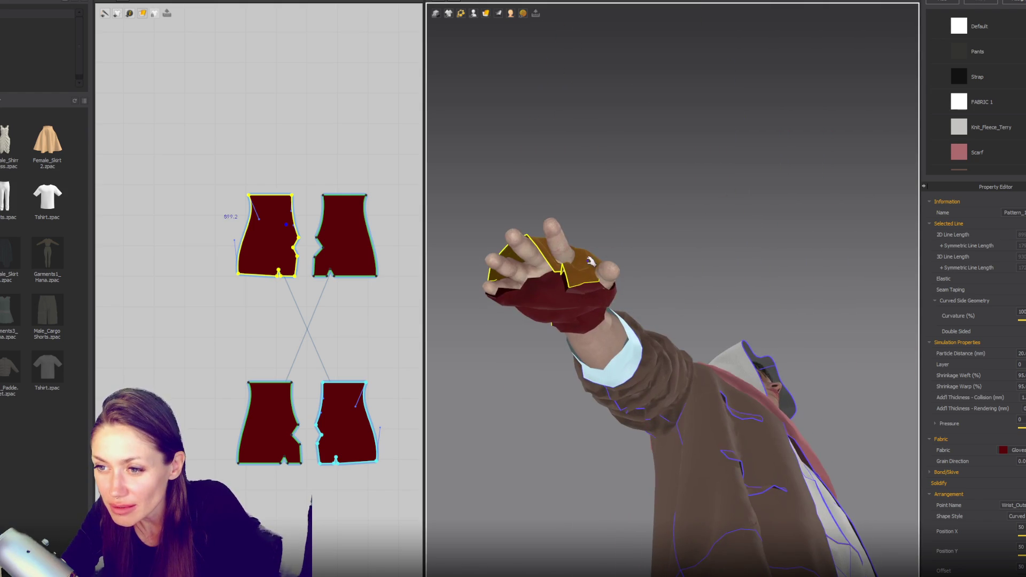
mouse_move(586, 236)
left_mouse_down()
mouse_move(579, 209)
mouse_move(597, 129)
left_mouse_up()
mouse_move(604, 235)
left_mouse_down()
mouse_move(648, 236)
mouse_move(665, 298)
mouse_move(563, 272)
left_mouse_up()
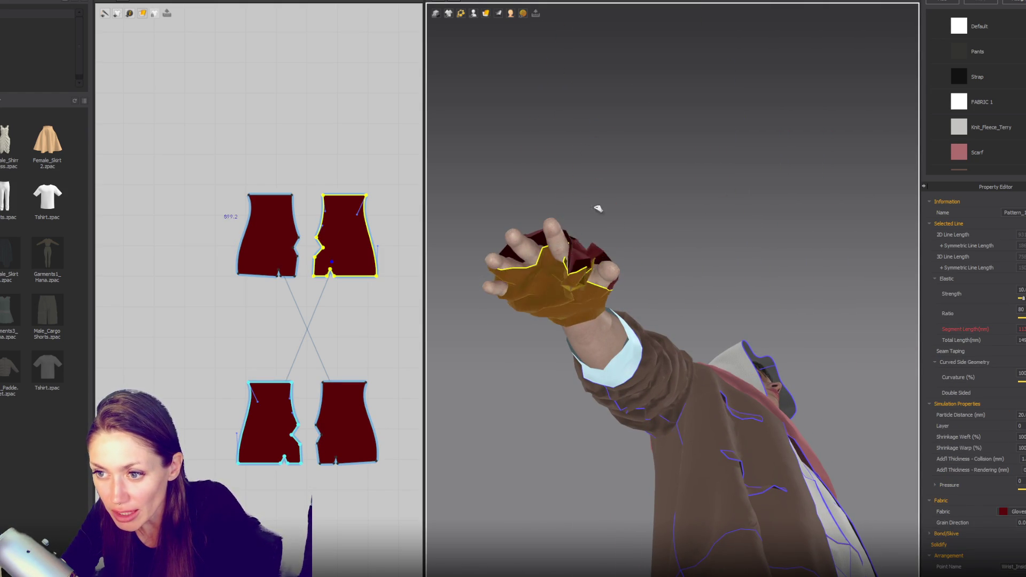
mouse_move(510, 284)
left_mouse_down()
mouse_move(419, 320)
mouse_move(463, 268)
left_mouse_up()
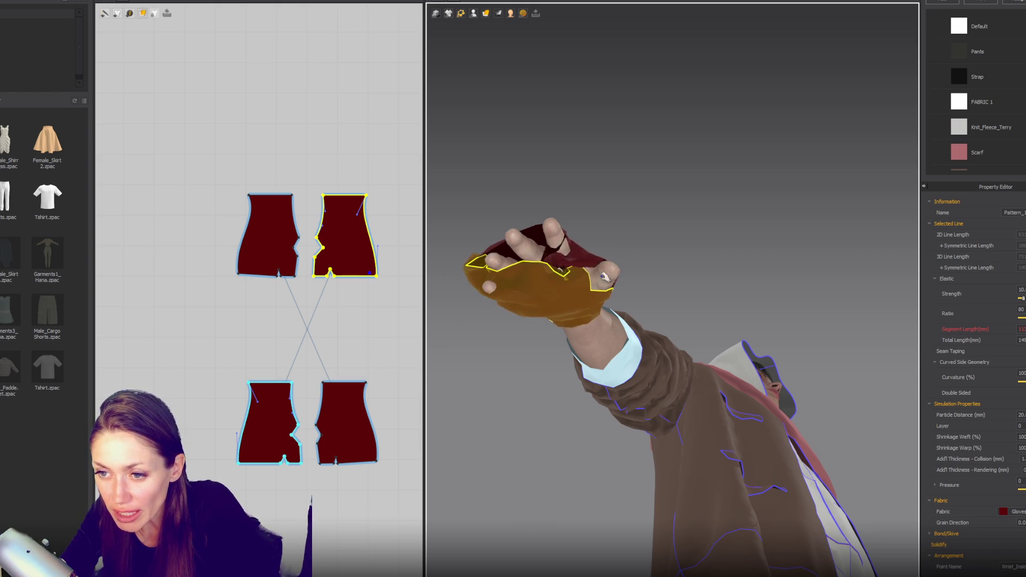
right_click_drag(601, 265, 484, 272)
mouse_move(483, 273)
left_mouse_down()
mouse_move(483, 319)
mouse_move(432, 343)
left_mouse_up()
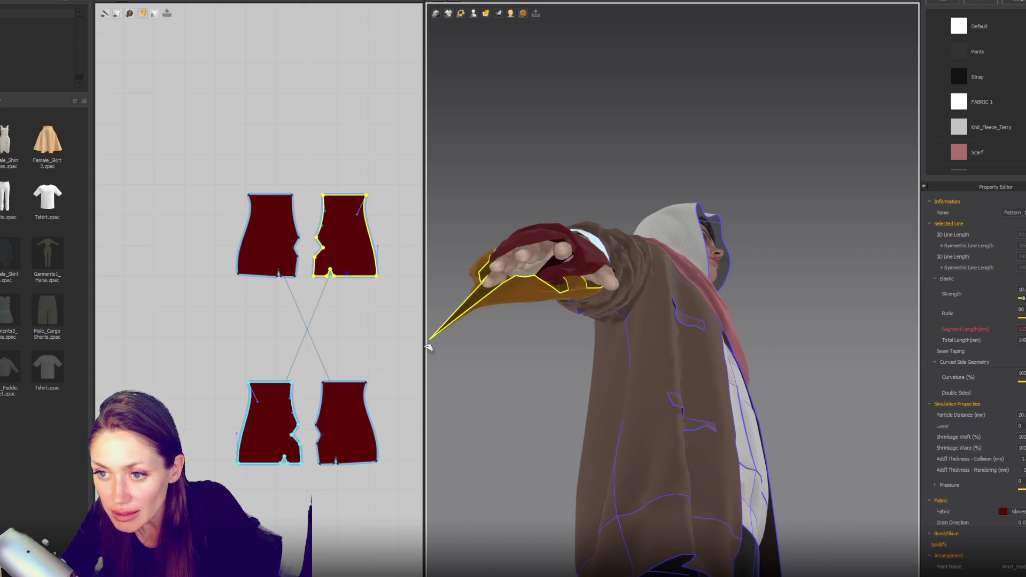
right_click_drag(543, 323, 662, 297)
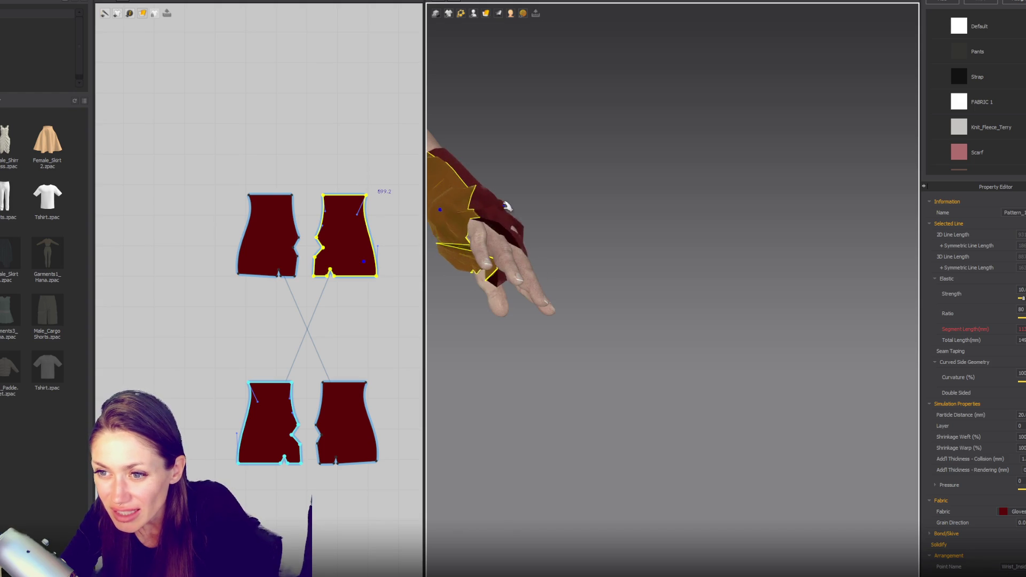
mouse_move(503, 205)
right_mouse_down()
mouse_move(575, 167)
mouse_move(517, 203)
right_mouse_up()
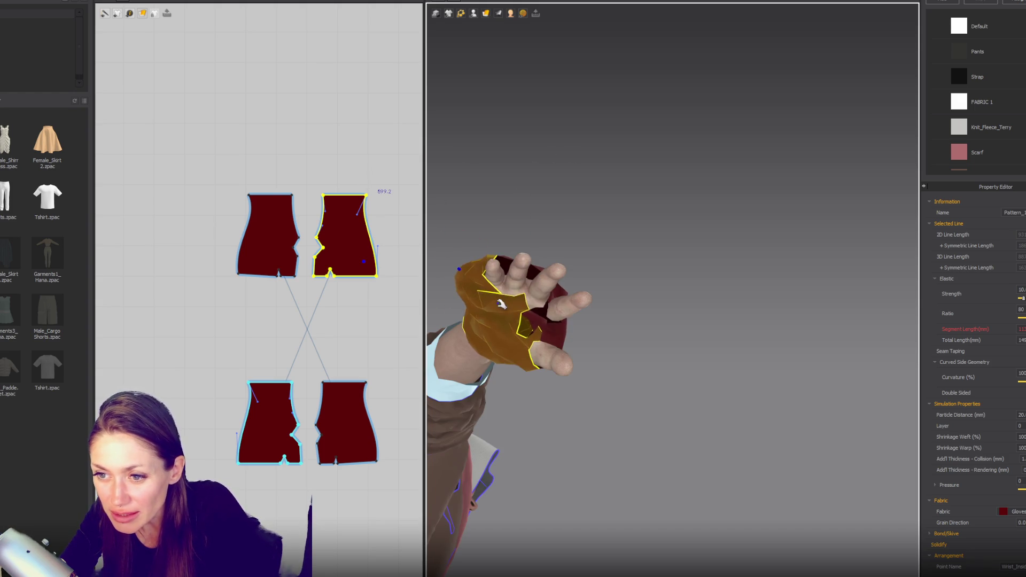
right_click_drag(652, 212, 551, 347)
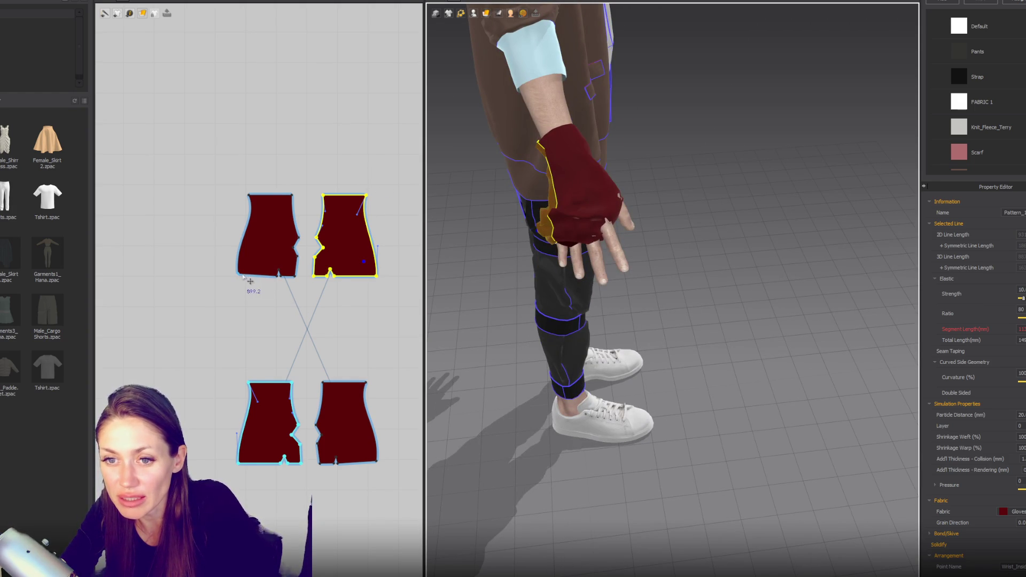
Step: Sew the upper-right pattern's right edge and the patterns' bottom edges together
left_click(241, 276)
left_click(375, 281)
left_click(367, 276)
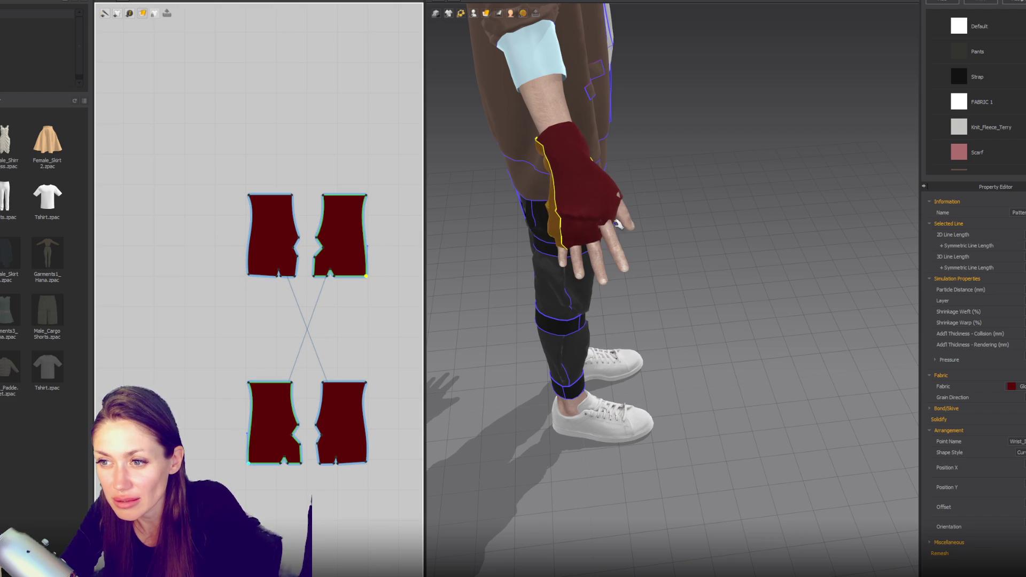
left_click(336, 461)
key("Escape")
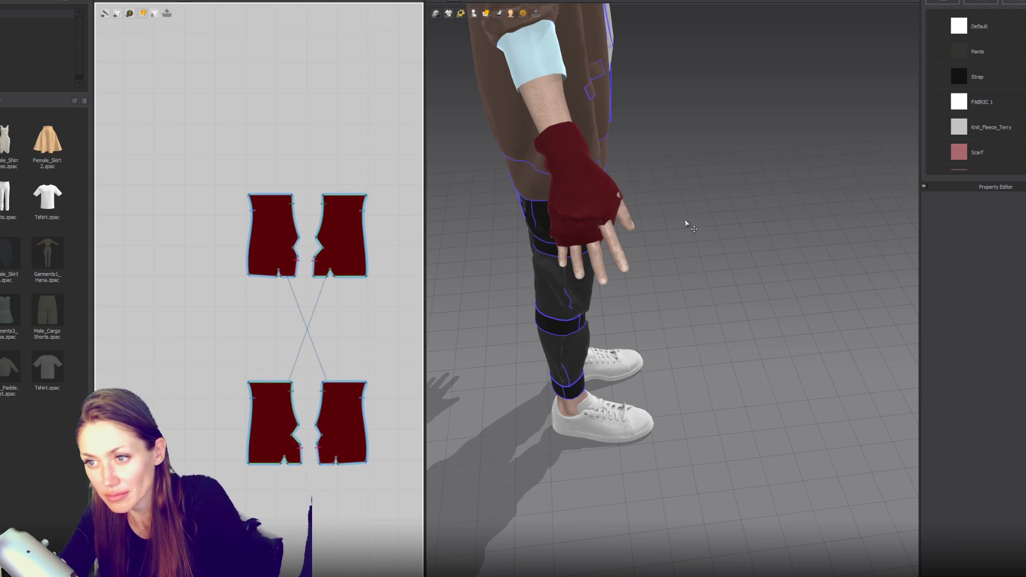
Step: Pull the sewn glove to the left and check its wrist edge from the front
left_click(608, 185)
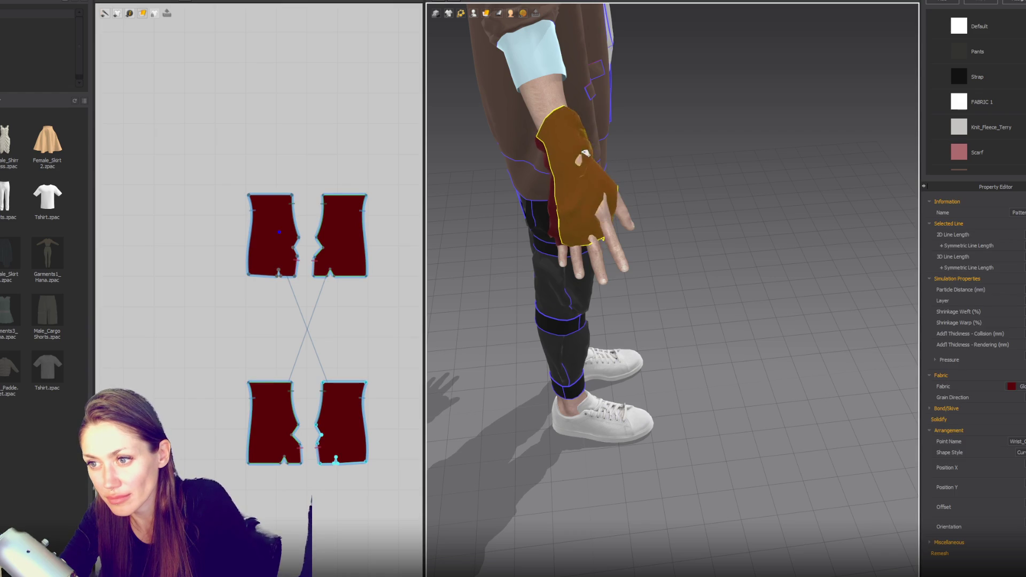
left_click_drag(608, 185, 500, 195)
left_click(554, 227)
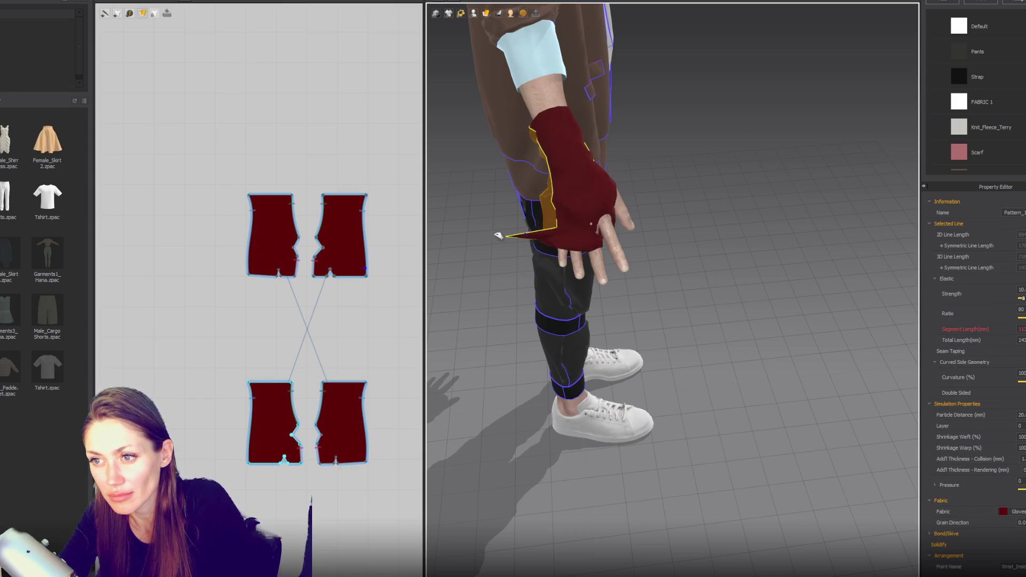
left_click(577, 200)
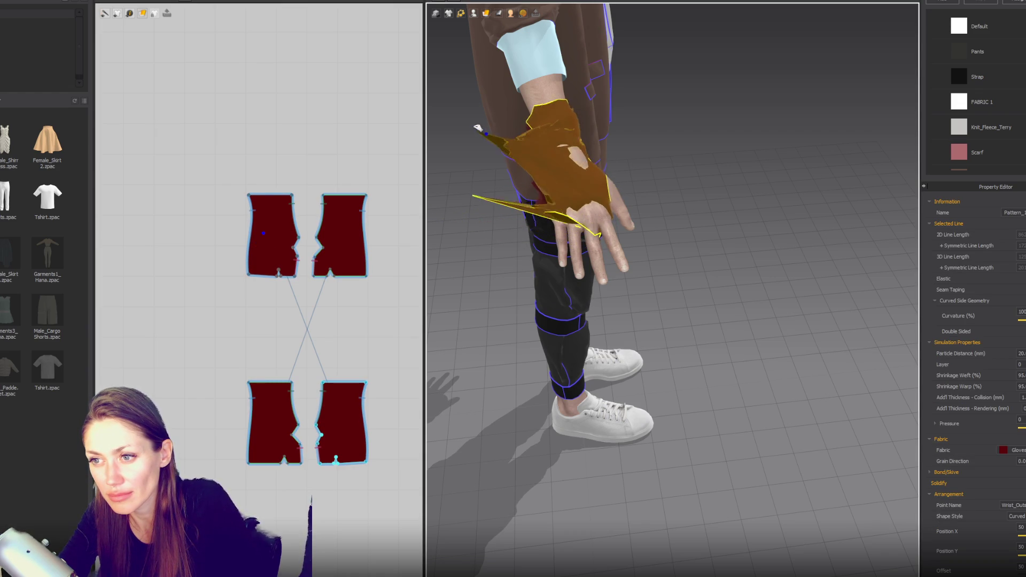
mouse_move(710, 155)
right_mouse_down()
mouse_move(707, 188)
mouse_move(607, 149)
mouse_move(624, 185)
right_mouse_up()
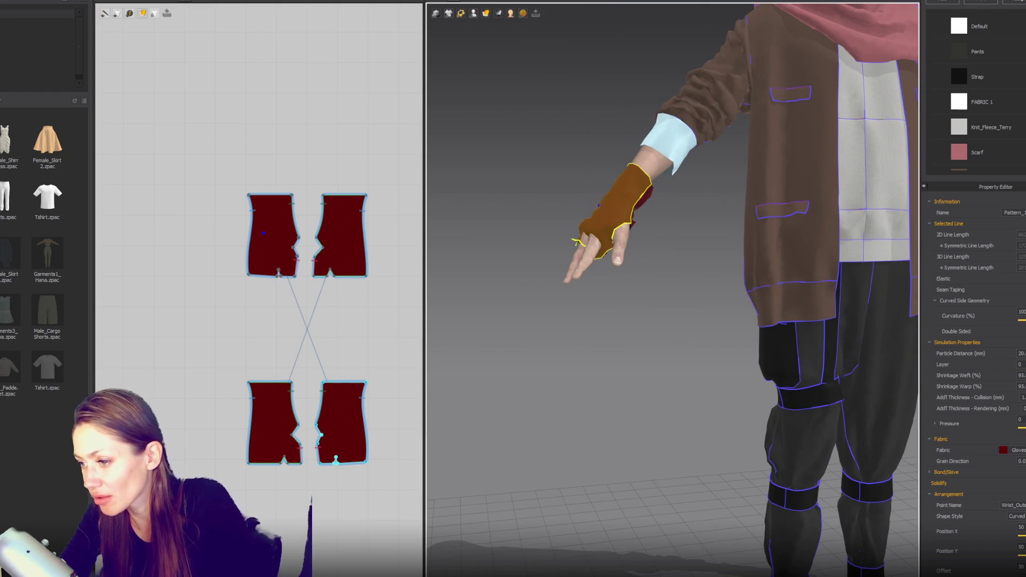
scroll(1013, 127, "down", 2)
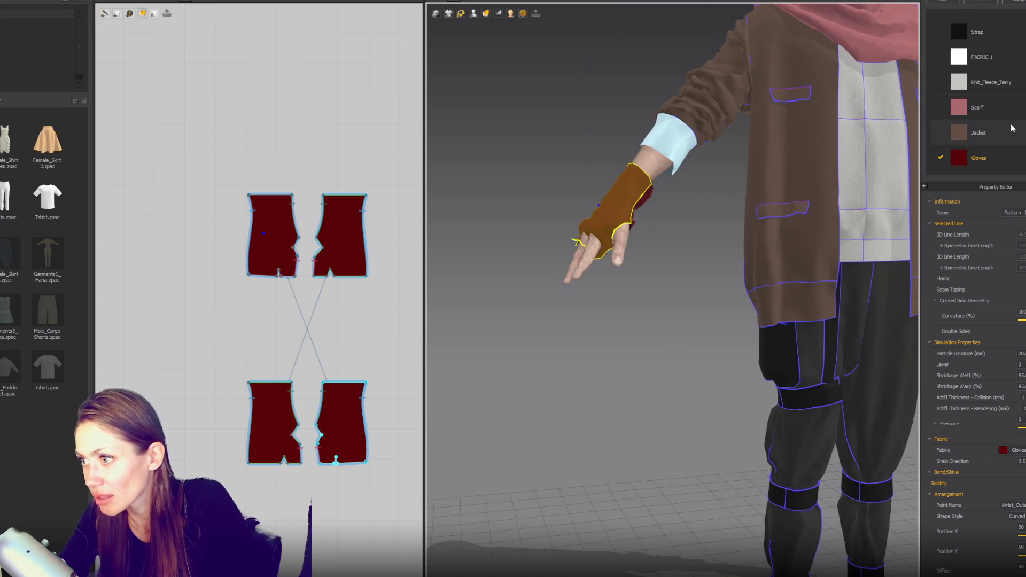
Step: Apply a wool Physical Property preset to the Gloves fabric
left_click(1003, 160)
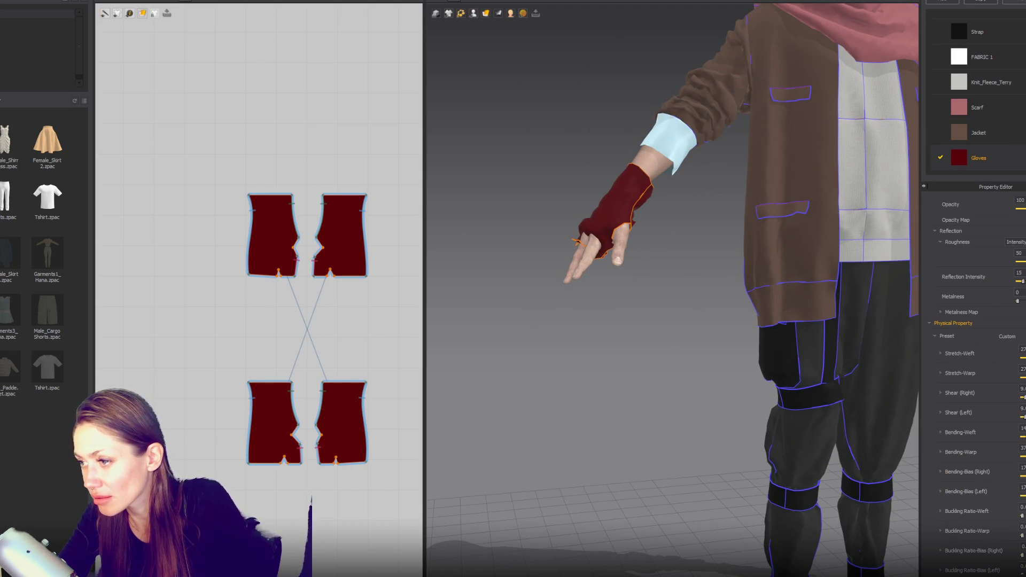
left_click(1006, 336)
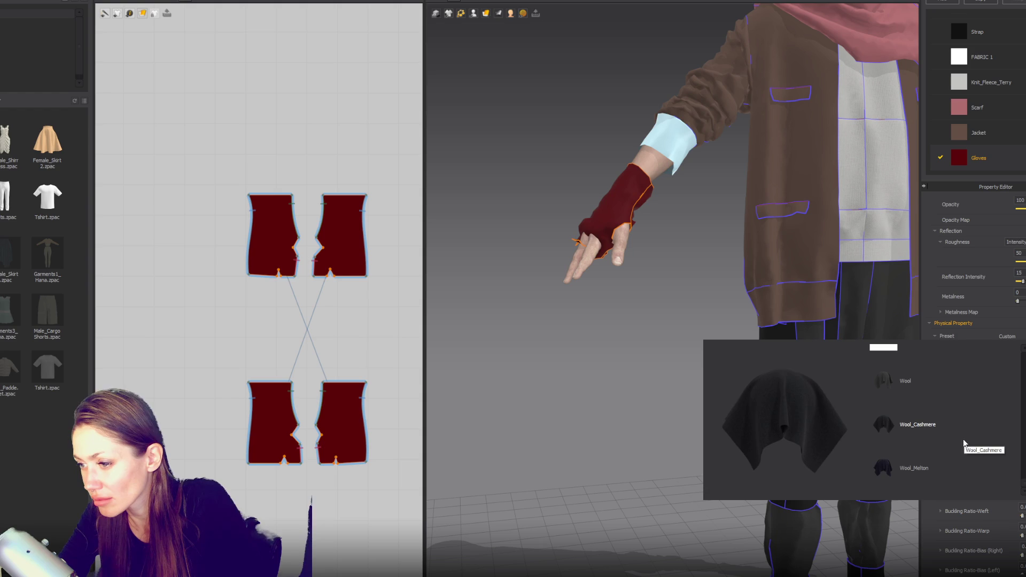
left_click(935, 470)
left_click(623, 376)
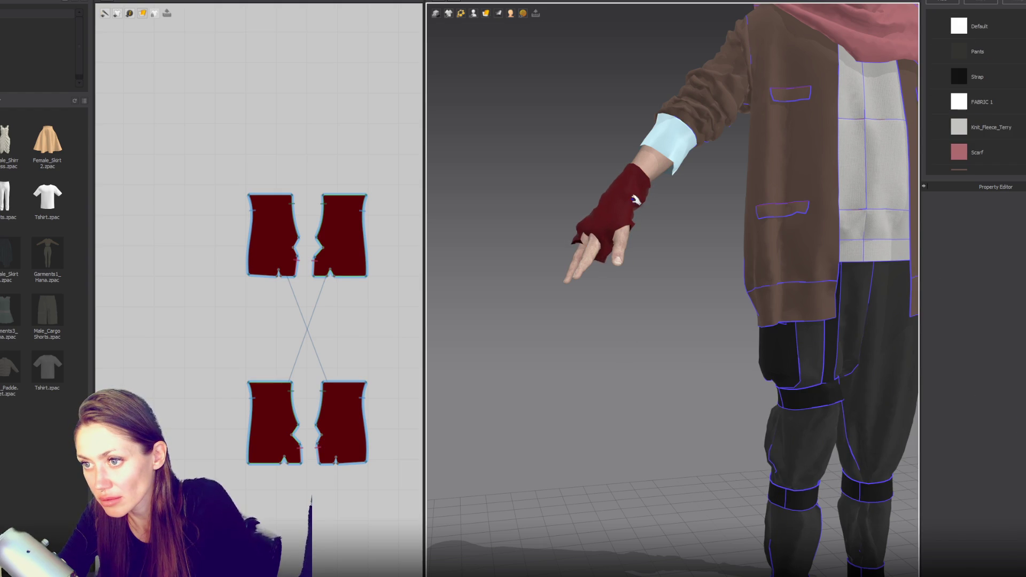
Step: Pull the glove cloth up into place and check it from a front view
mouse_move(590, 227)
left_mouse_down()
mouse_move(537, 157)
mouse_move(569, 182)
left_mouse_up()
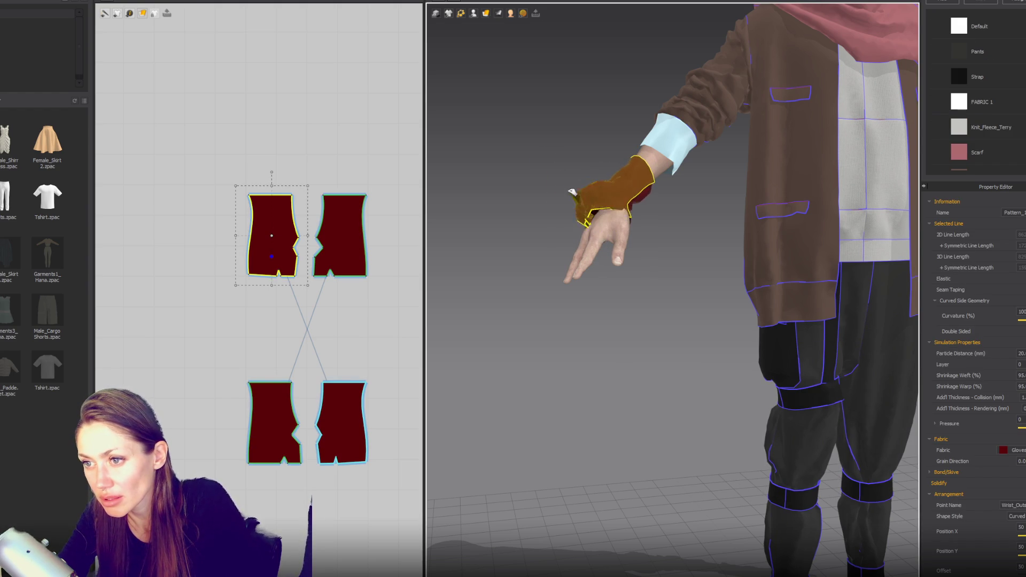
mouse_move(599, 206)
right_mouse_down()
mouse_move(742, 222)
mouse_move(775, 203)
right_mouse_up()
left_click(548, 278)
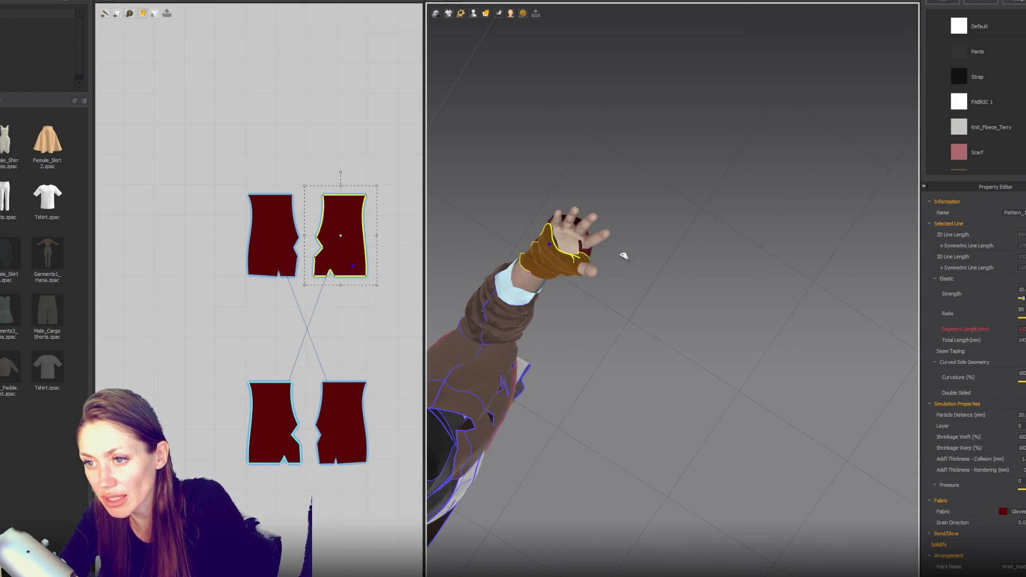
left_click(602, 252)
left_click(597, 254)
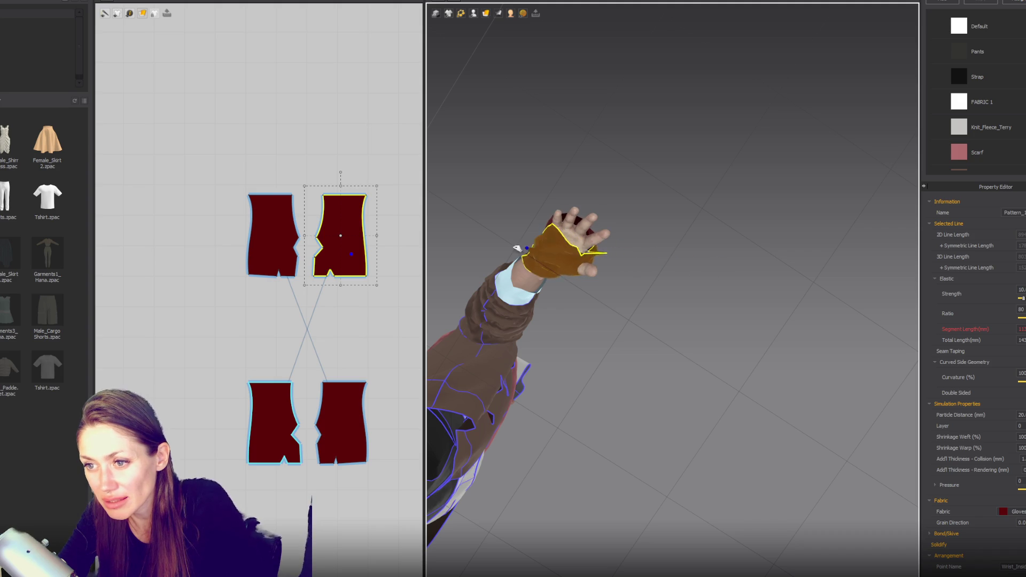
mouse_move(481, 266)
right_mouse_down()
mouse_move(614, 264)
mouse_move(580, 262)
right_mouse_up()
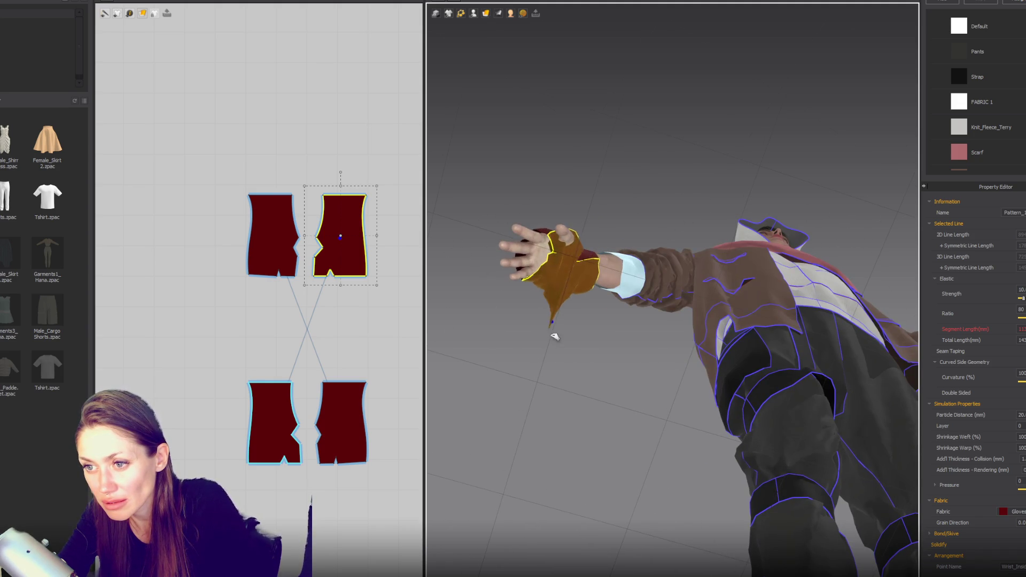
key("2")
scroll(568, 267, "up", 3)
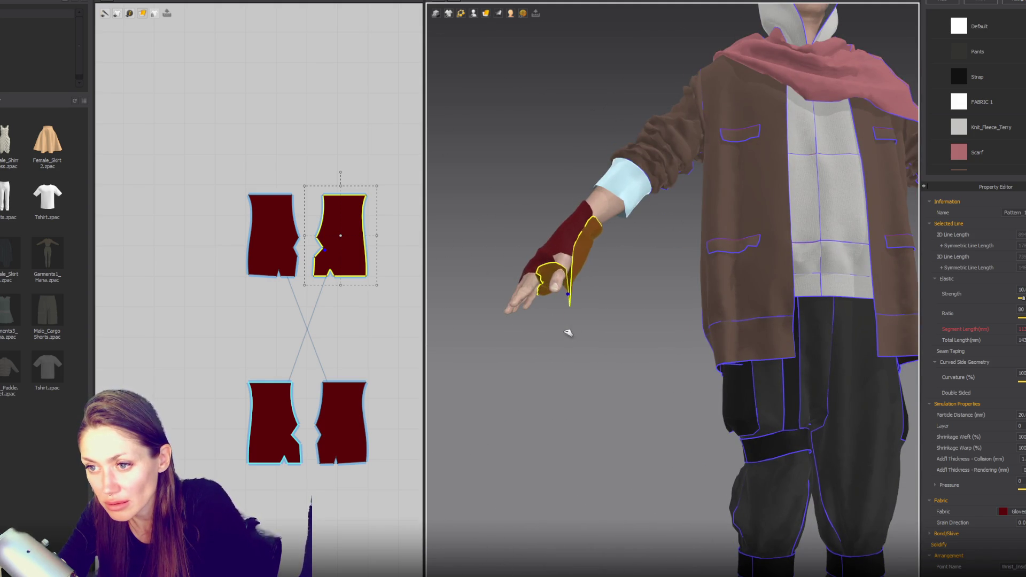
left_click(576, 238)
scroll(618, 222, "down", 10)
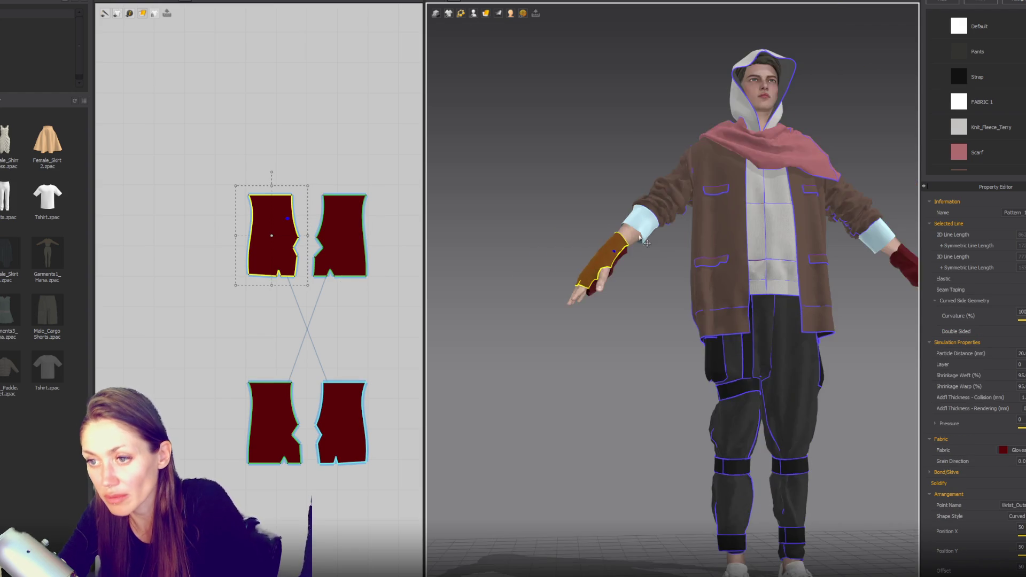
Step: Delete the extra right-hand glove pieces
left_click(727, 309)
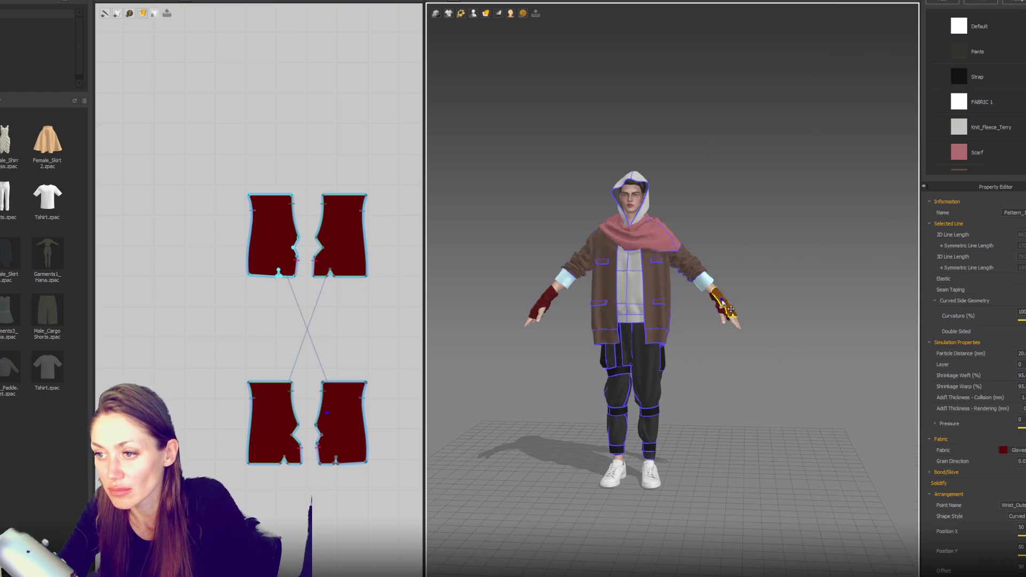
key("Delete")
left_click(724, 311)
key("Delete")
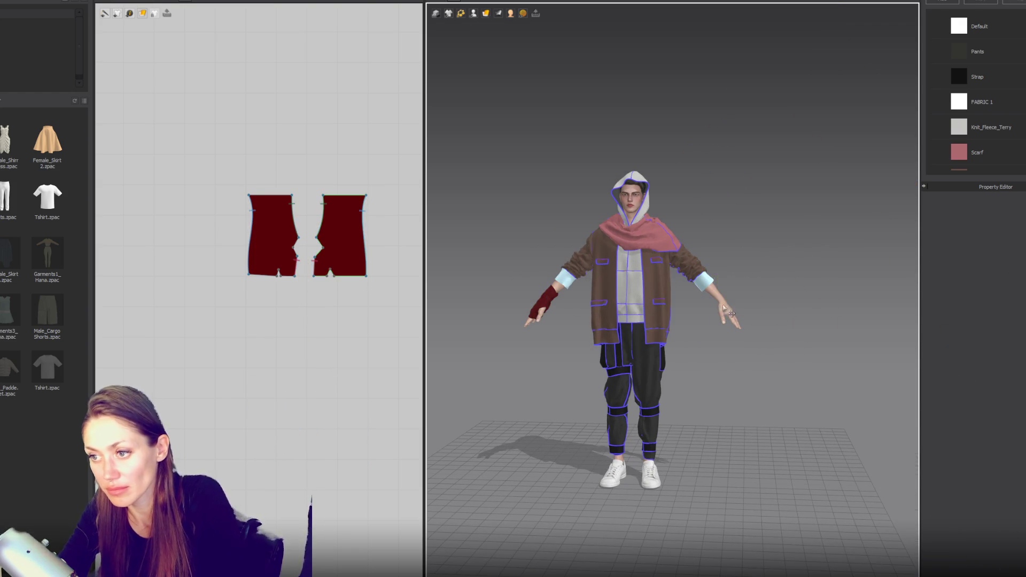
scroll(721, 312, "up", 2)
mouse_move(727, 310)
right_mouse_down()
mouse_move(927, 291)
mouse_move(744, 297)
mouse_move(748, 306)
right_mouse_up()
scroll(748, 305, "up", 5)
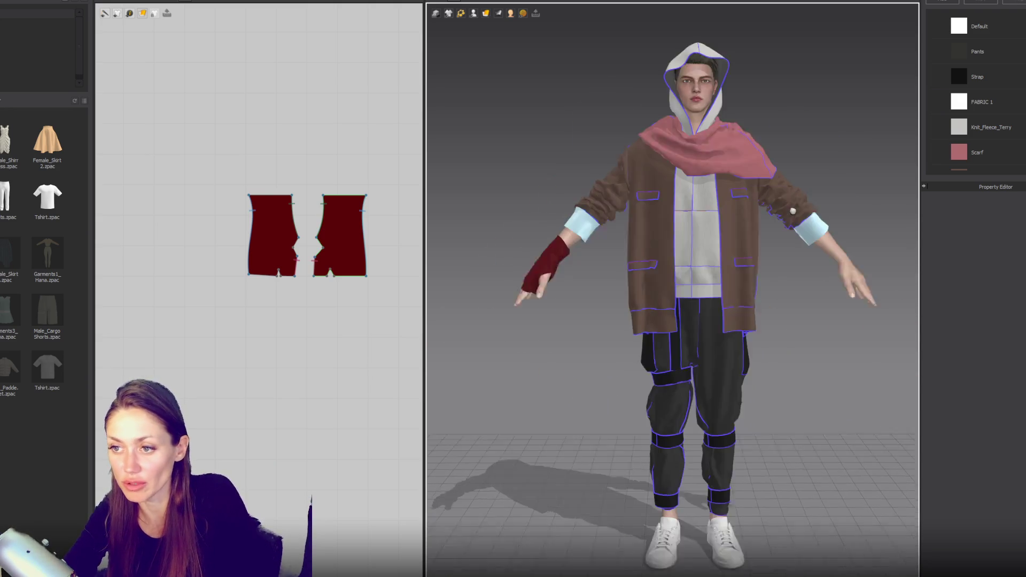
mouse_move(681, 213)
right_mouse_down()
mouse_move(665, 236)
mouse_move(518, 327)
mouse_move(508, 316)
mouse_move(658, 331)
mouse_move(556, 296)
mouse_move(863, 327)
right_mouse_up()
Step: Move the glove pieces' bottom corner points inward to reshape the pattern edges
left_click(863, 327)
scroll(831, 262, "up", 5)
mouse_move(830, 261)
right_mouse_down()
mouse_move(628, 208)
mouse_move(717, 245)
mouse_move(671, 225)
mouse_move(674, 294)
mouse_move(808, 293)
mouse_move(437, 258)
right_mouse_up()
scroll(352, 288, "up", 2)
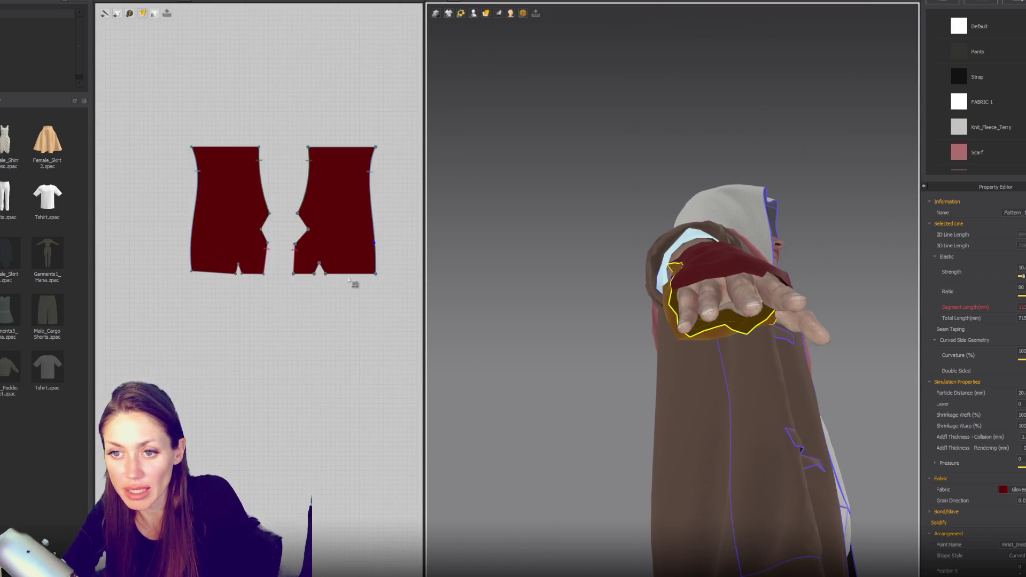
left_click_drag(285, 198, 313, 246)
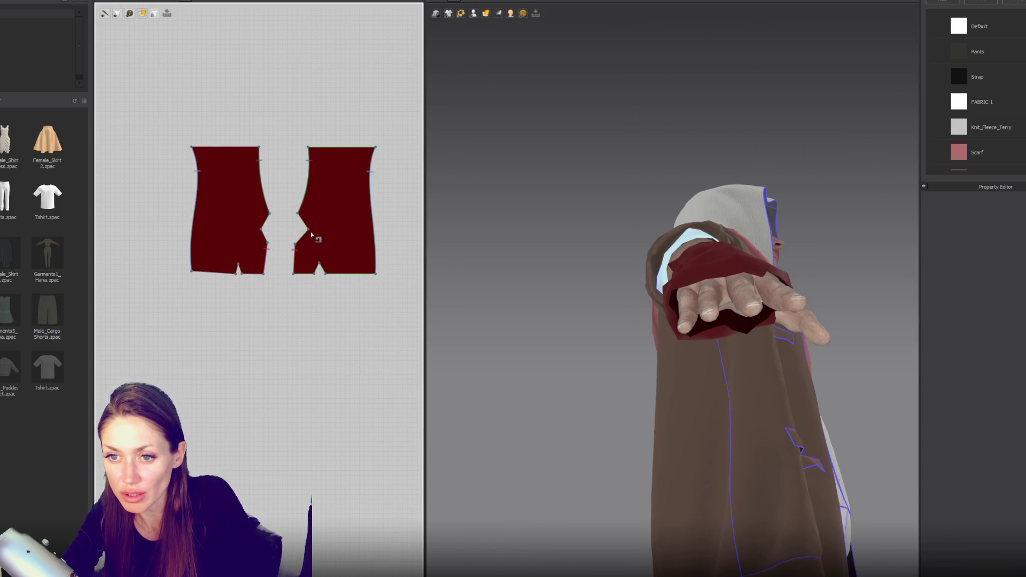
left_click_drag(285, 200, 312, 260)
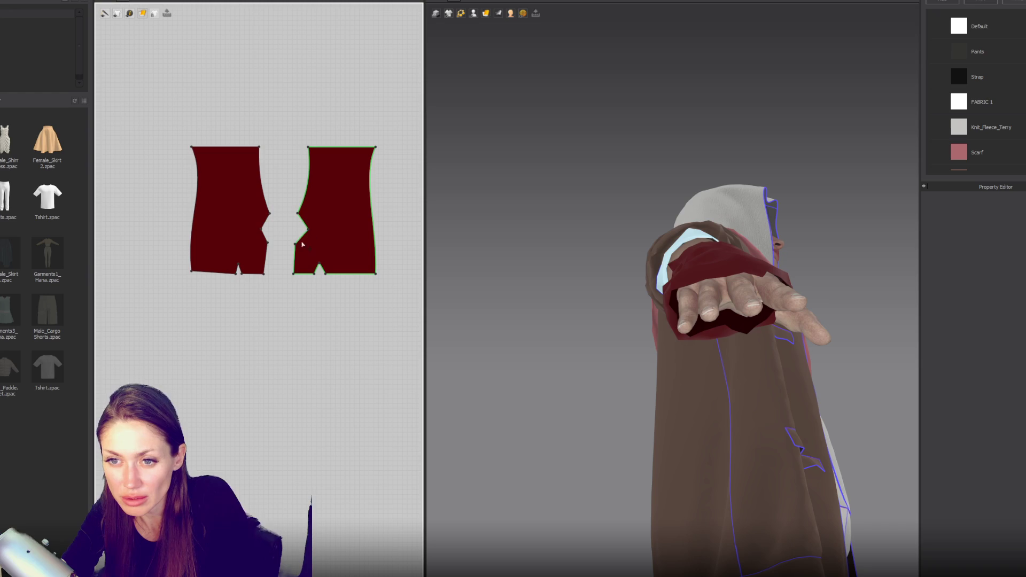
left_click(303, 243)
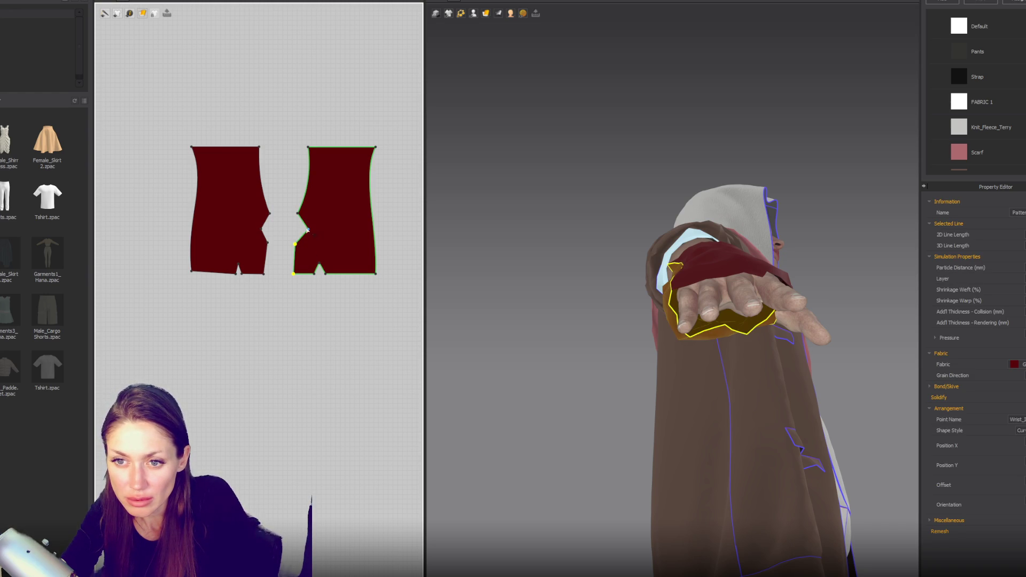
left_click(296, 261)
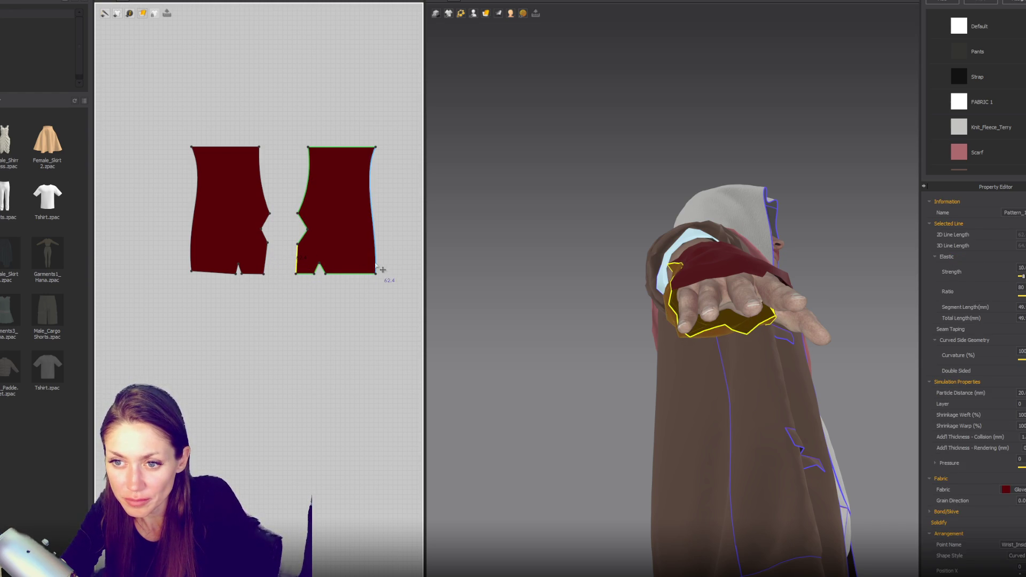
left_click_drag(375, 274, 366, 274)
left_click(367, 230)
left_click_drag(192, 271, 196, 271)
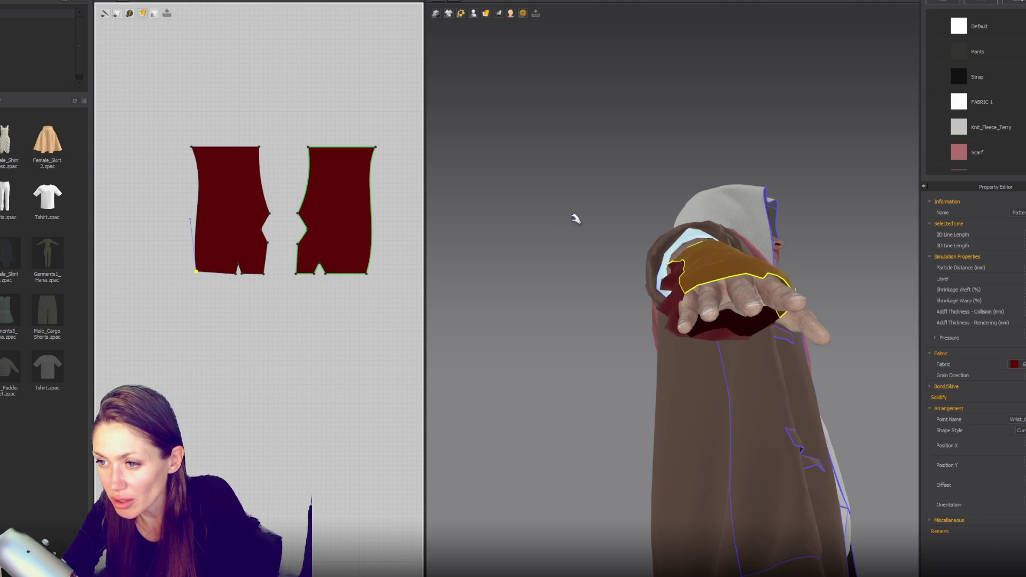
Step: Pull the glove's wrist corner toward the sleeve and let it settle onto the hand
right_click_drag(535, 210, 700, 340)
mouse_move(693, 304)
left_mouse_down()
mouse_move(595, 306)
mouse_move(604, 305)
left_mouse_up()
left_click_drag(680, 303, 573, 309)
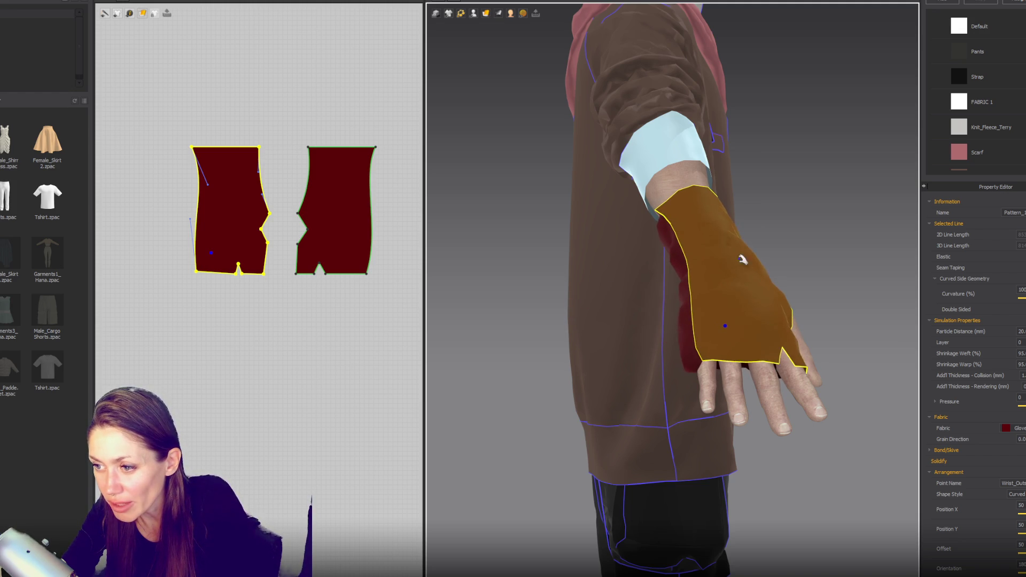
mouse_move(794, 242)
right_mouse_down()
mouse_move(666, 245)
mouse_move(618, 222)
right_mouse_up()
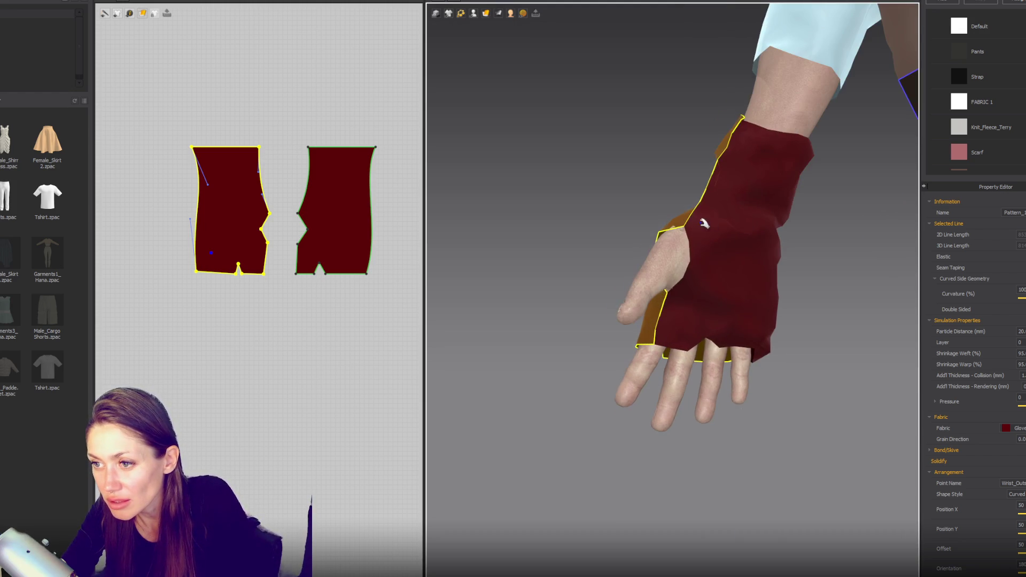
left_click(704, 224)
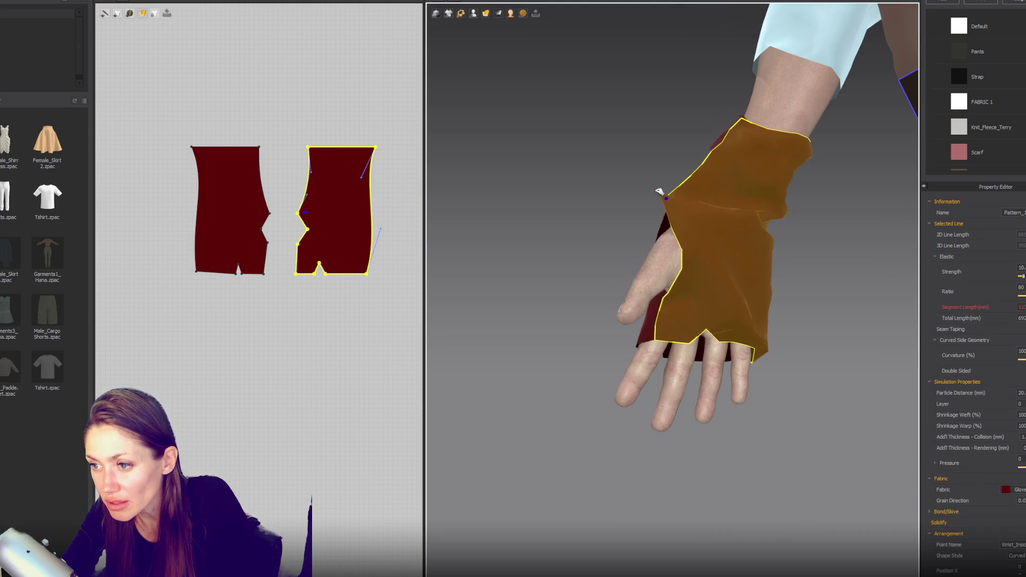
mouse_move(683, 239)
right_mouse_down()
mouse_move(759, 299)
mouse_move(716, 235)
right_mouse_up()
left_click(716, 235)
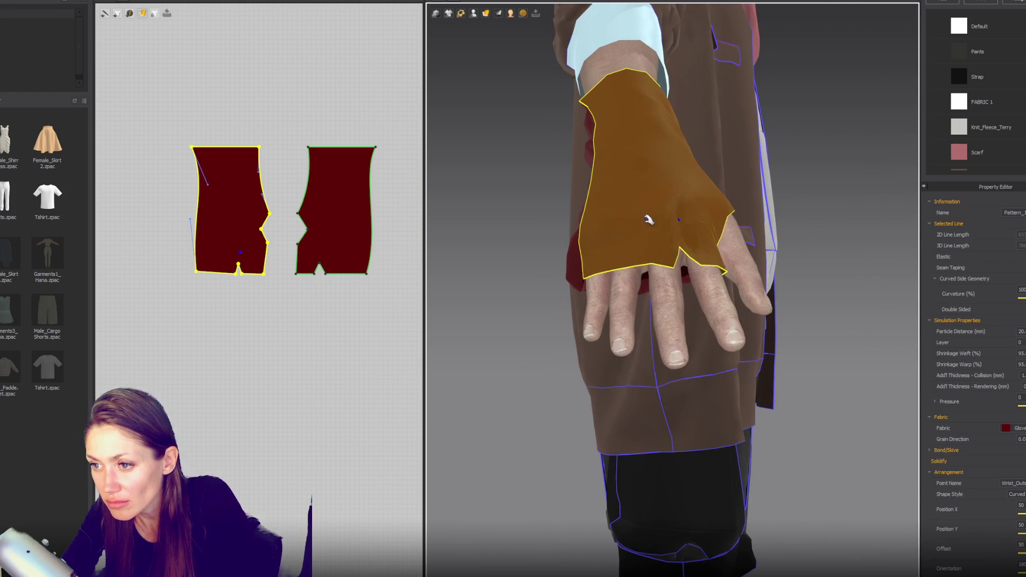
right_click_drag(653, 269, 414, 312)
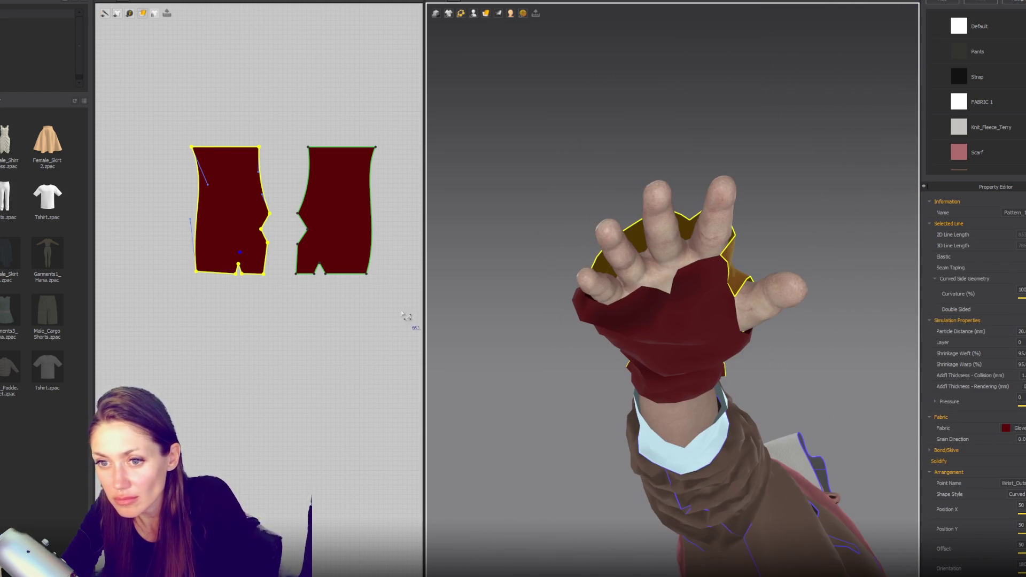
Step: Shift the finger dart on the right glove piece's bottom edge to the left
left_click(313, 275)
scroll(315, 277, "up", 5)
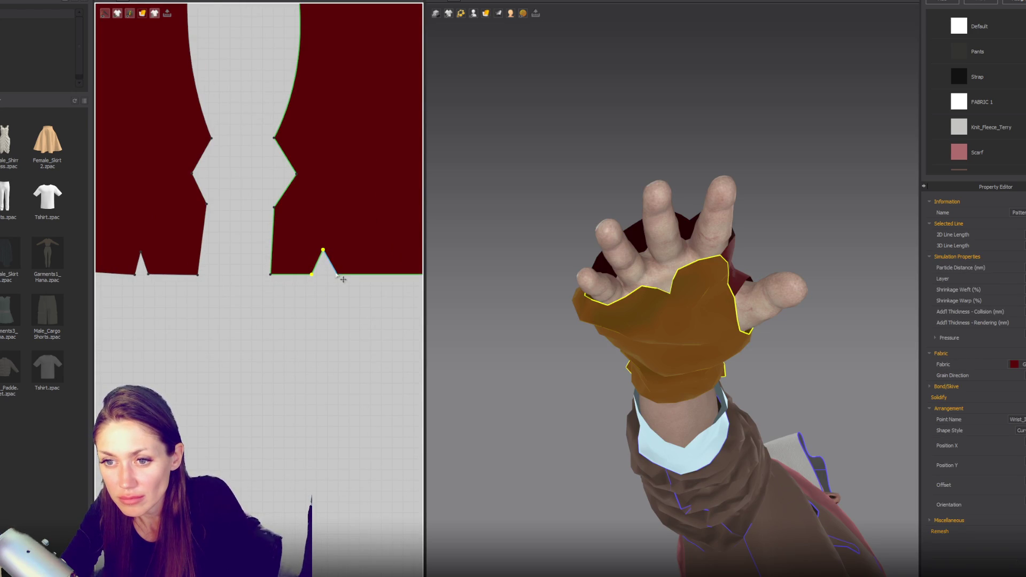
left_click_drag(338, 275, 318, 275)
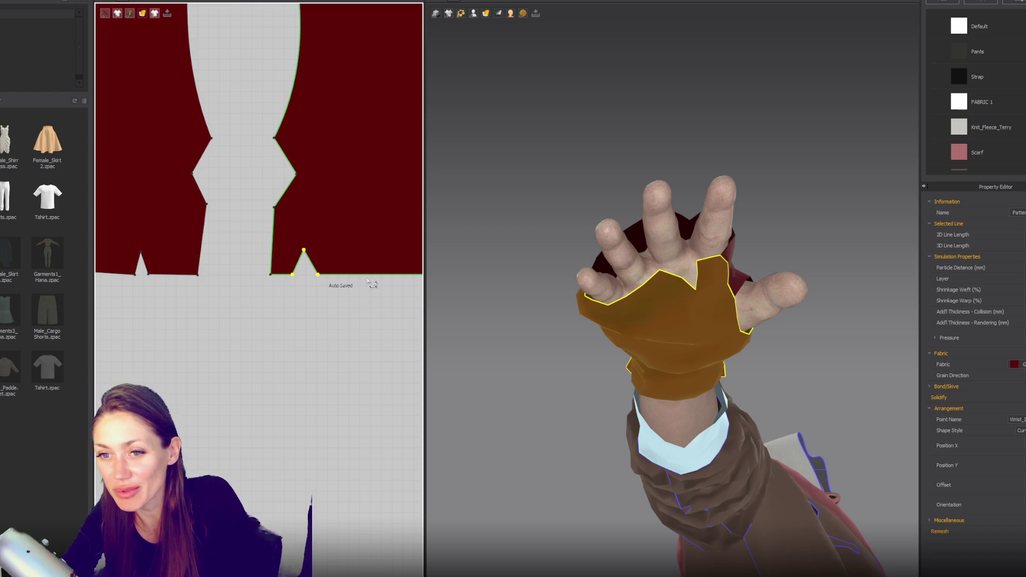
left_click(310, 298)
Step: Sew two seams joining the left and right dart edges of the glove pieces
scroll(301, 252, "up", 2)
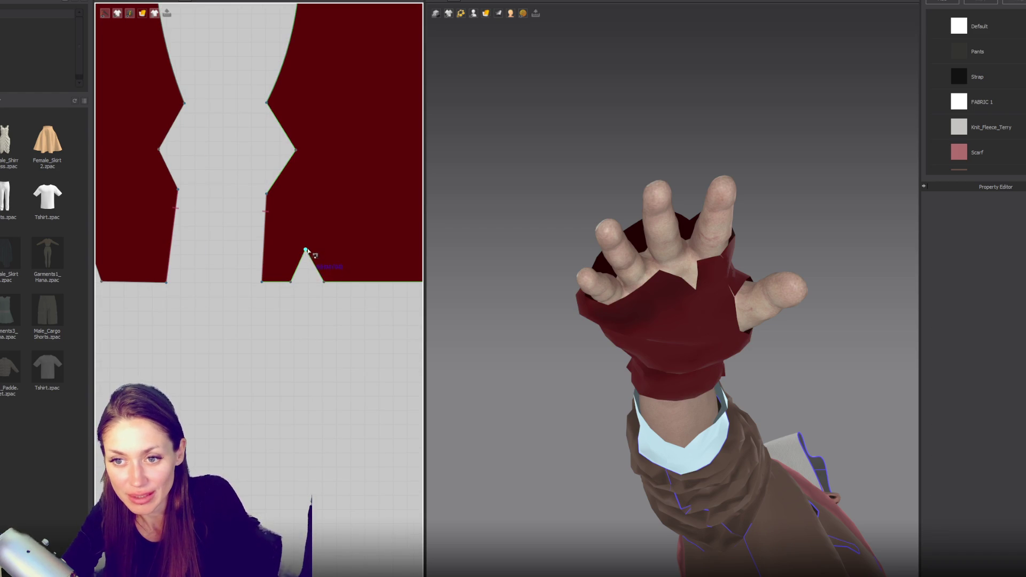
scroll(291, 286, "down", 2)
left_click(169, 265)
left_click(420, 287)
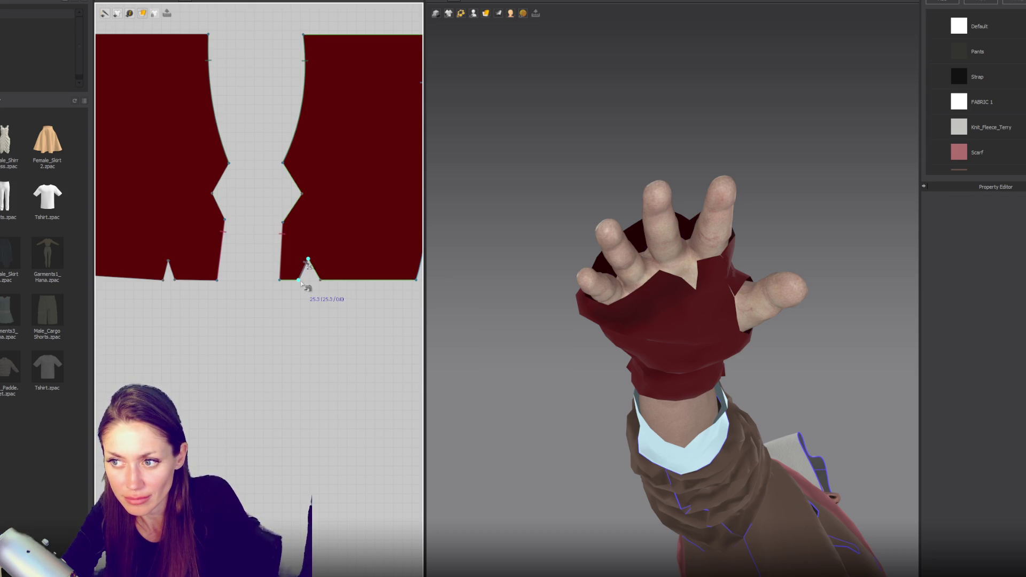
left_click(168, 261)
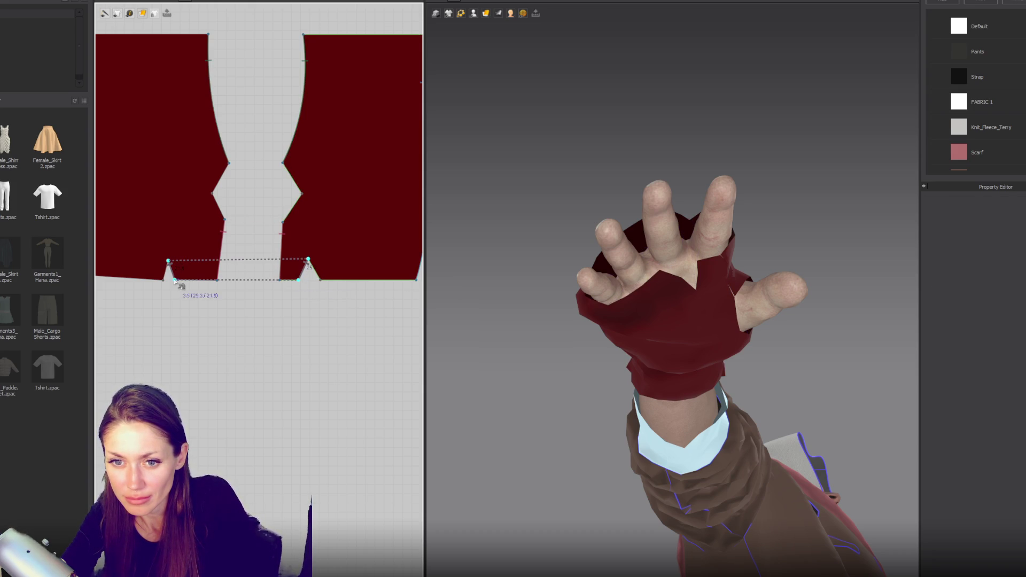
left_click(174, 281)
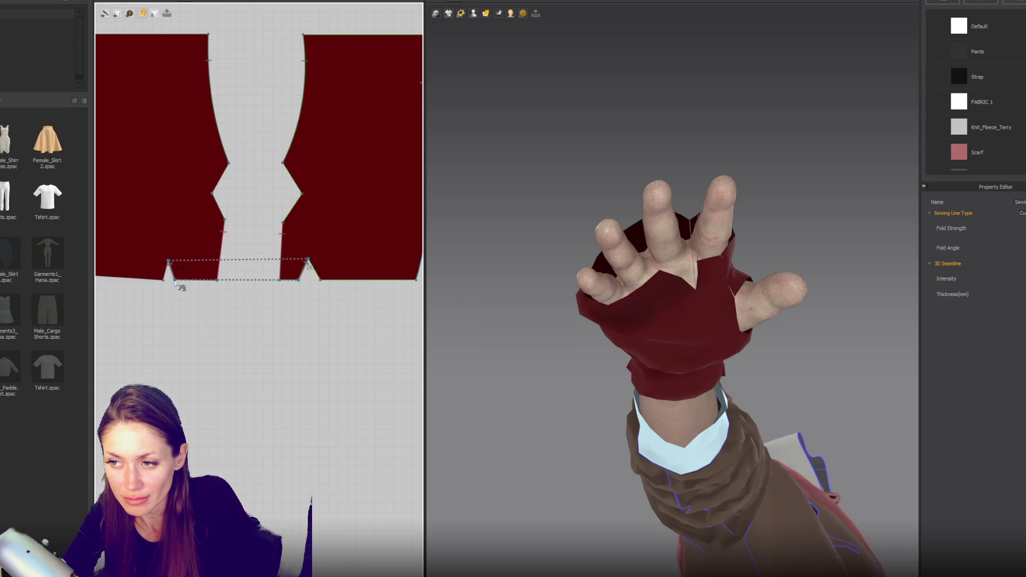
left_click(311, 267)
left_click(174, 273)
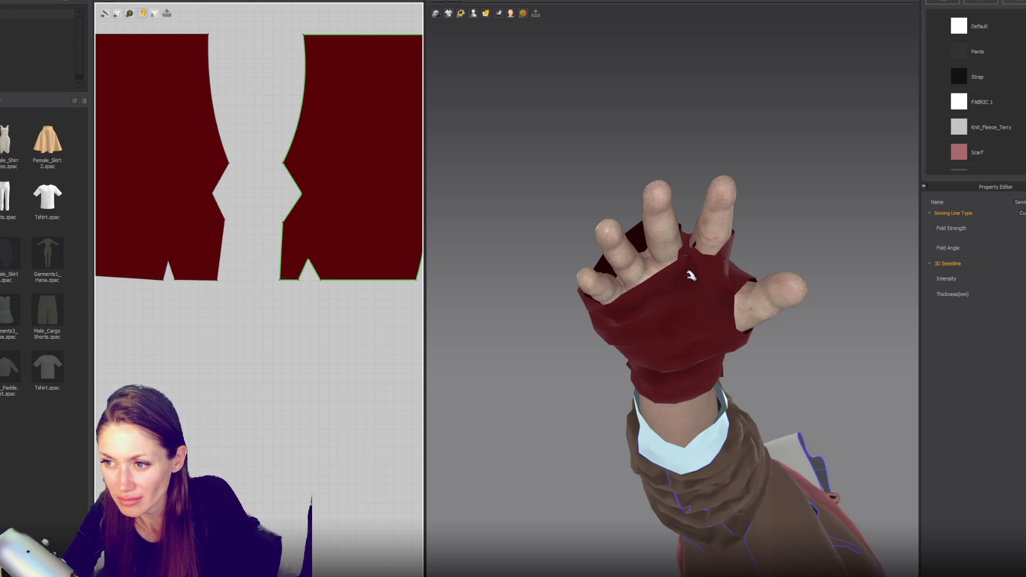
Step: Tug the glove cloth upward to settle it, checking from side and back views
right_click_drag(694, 262, 672, 310)
right_click_drag(750, 343, 700, 292)
mouse_move(701, 287)
left_mouse_down()
mouse_move(659, 236)
mouse_move(701, 289)
mouse_move(664, 259)
mouse_move(729, 323)
left_mouse_up()
right_click_drag(730, 280, 739, 323)
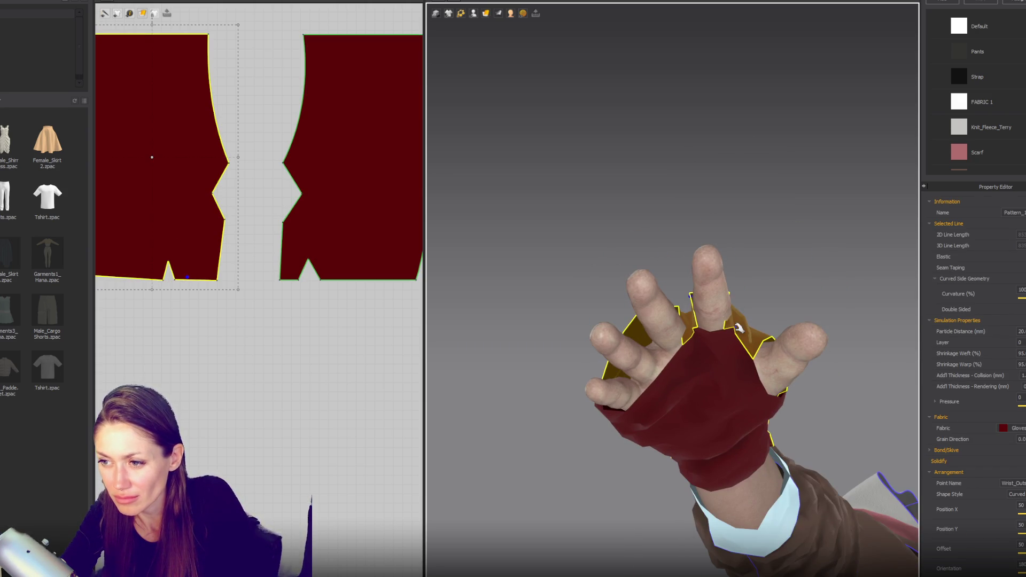
Step: Pull the cloth near the ring finger into shape and select both glove pattern pieces
mouse_move(754, 312)
left_mouse_down()
mouse_move(801, 300)
mouse_move(721, 321)
left_mouse_up()
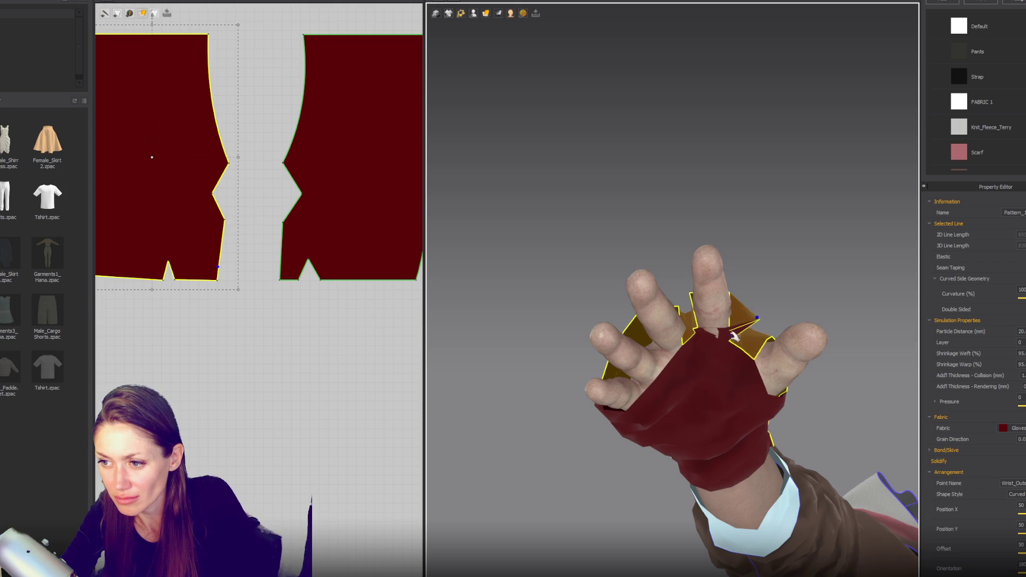
left_click(697, 333)
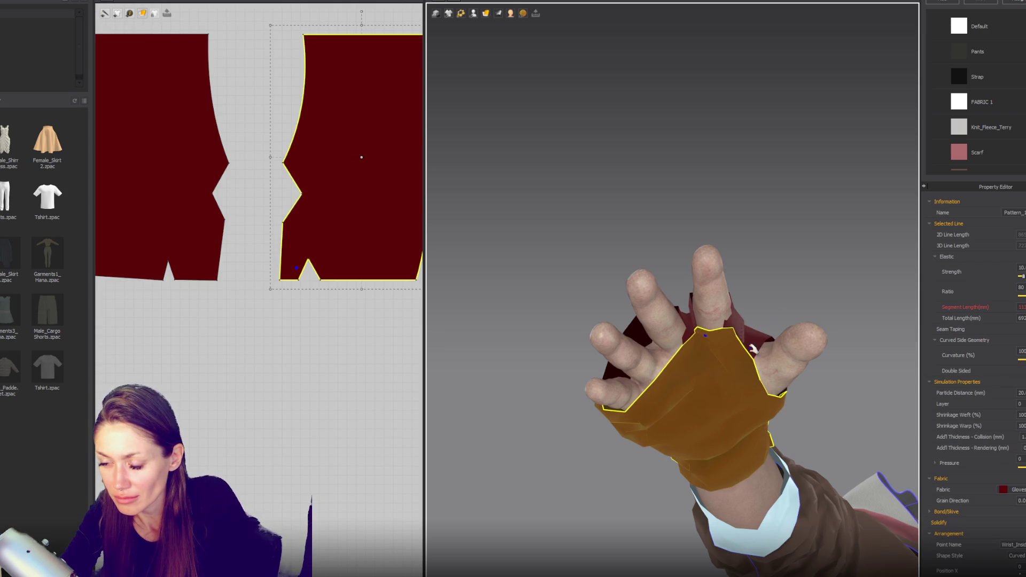
right_click_drag(780, 284, 794, 332)
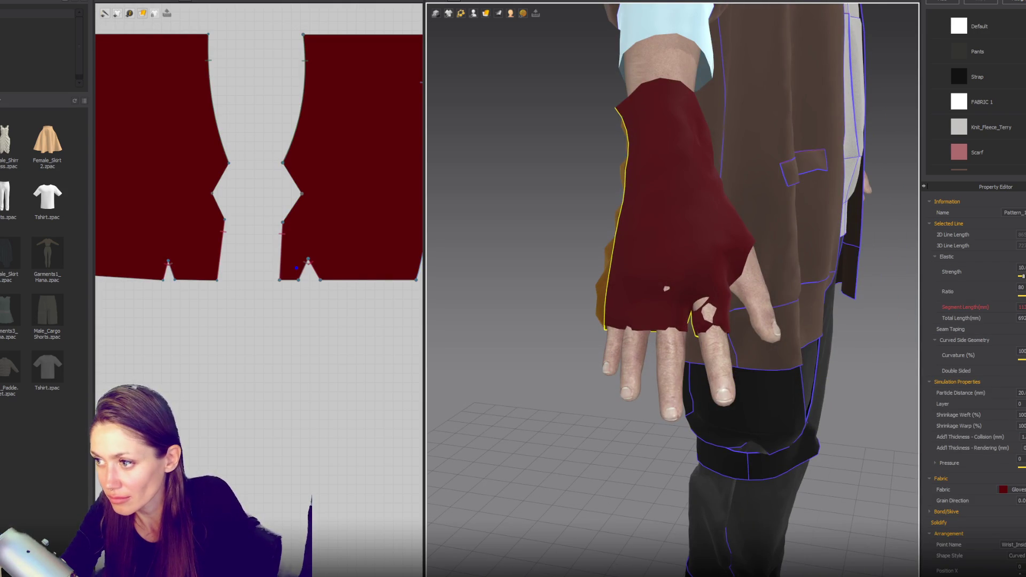
scroll(401, 252, "down", 5)
left_click_drag(403, 286, 425, 296)
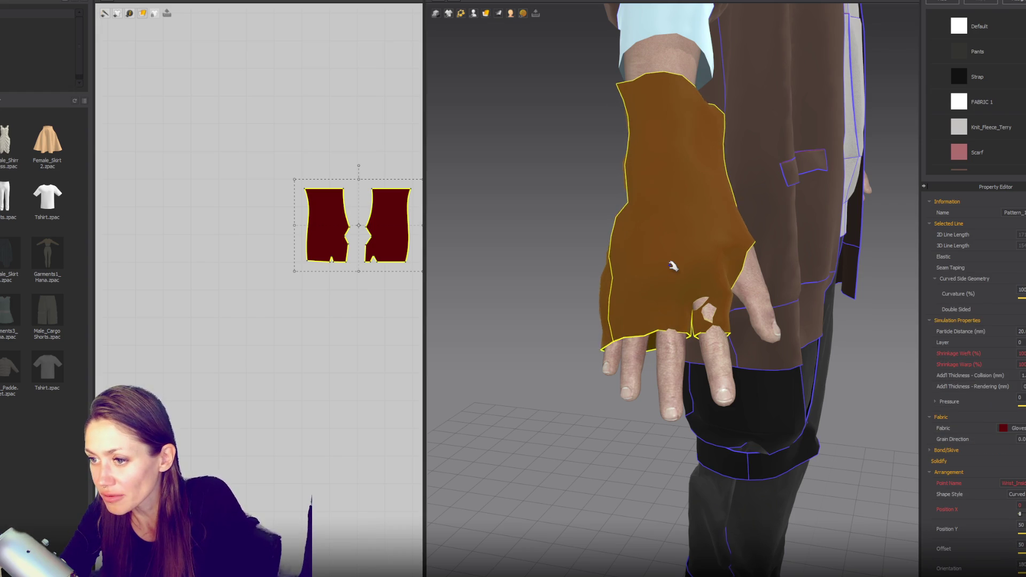
left_click(534, 305)
mouse_move(534, 305)
right_mouse_down()
mouse_move(625, 294)
mouse_move(753, 374)
right_mouse_up()
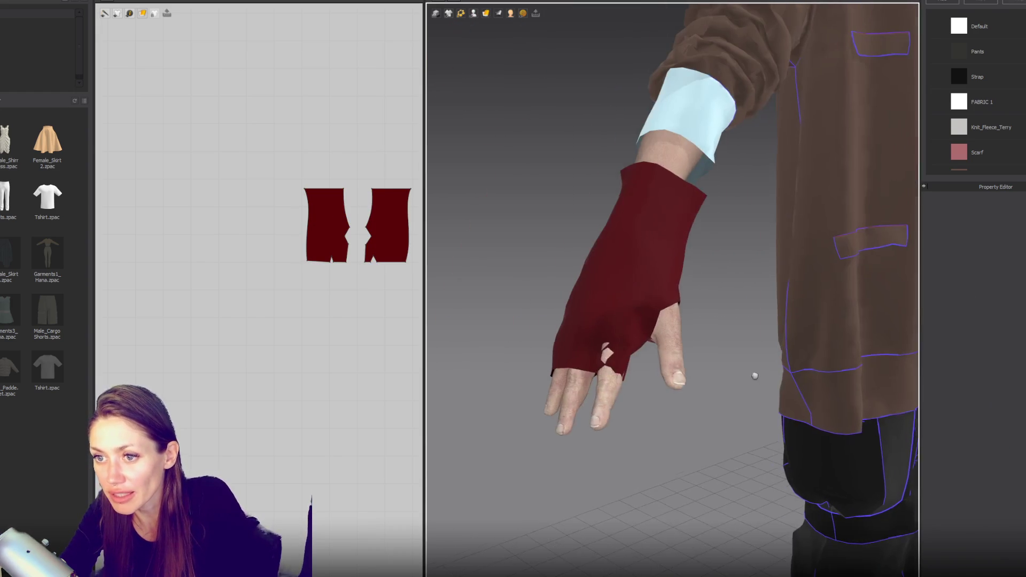
Step: Select each glove piece in 3D and pull the cloth down over the back of the hand
left_click(638, 350)
right_click_drag(640, 376, 649, 365)
left_click(649, 365)
right_click_drag(667, 417, 647, 421)
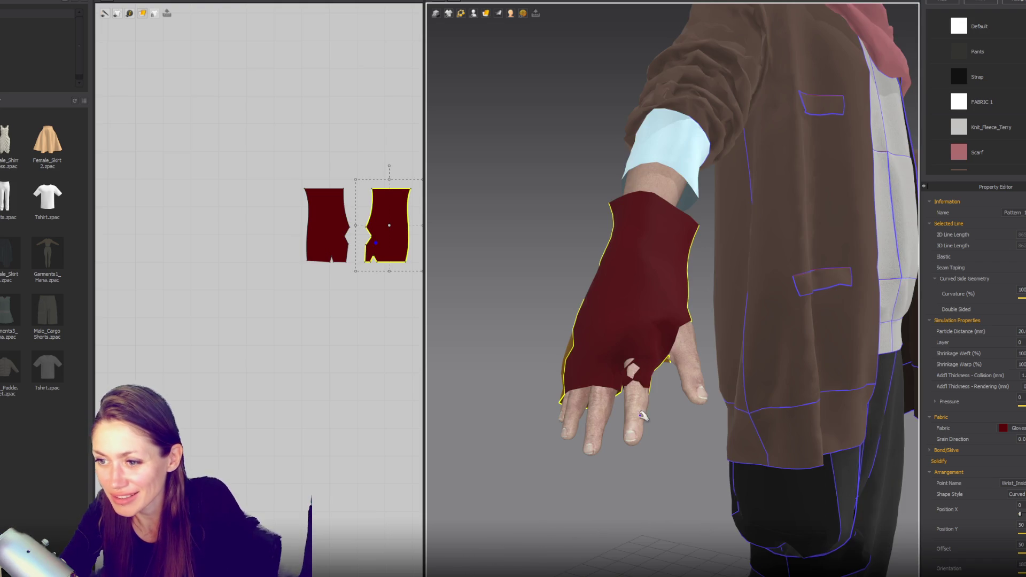
right_click_drag(644, 380, 677, 354)
left_click(623, 371)
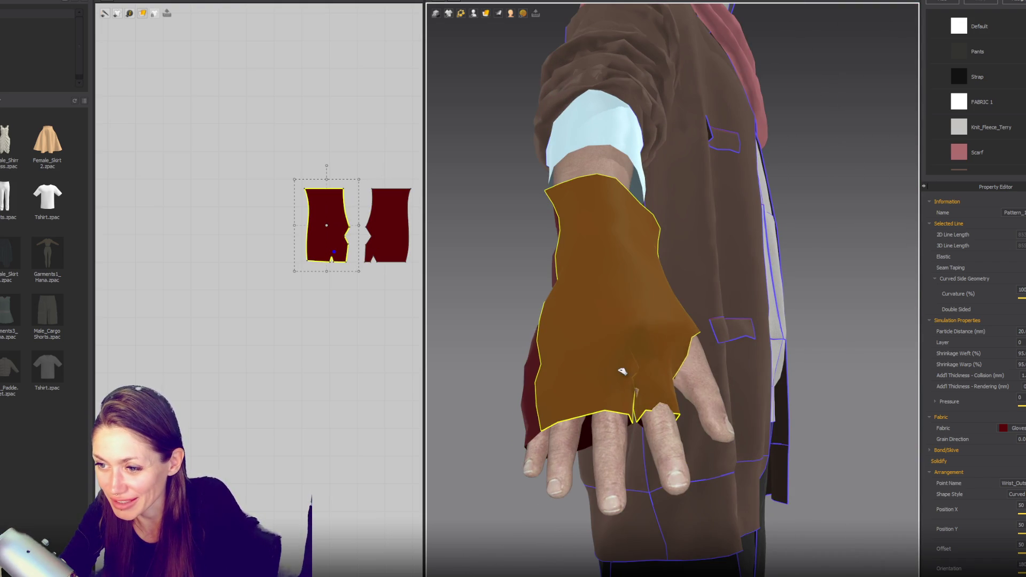
mouse_move(587, 349)
left_mouse_down()
mouse_move(600, 364)
mouse_move(590, 374)
left_mouse_up()
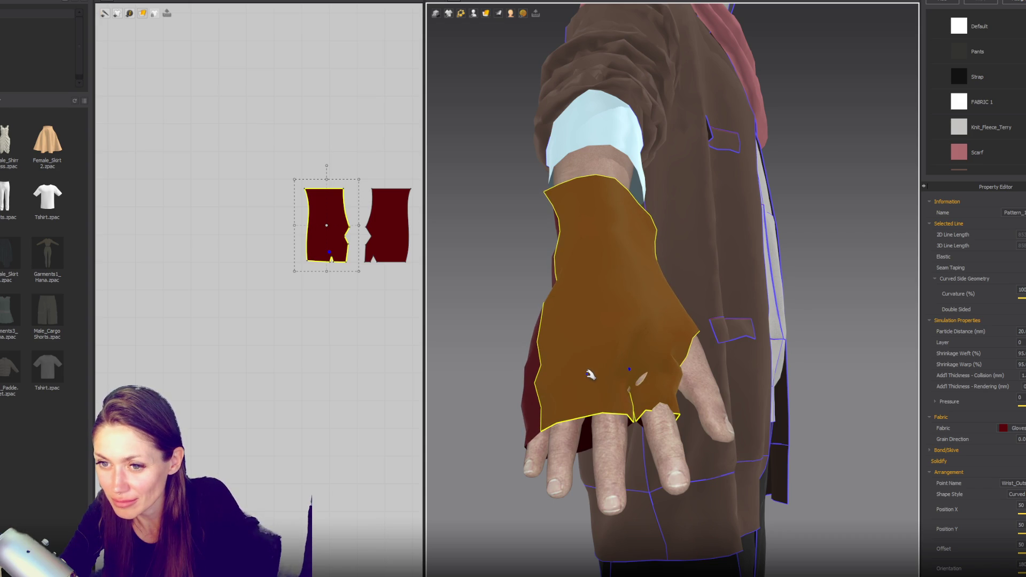
Step: Re-center the 2D window on the glove pattern pieces and pick a point on the right piece
scroll(367, 332, "up", 5)
right_click_drag(360, 197, 276, 293)
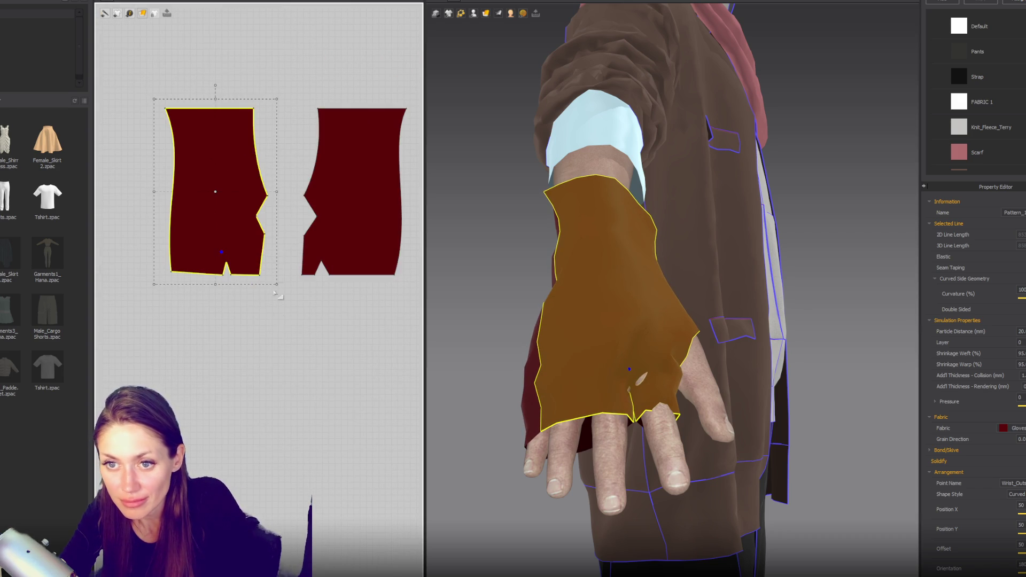
left_click(300, 236)
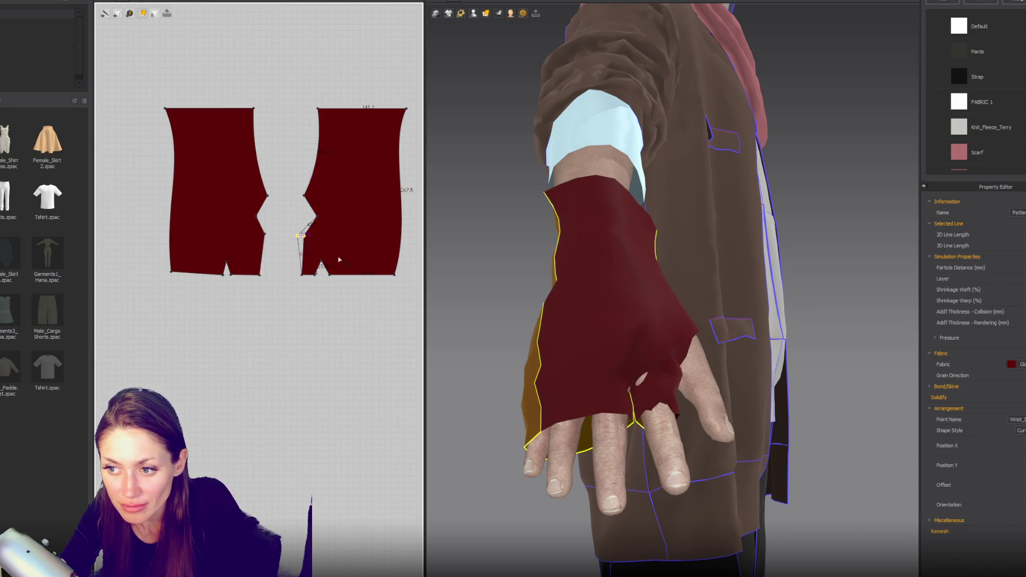
Step: Widen the thumb gap by moving the notch vertex and the corner point below it
left_click_drag(636, 320, 614, 319)
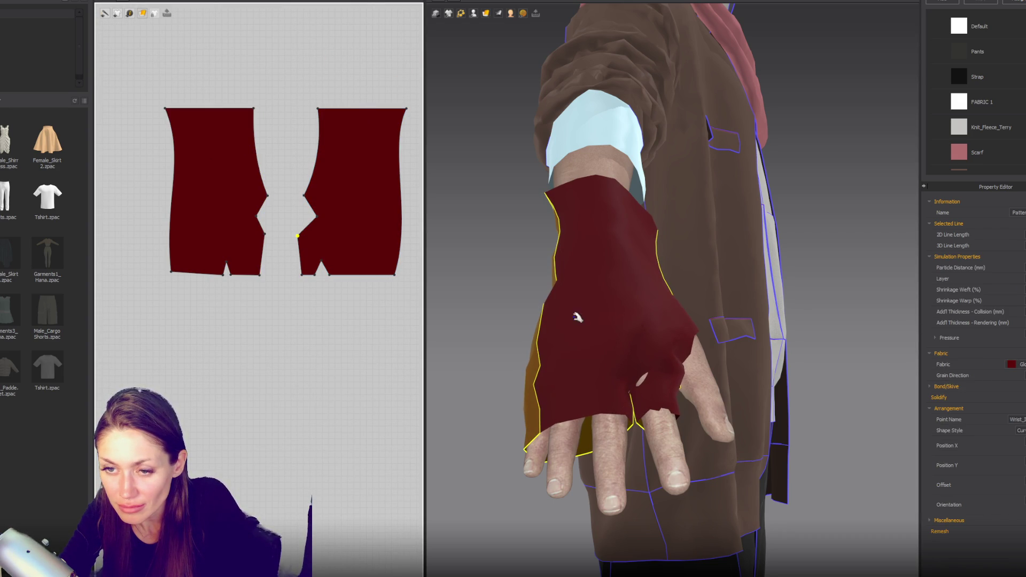
left_click(298, 236)
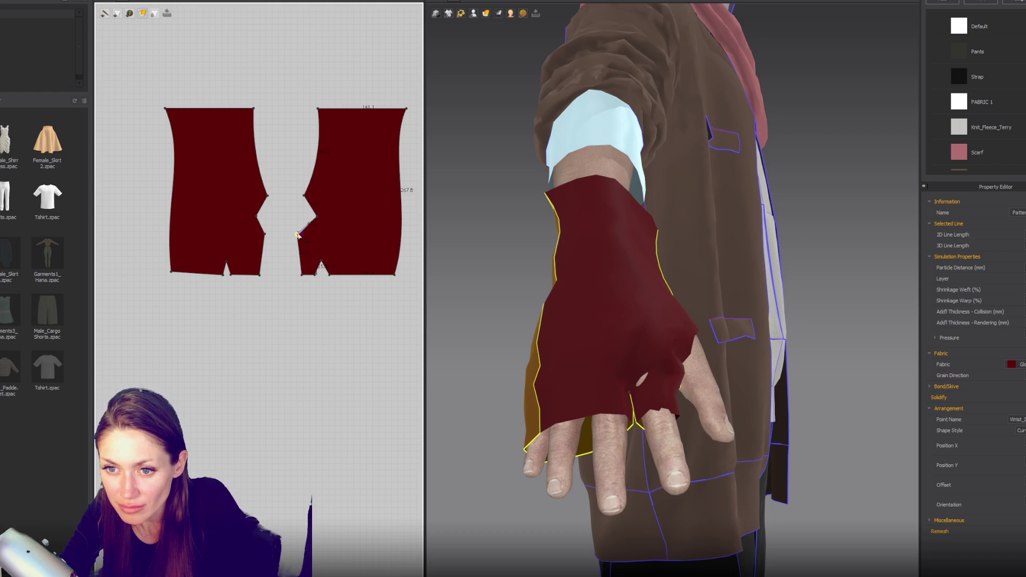
left_click(297, 276)
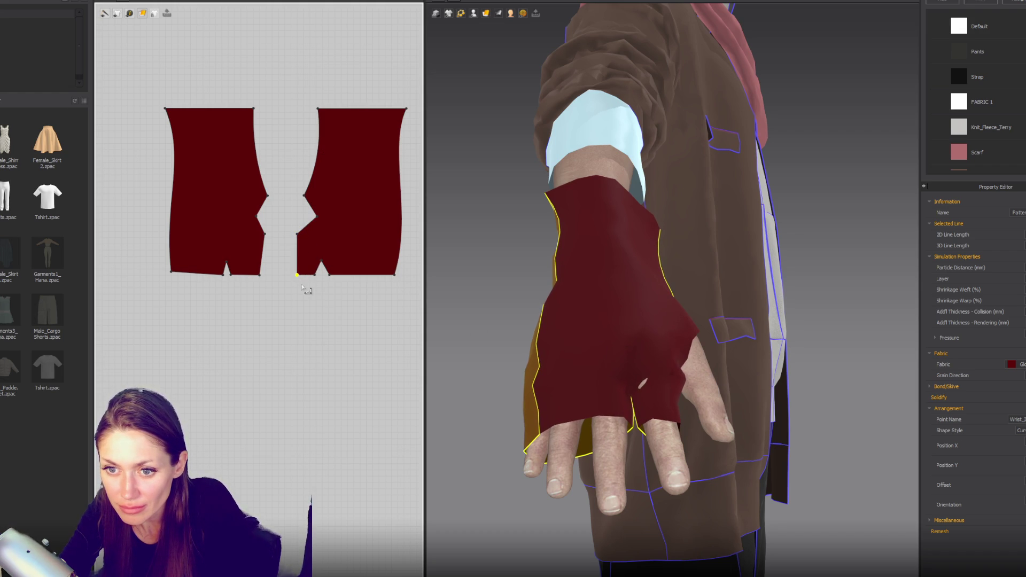
left_click_drag(298, 277, 300, 281)
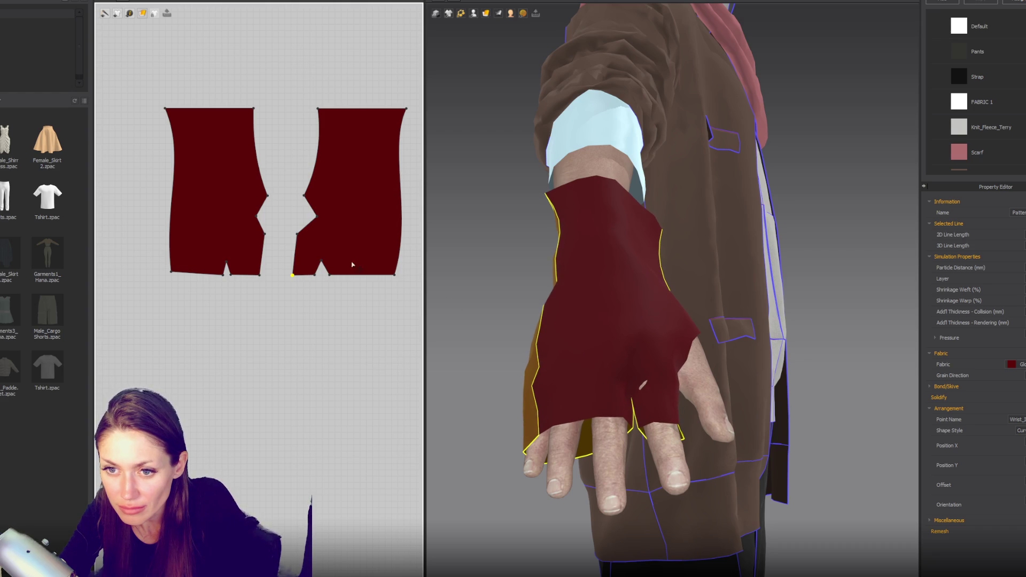
left_click_drag(297, 234, 291, 236)
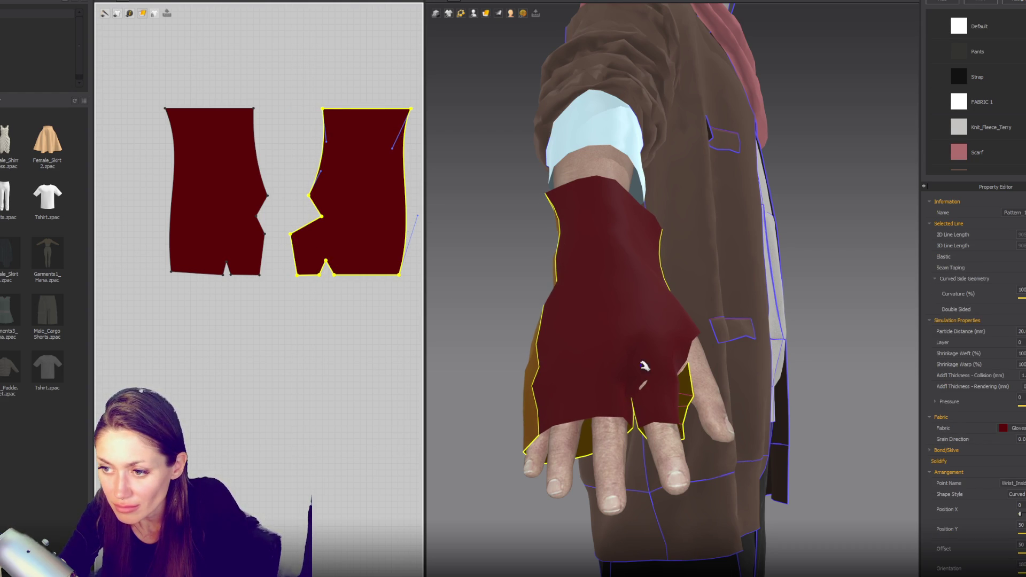
Step: Shift the right piece slightly right and move both pieces' inner top corners toward each other
mouse_move(607, 313)
right_mouse_down()
mouse_move(566, 316)
mouse_move(585, 317)
right_mouse_up()
left_click_drag(304, 200, 312, 219)
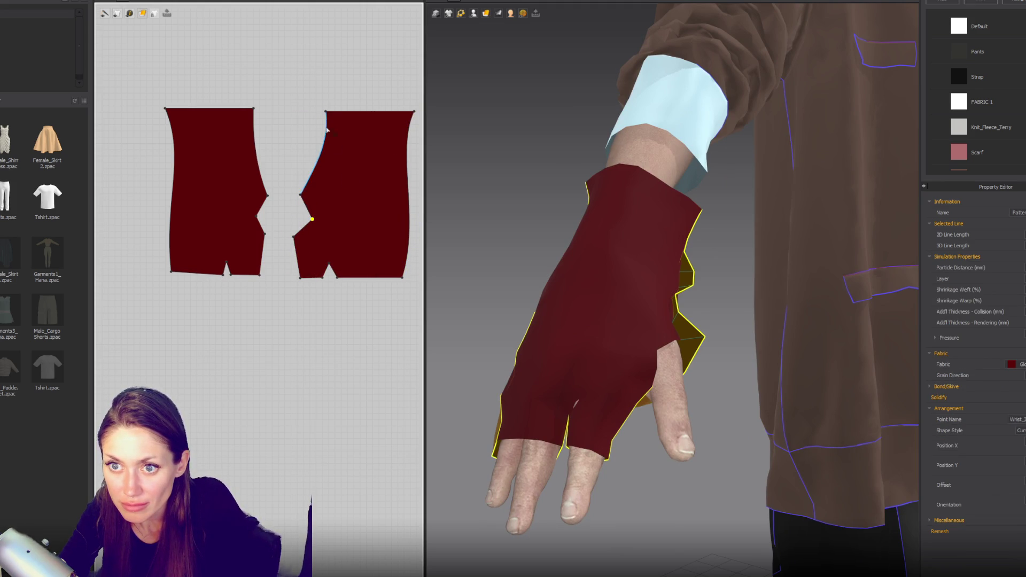
left_click_drag(326, 113, 316, 112)
left_click_drag(253, 108, 264, 112)
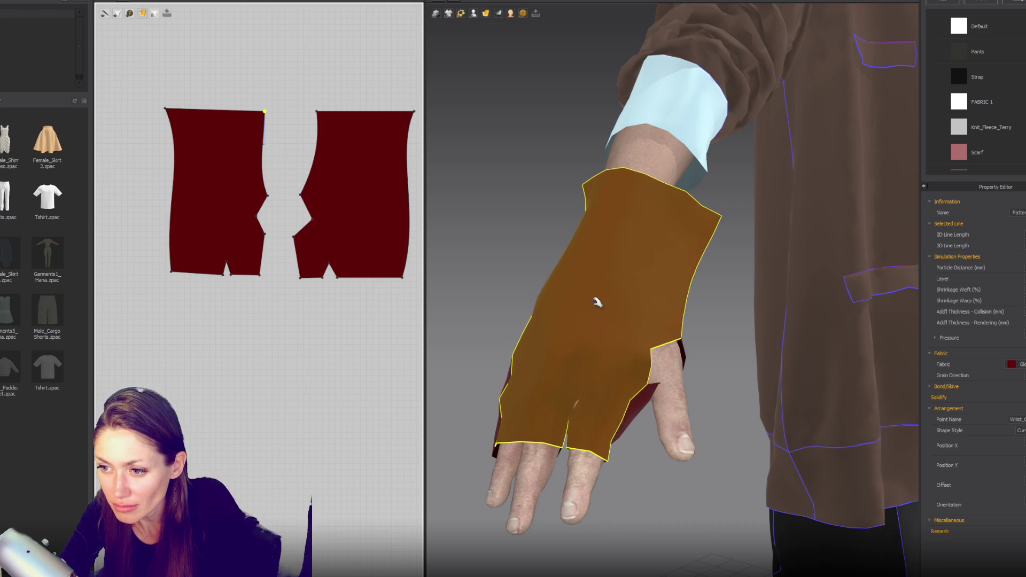
Step: Check the glove fit from the palm side and box-select both glove pieces
mouse_move(594, 301)
right_mouse_down()
mouse_move(680, 327)
mouse_move(629, 297)
right_mouse_up()
left_click(627, 342)
mouse_move(647, 360)
right_mouse_down()
mouse_move(599, 288)
mouse_move(534, 232)
right_mouse_up()
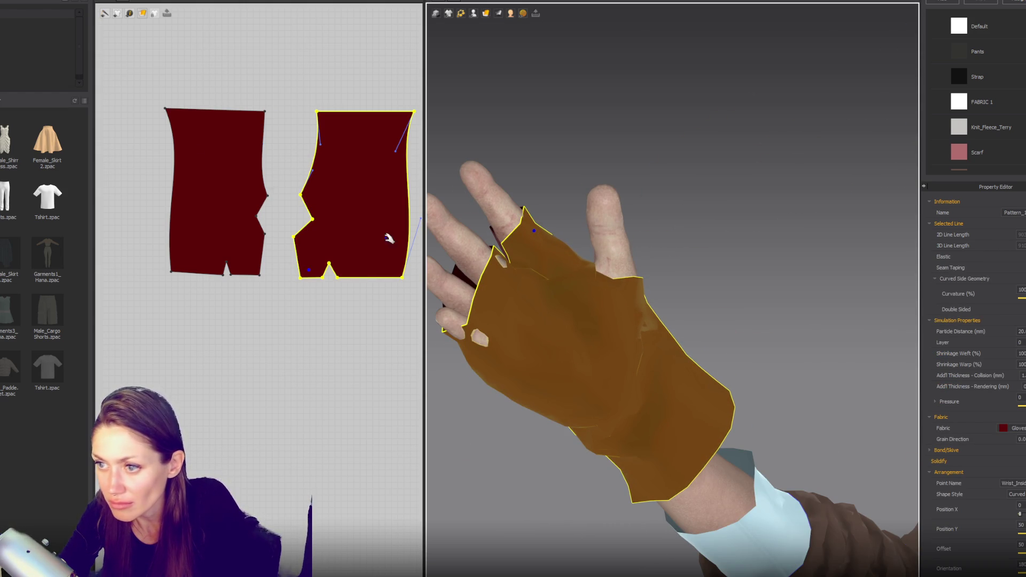
mouse_move(137, 80)
left_mouse_down()
mouse_move(412, 309)
mouse_move(421, 330)
left_mouse_up()
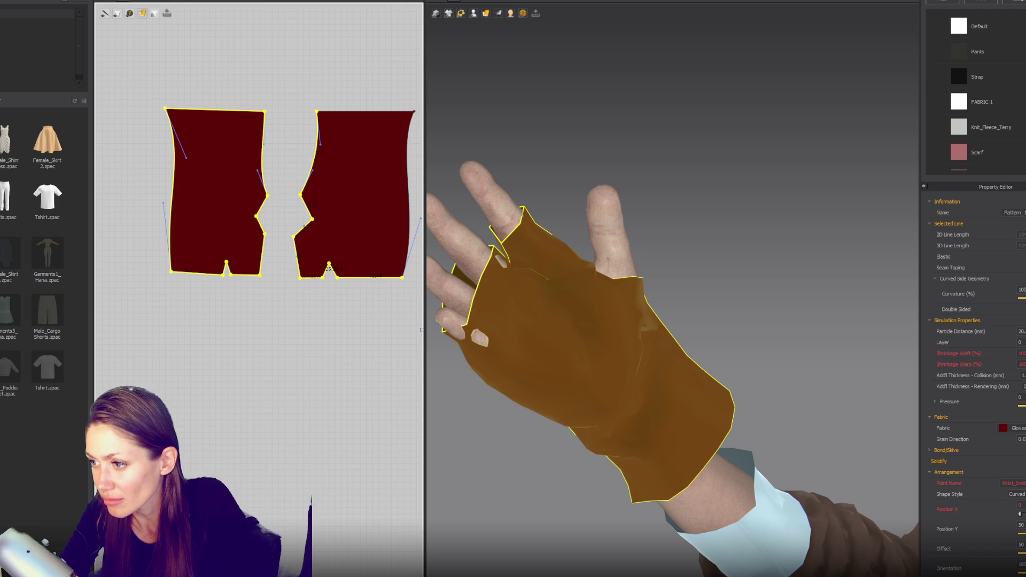
Step: Set the glove's particle distance to 15
key("shift+5")
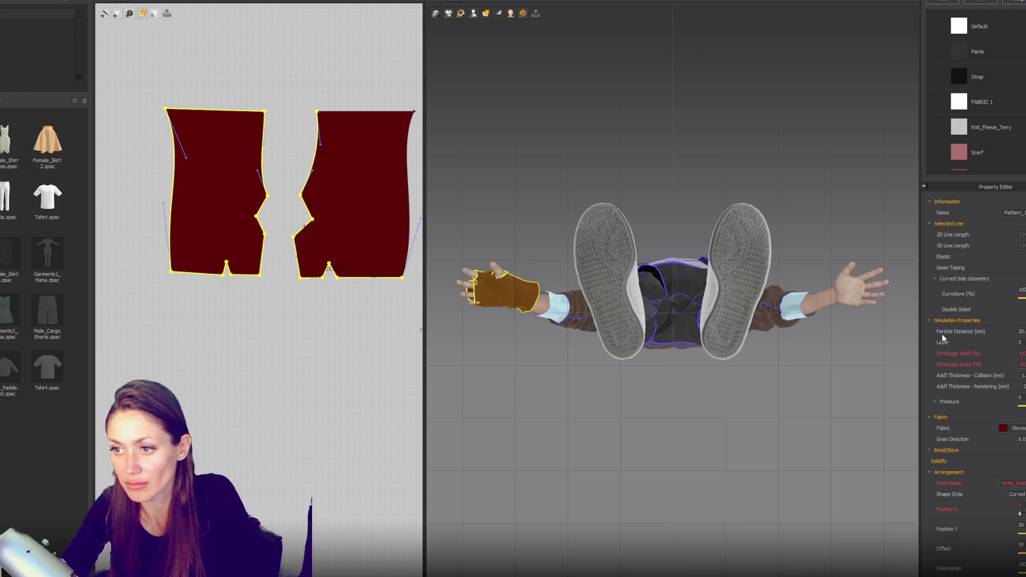
type("2")
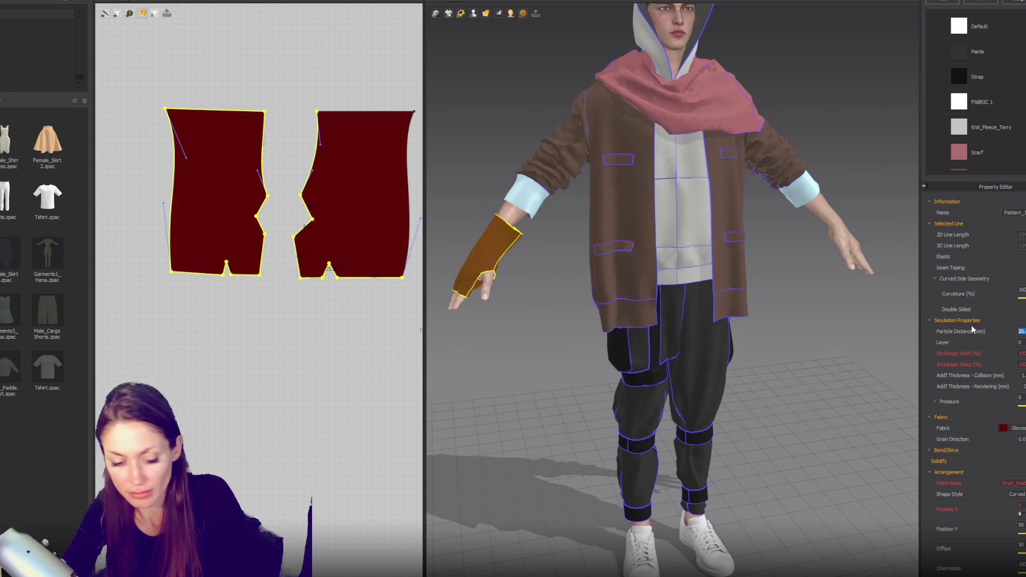
type("15")
key("Return")
scroll(502, 236, "up", 3)
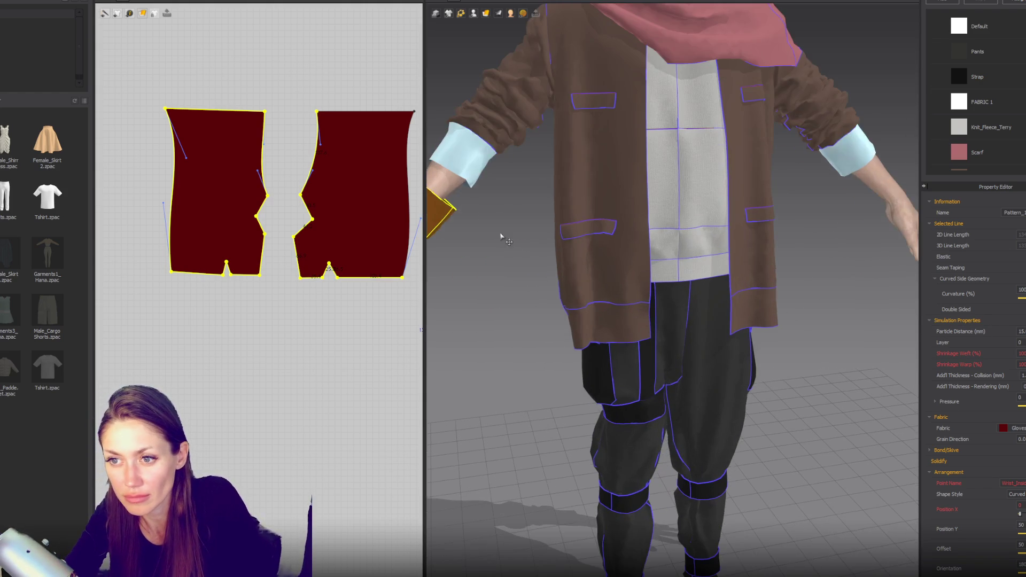
right_click_drag(501, 237, 359, 165)
Step: Pull both pieces' top outer corners inward and curve the right piece's outer edge
left_click_drag(414, 112, 399, 115)
left_click_drag(381, 155, 373, 160)
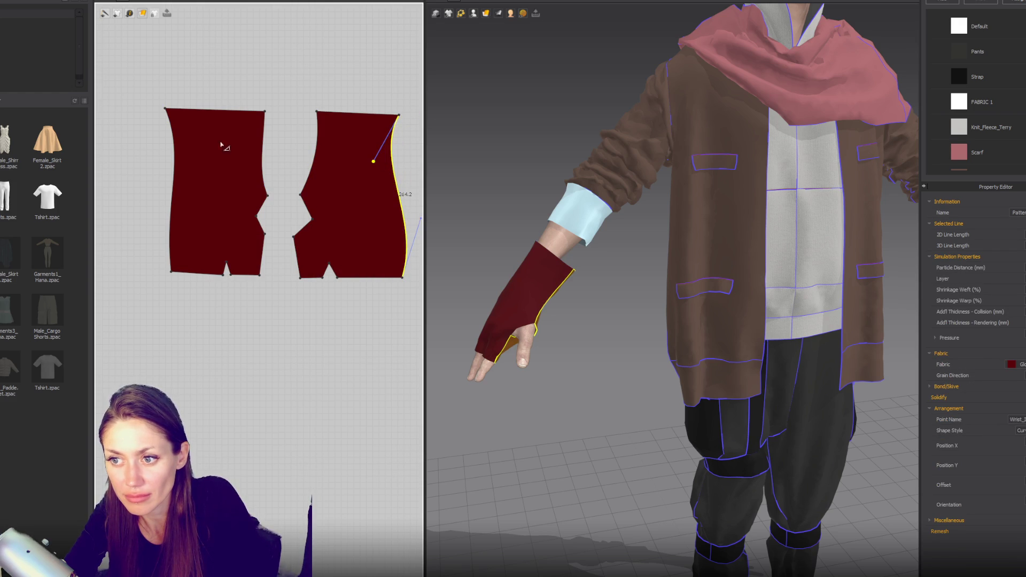
left_click_drag(165, 111, 183, 112)
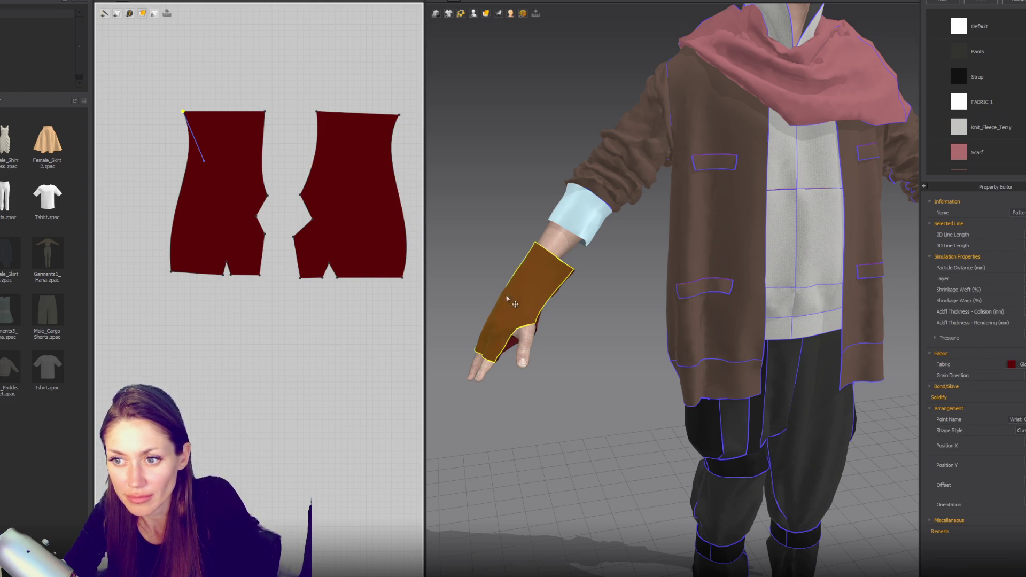
mouse_move(607, 276)
right_mouse_down()
mouse_move(546, 368)
mouse_move(575, 243)
mouse_move(568, 211)
mouse_move(569, 243)
right_mouse_up()
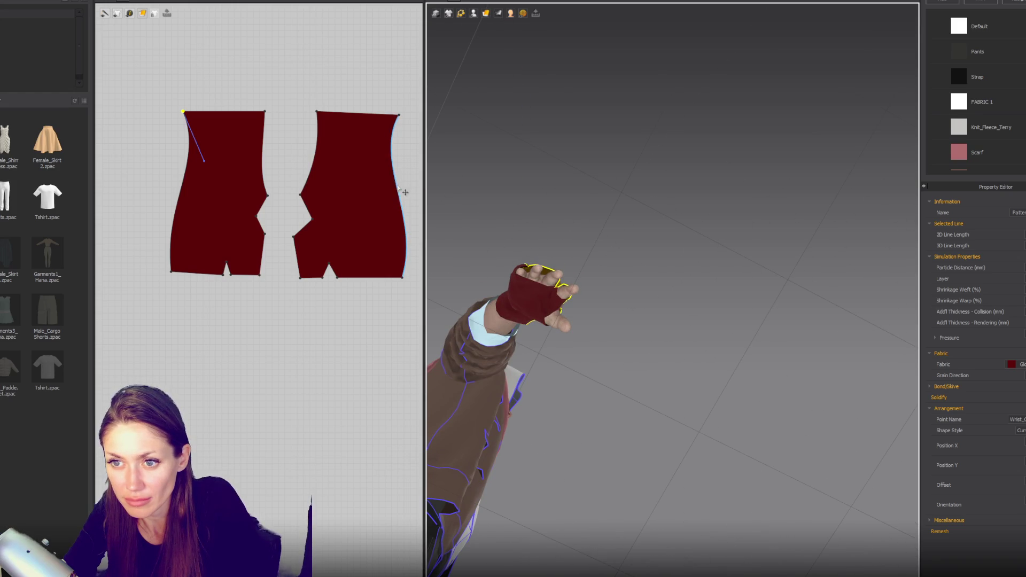
Step: Bow the left piece's outer edge outward, then select the right piece's outer edge
left_click(401, 190)
left_click(179, 190)
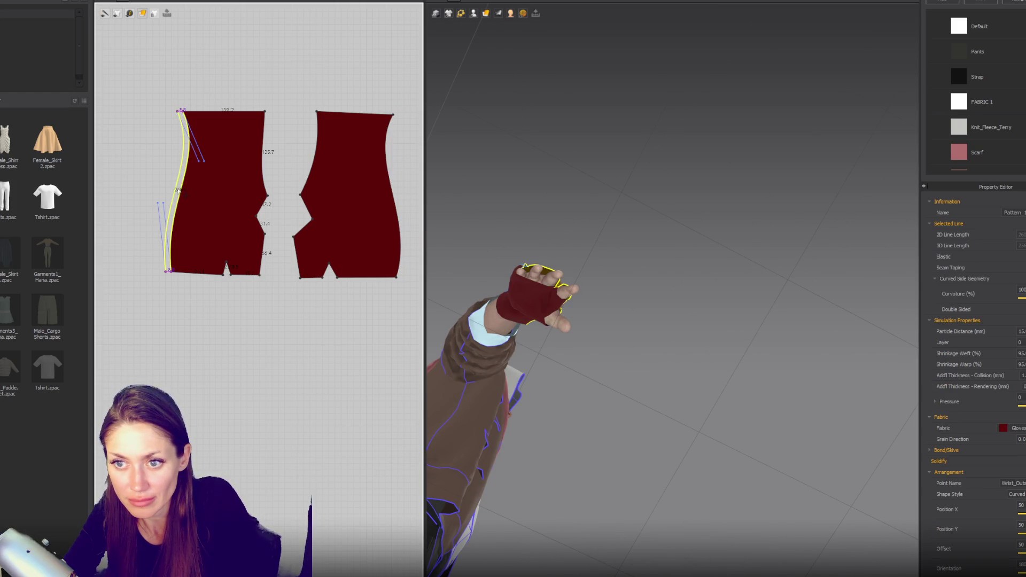
key("6")
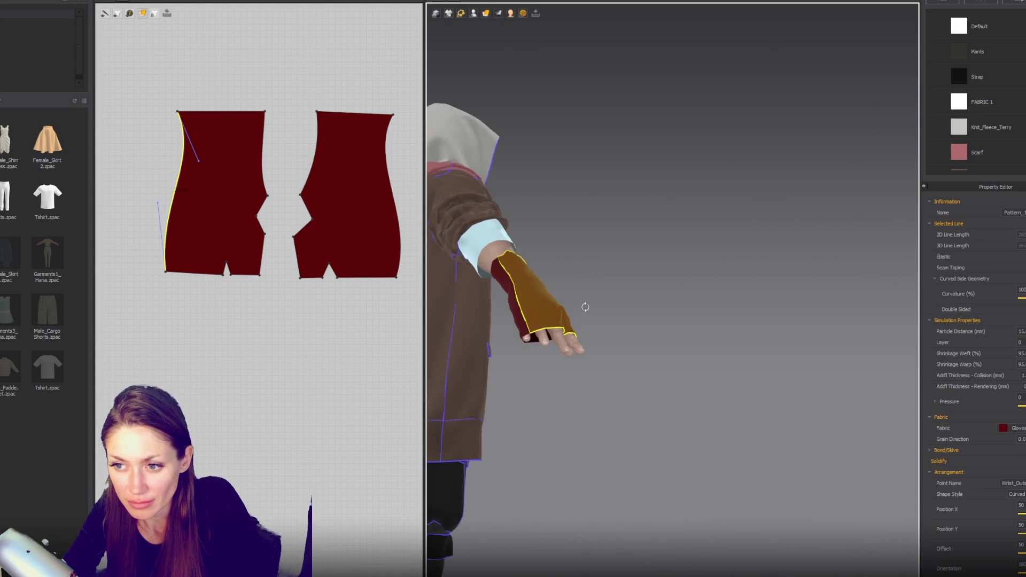
left_click_drag(178, 204, 170, 203)
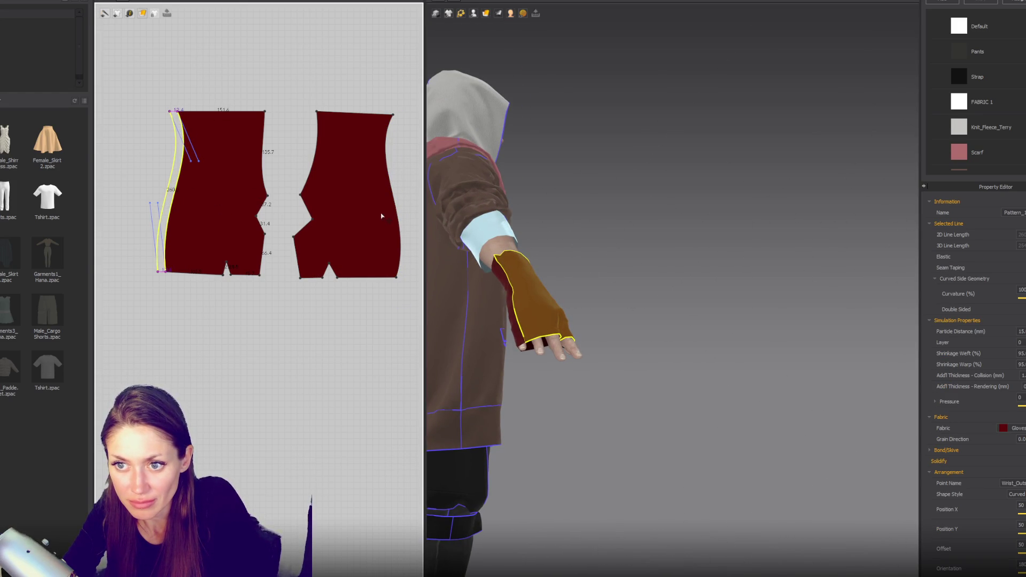
left_click(398, 212)
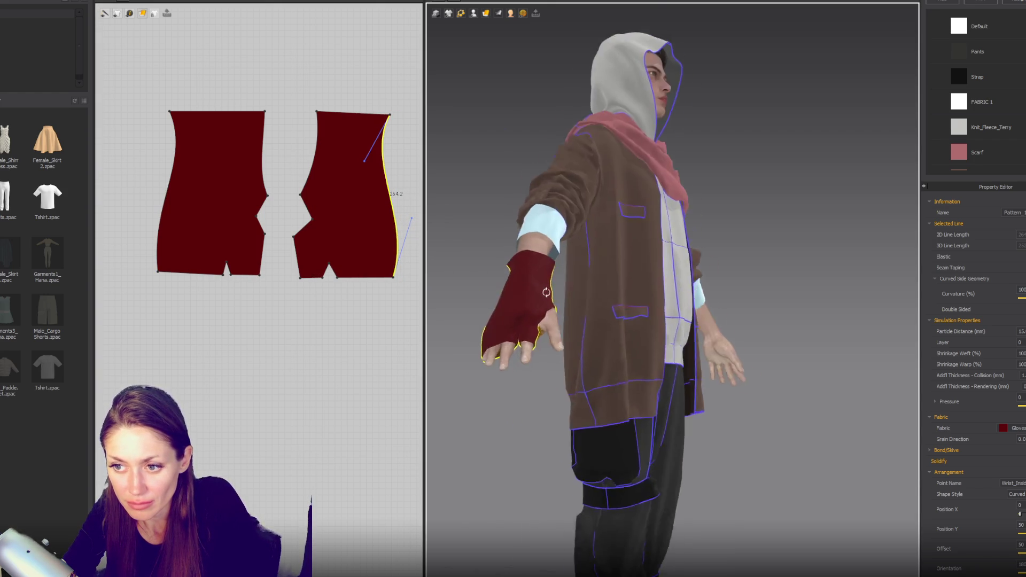
scroll(582, 320, "up", 5)
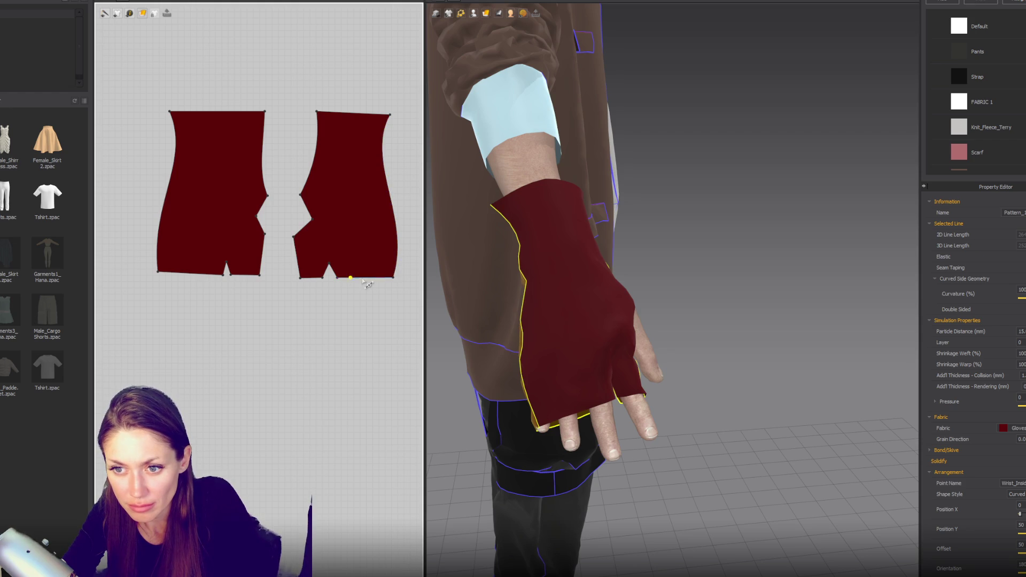
Step: Pull up V-notches in the bottom edges of the left and right glove pieces
left_click(362, 279)
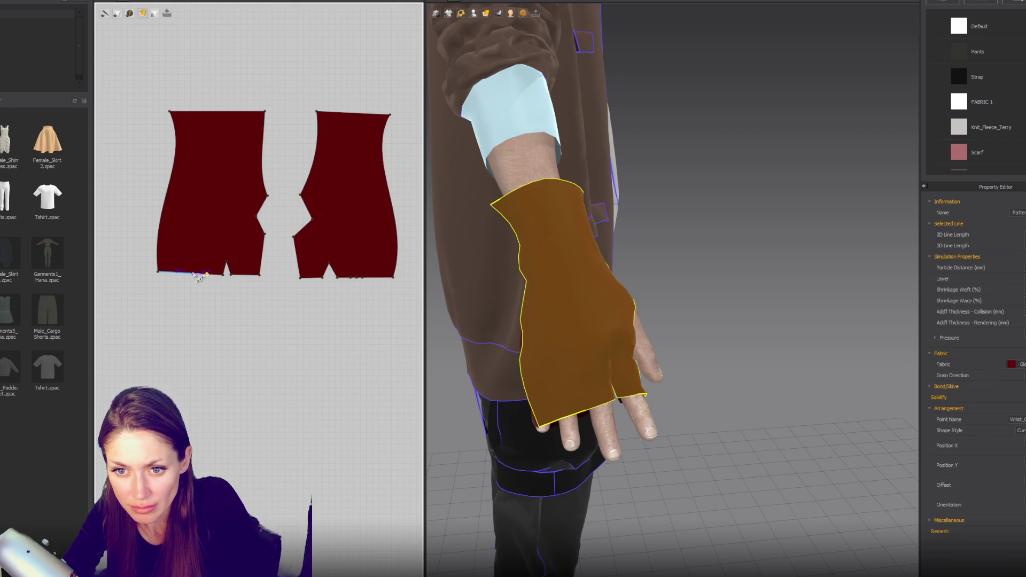
left_click_drag(200, 275, 201, 259)
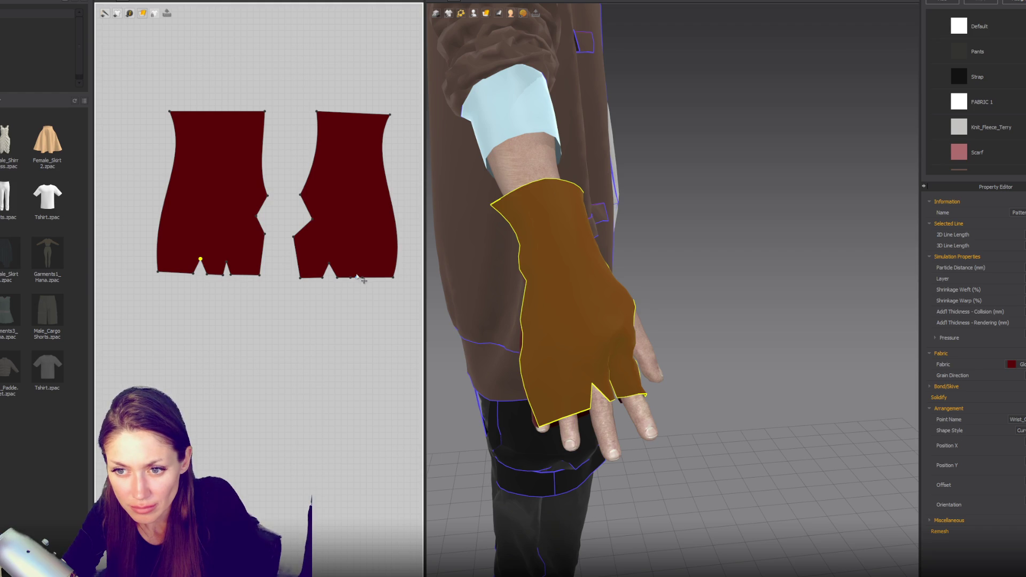
left_click_drag(357, 278, 357, 262)
scroll(577, 350, "up", 5)
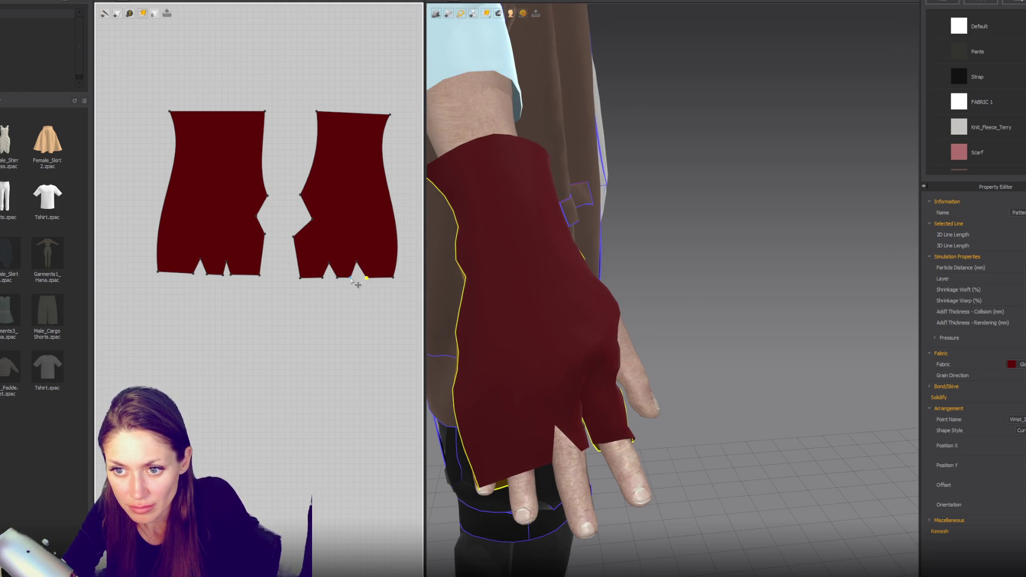
Step: Adjust the notch base points, straightening the right notch and moving the left notch tip left
left_click(354, 278)
left_click_drag(336, 278, 329, 277)
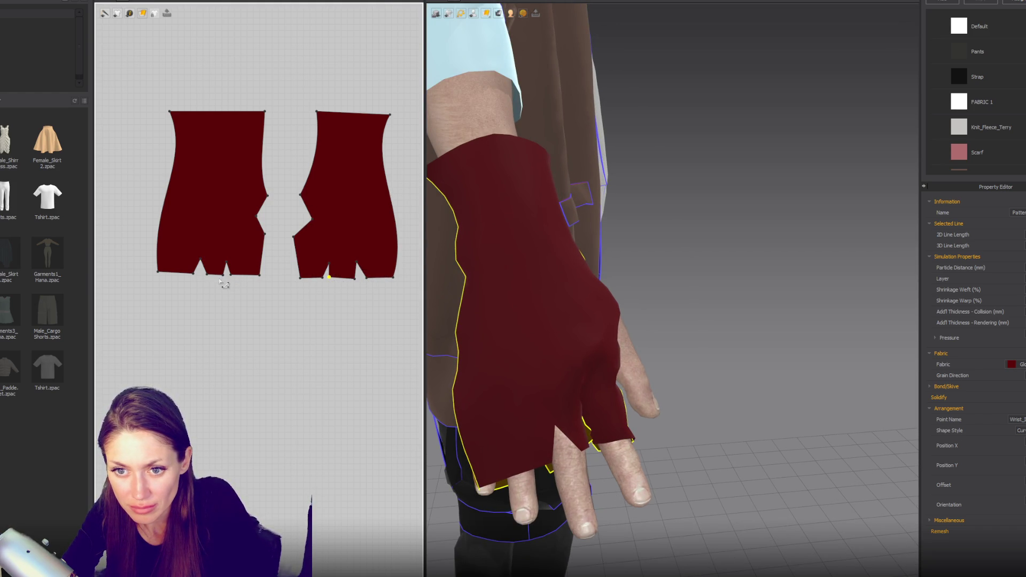
left_click(204, 274)
mouse_move(520, 398)
right_mouse_down()
mouse_move(572, 385)
mouse_move(570, 363)
right_mouse_up()
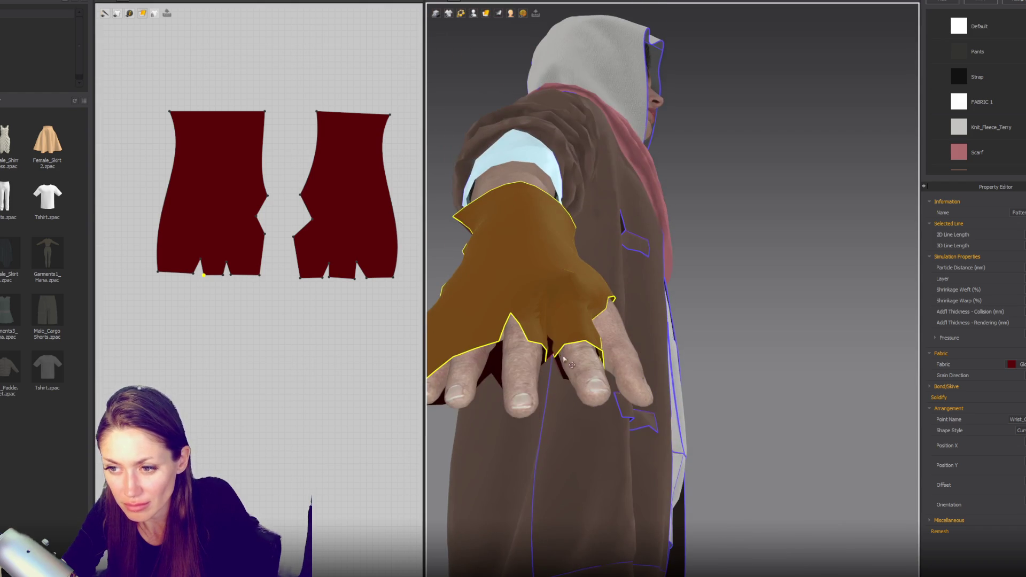
left_click(329, 278)
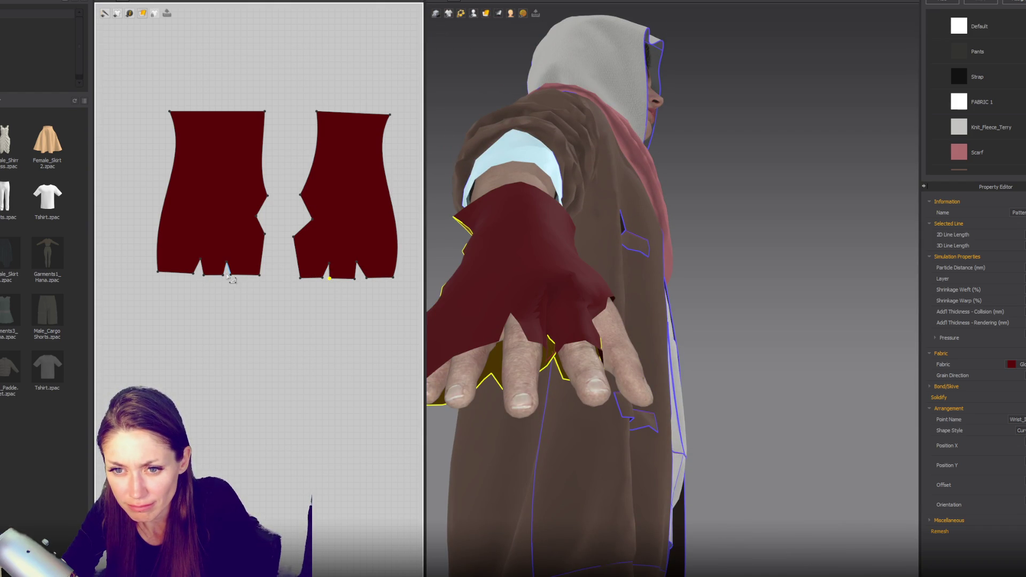
left_click_drag(204, 274, 196, 273)
left_click(189, 275)
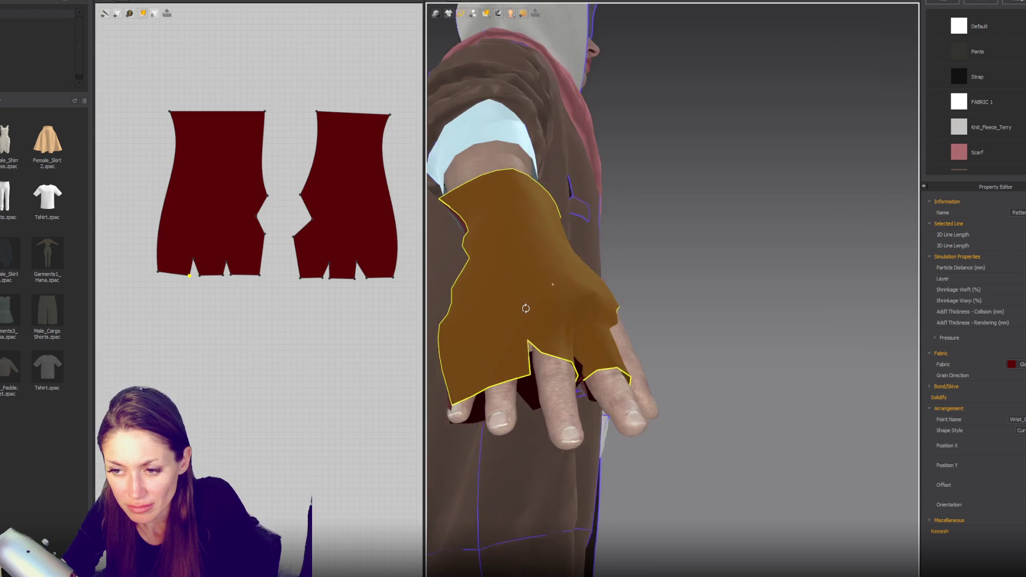
scroll(166, 256, "up", 2)
left_click(203, 269)
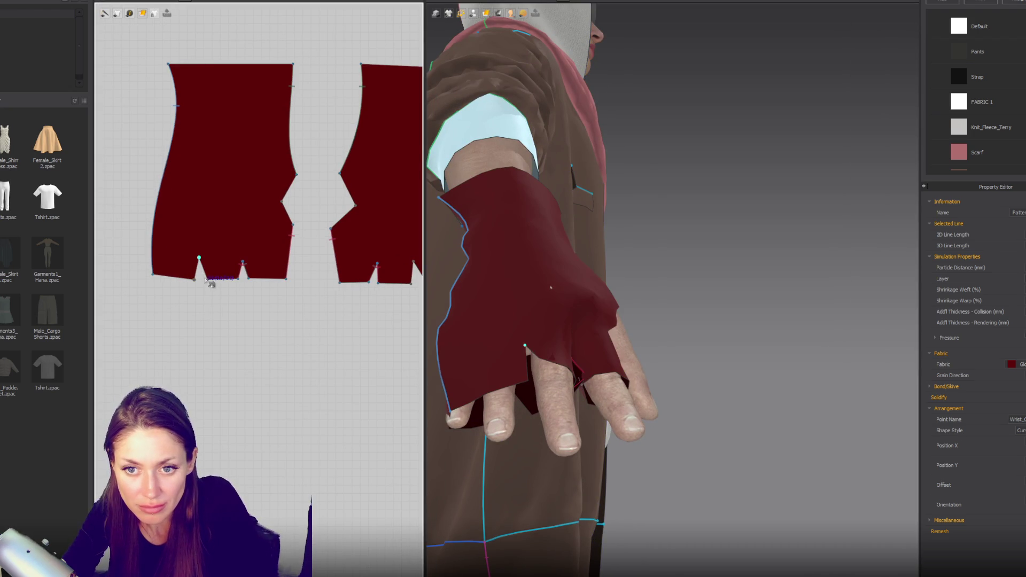
scroll(400, 277, "up", 2)
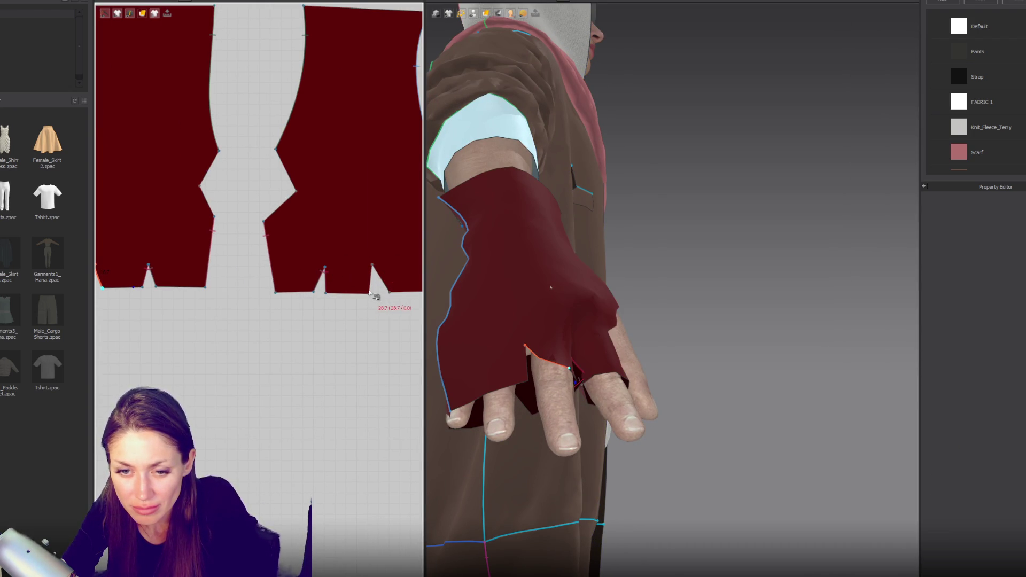
right_click_drag(262, 286, 307, 292)
left_click(151, 294)
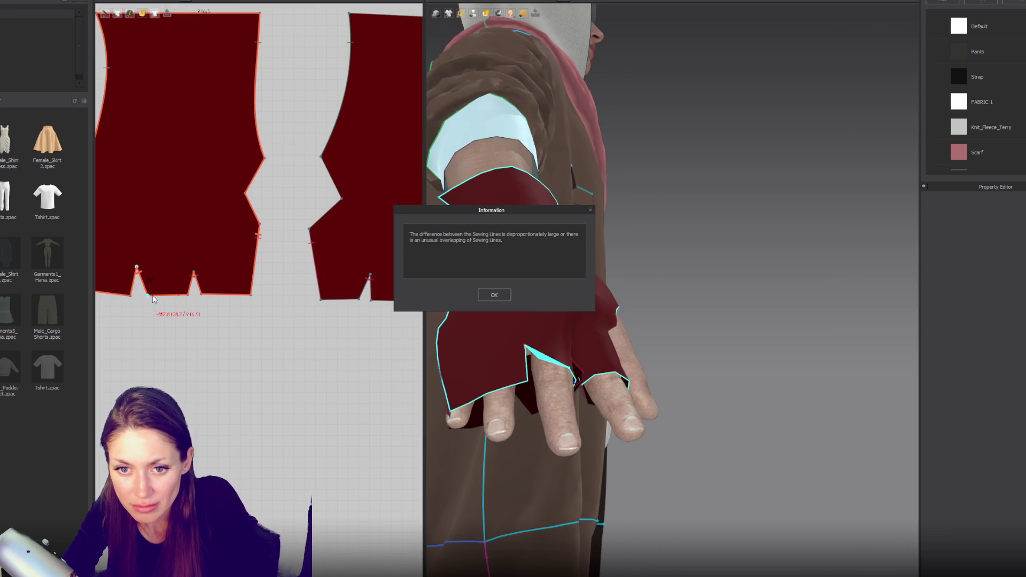
left_click(494, 295)
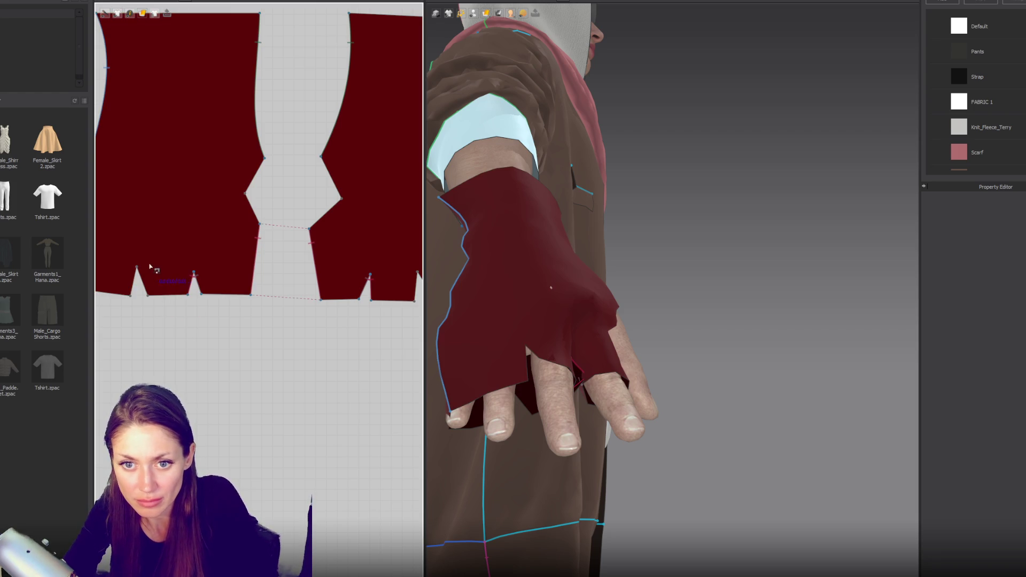
right_click_drag(417, 307, 296, 296)
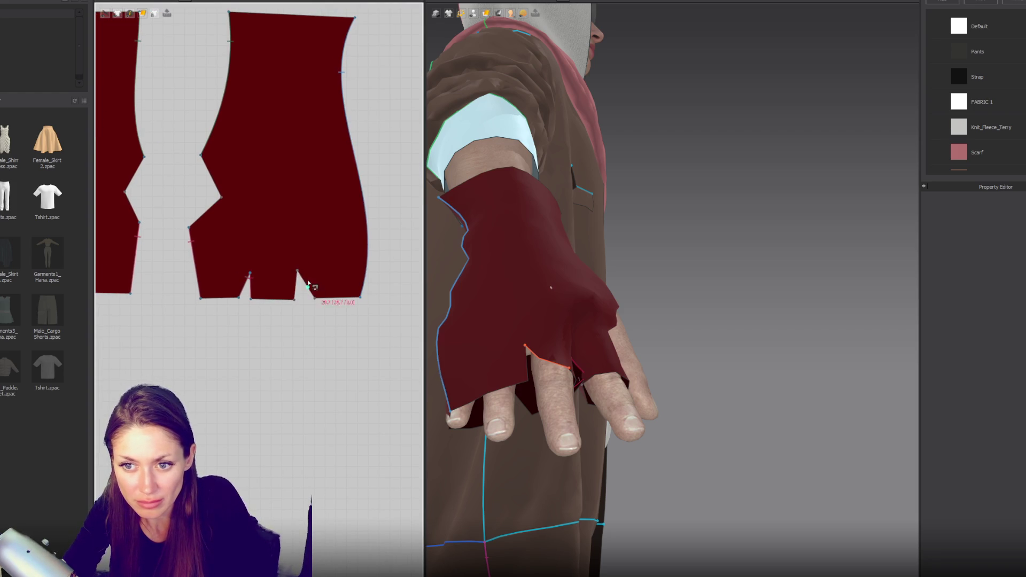
left_click(298, 275)
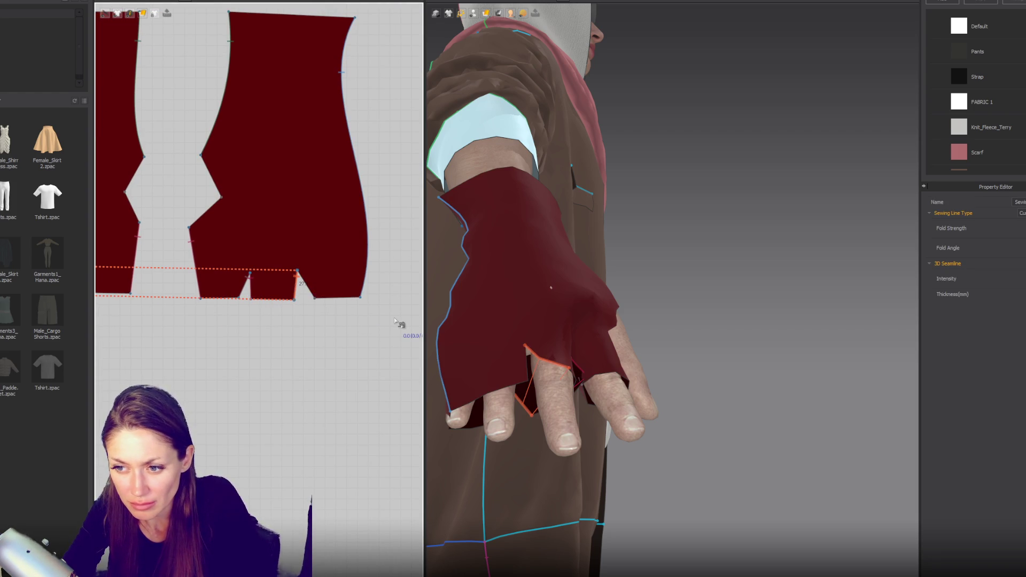
key("Delete")
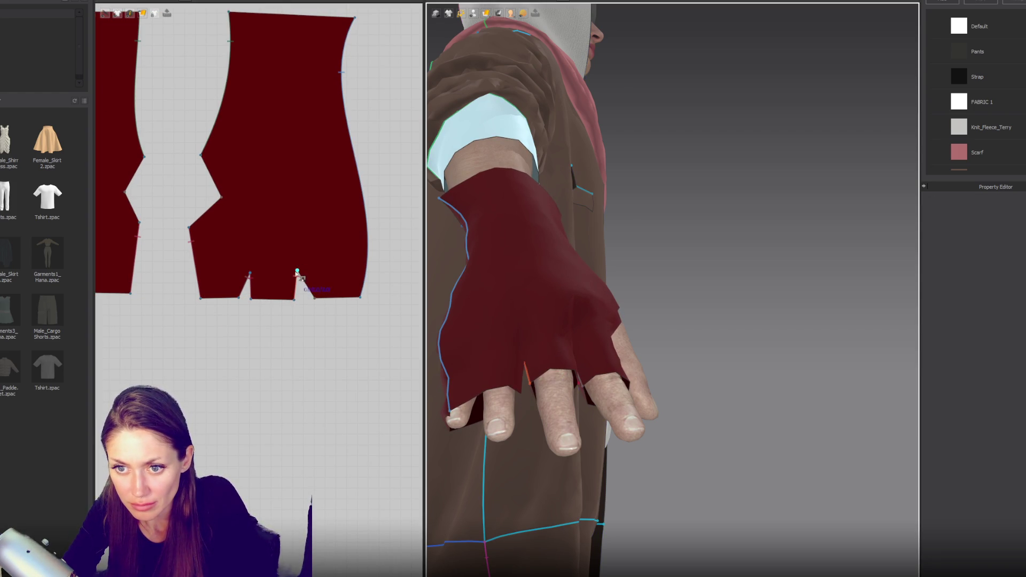
right_click_drag(320, 297, 530, 299)
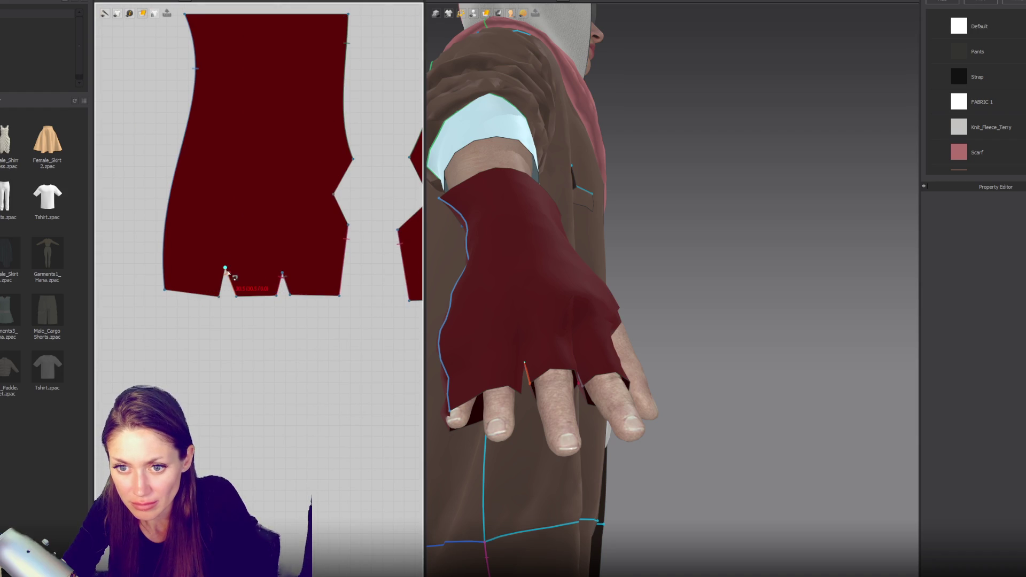
left_click(221, 291)
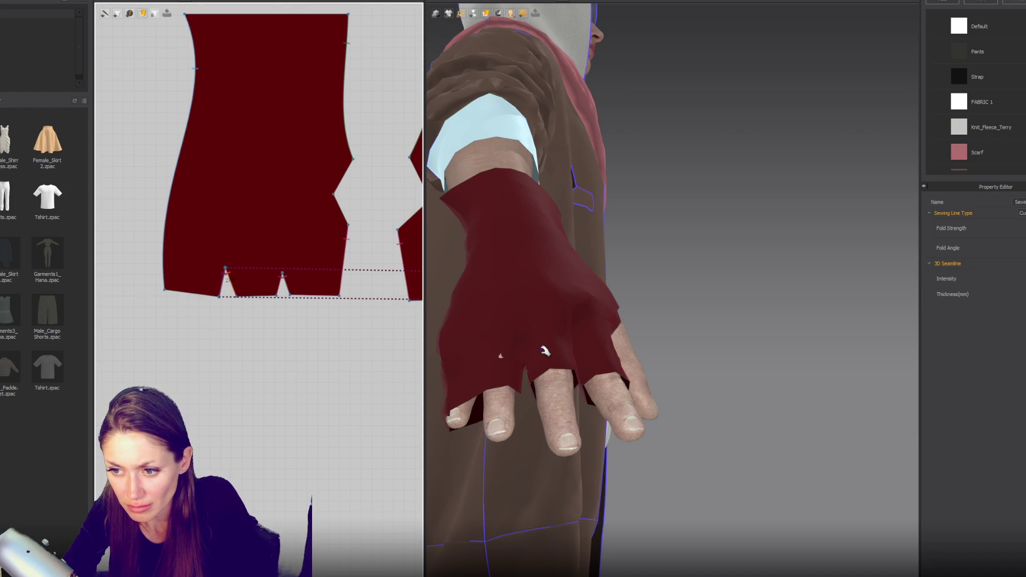
mouse_move(550, 344)
right_mouse_down()
mouse_move(656, 286)
mouse_move(475, 282)
mouse_move(636, 165)
mouse_move(628, 230)
right_mouse_up()
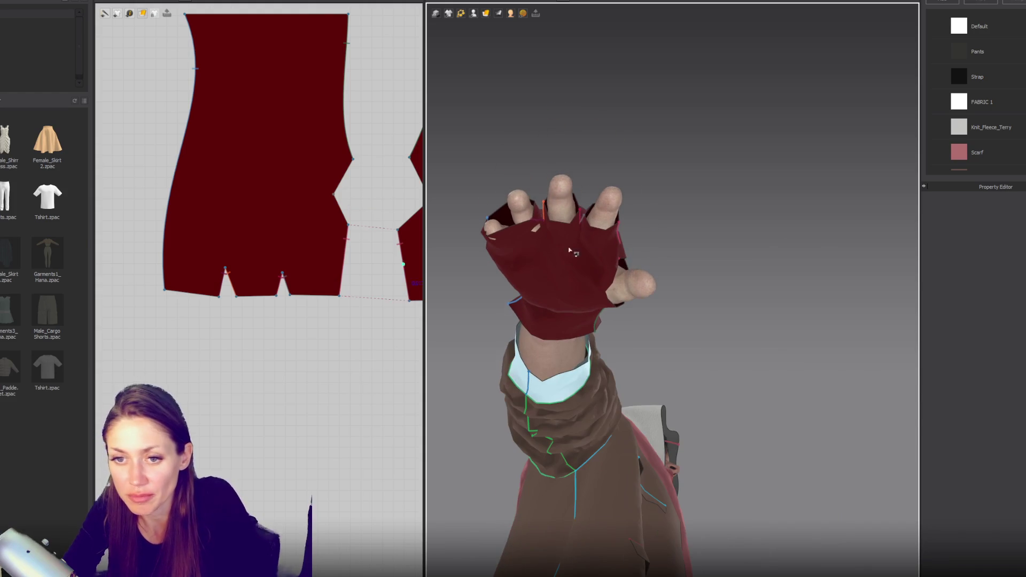
Step: Cut new finger notches into both pieces' bottom edges, widening the second piece and adjusting a notch tip
right_click_drag(206, 287, 214, 289)
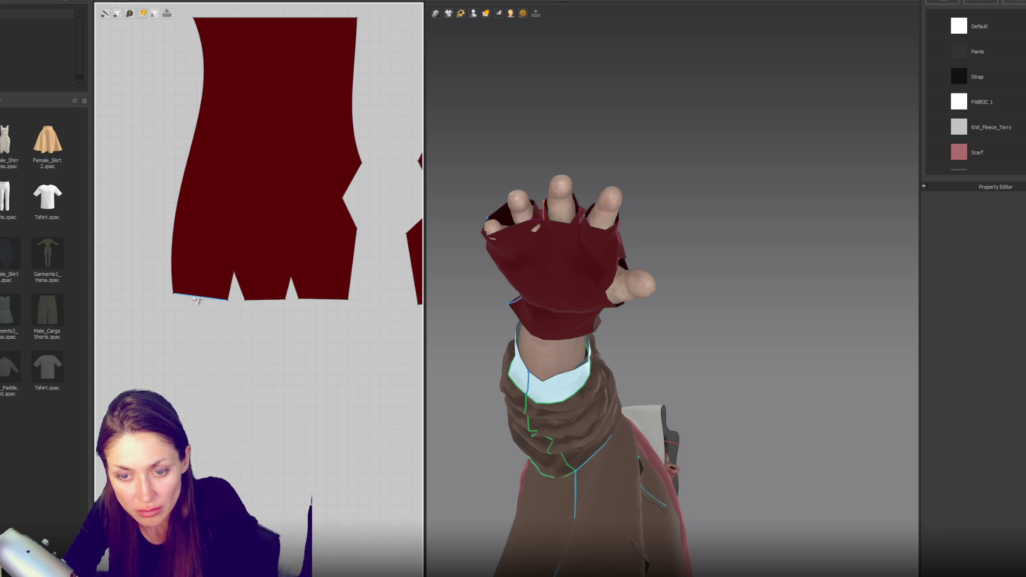
left_click(204, 299)
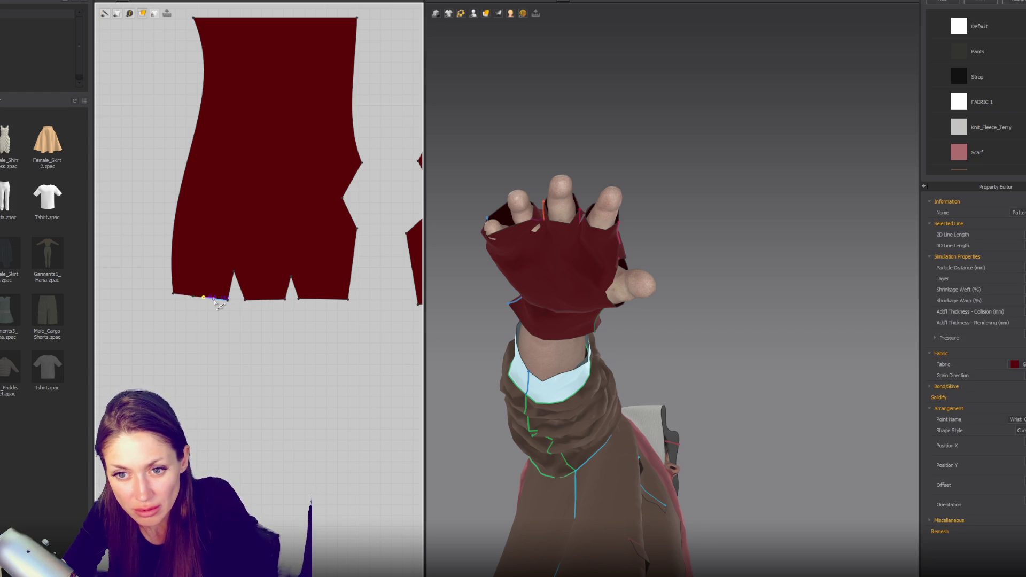
mouse_move(205, 297)
left_mouse_down()
mouse_move(203, 279)
mouse_move(173, 295)
mouse_move(198, 300)
mouse_move(197, 278)
left_mouse_up()
right_click_drag(348, 332, 172, 351)
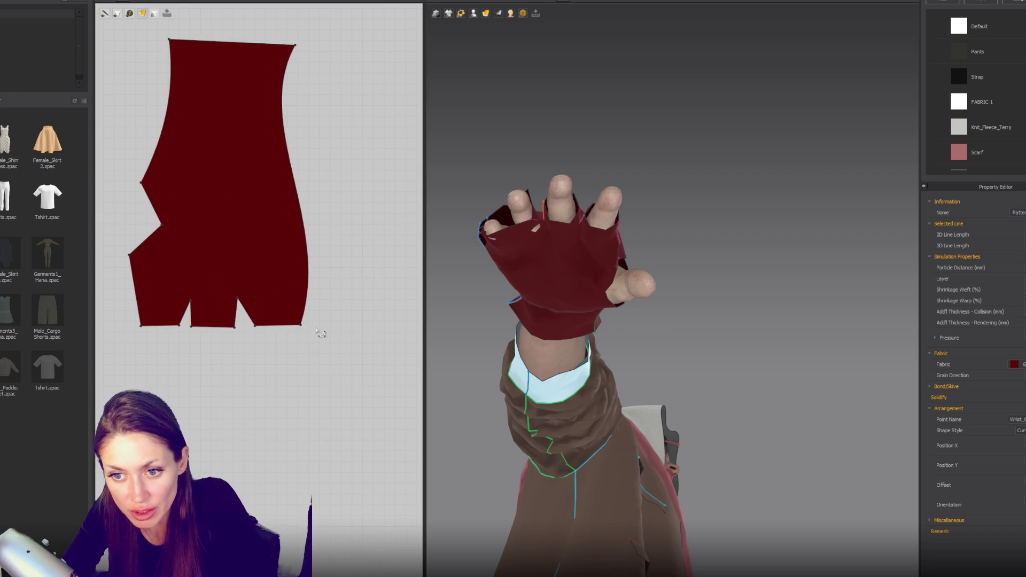
left_click_drag(302, 325, 312, 325)
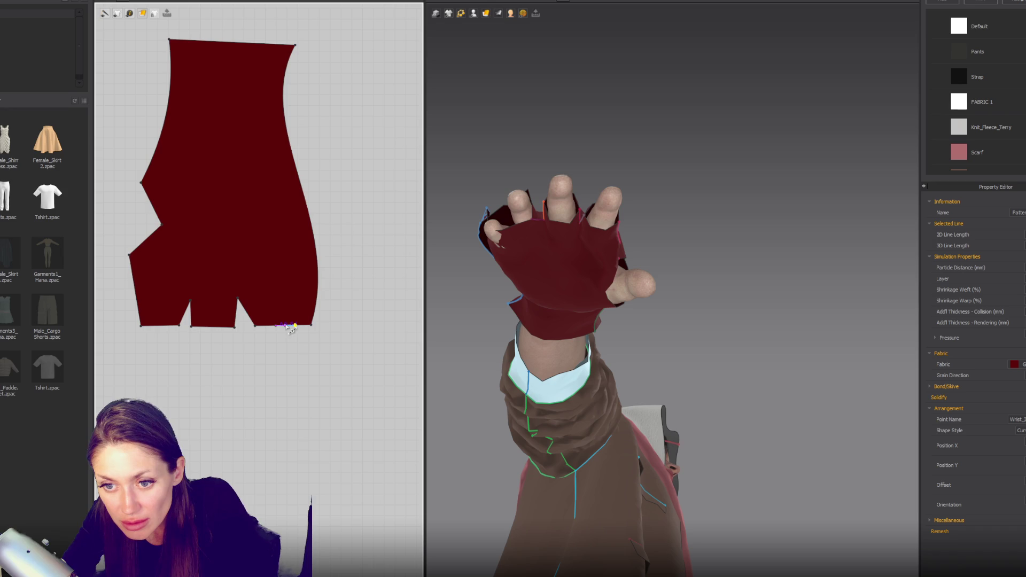
left_click_drag(285, 325, 279, 298)
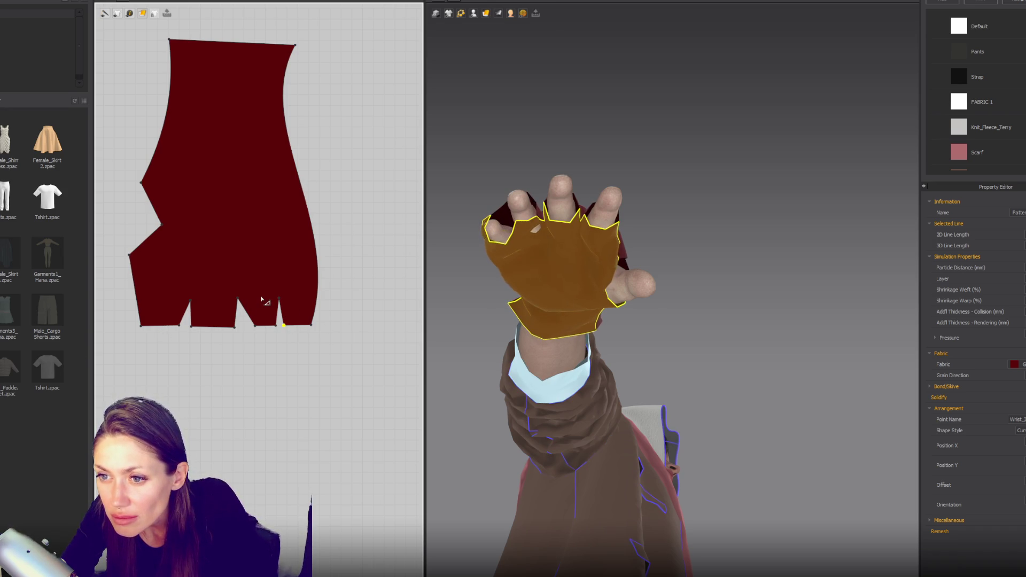
mouse_move(529, 254)
right_mouse_down()
mouse_move(598, 290)
mouse_move(561, 304)
mouse_move(536, 342)
mouse_move(390, 331)
right_mouse_up()
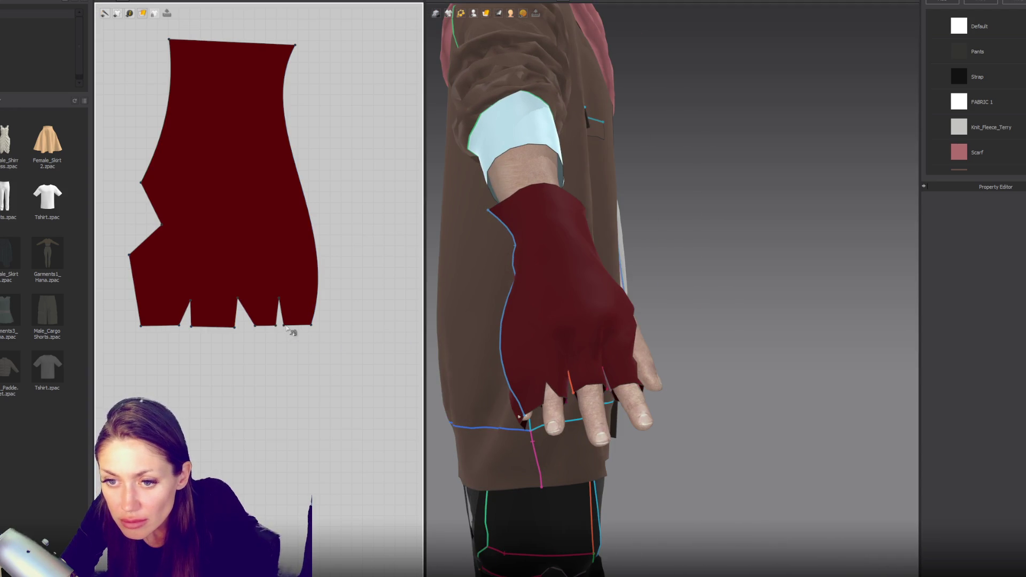
left_click(239, 327)
scroll(249, 334, "up", 3)
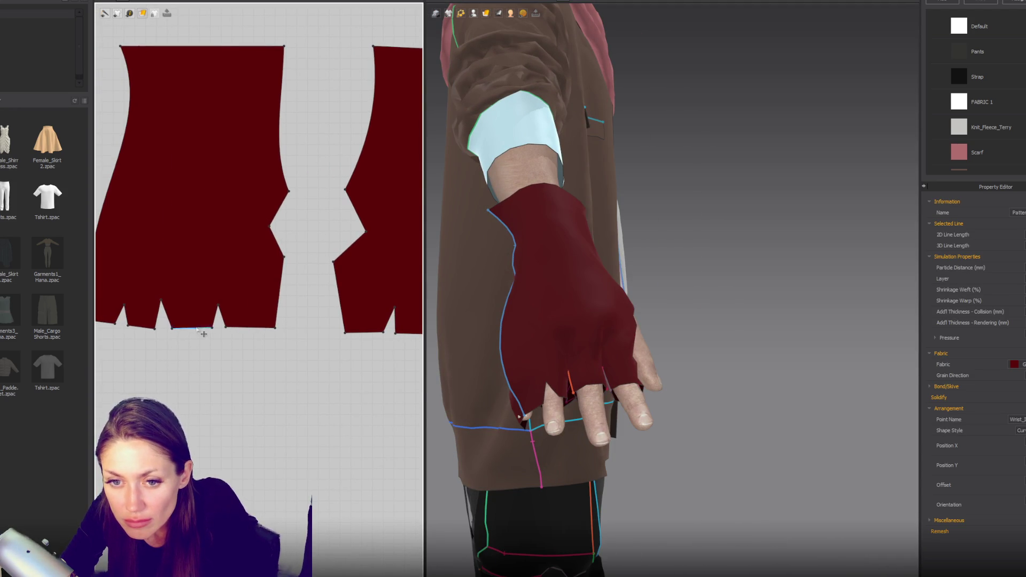
left_click_drag(161, 301, 123, 300)
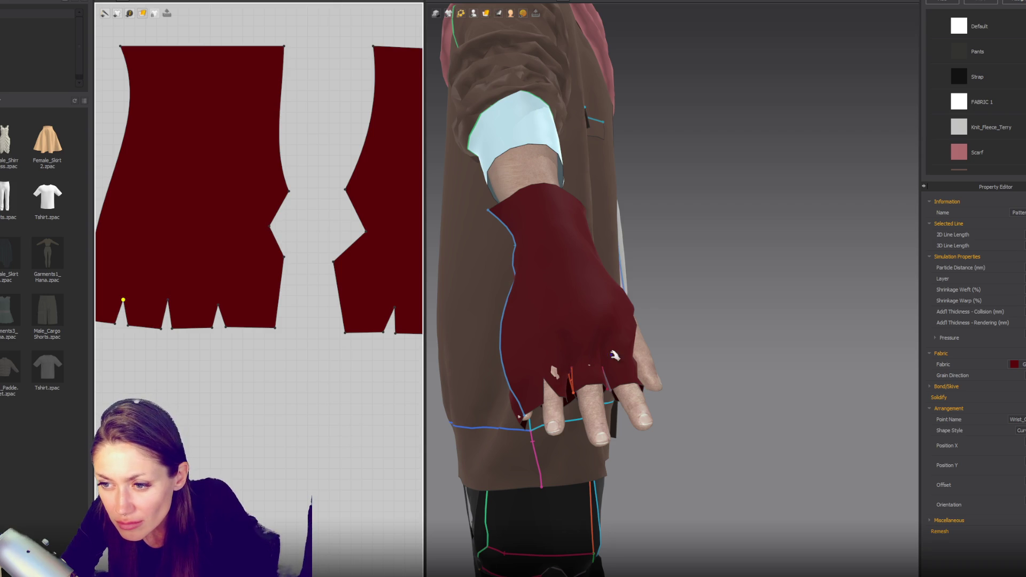
left_click(270, 367)
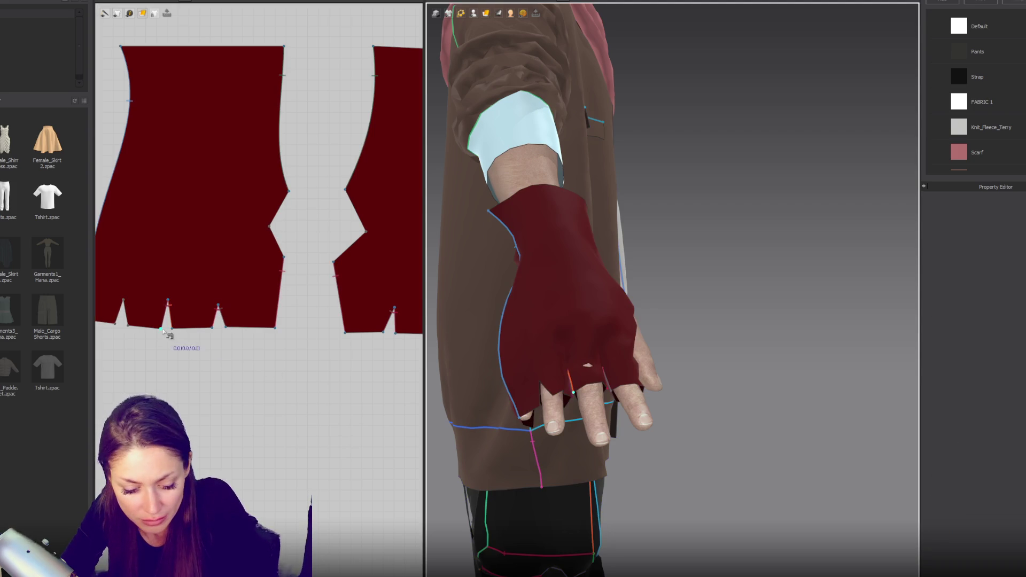
Step: Sew the matching notch edges of the two glove pieces together with two seams
left_click(124, 309)
scroll(120, 326, "down", 3)
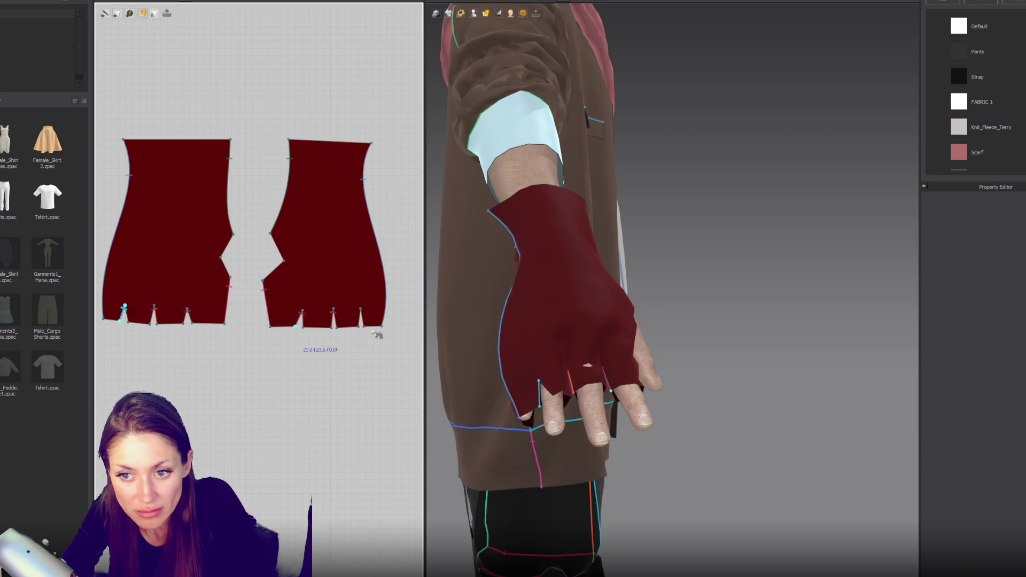
left_click(369, 329)
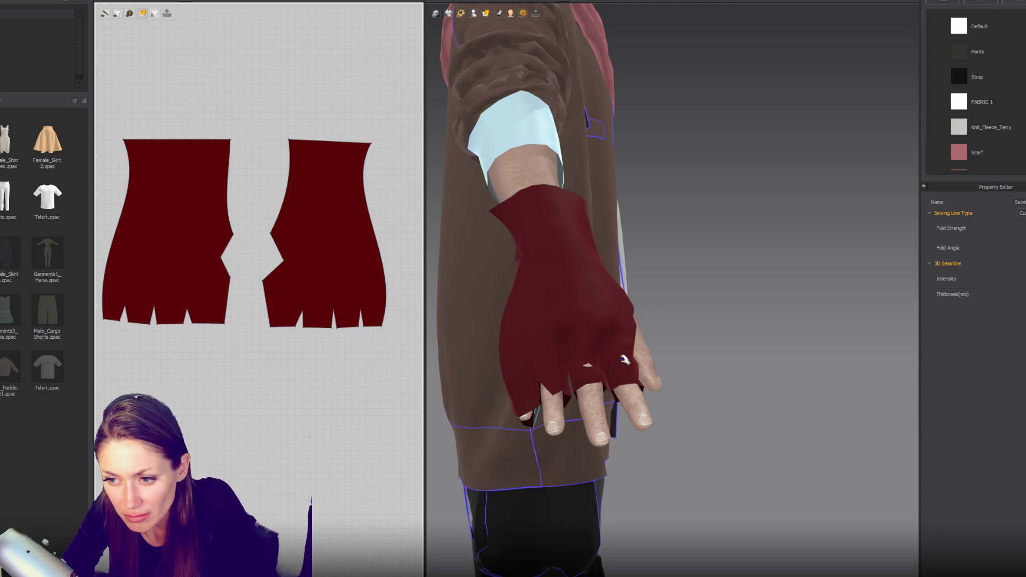
left_click(360, 311)
left_click(362, 311)
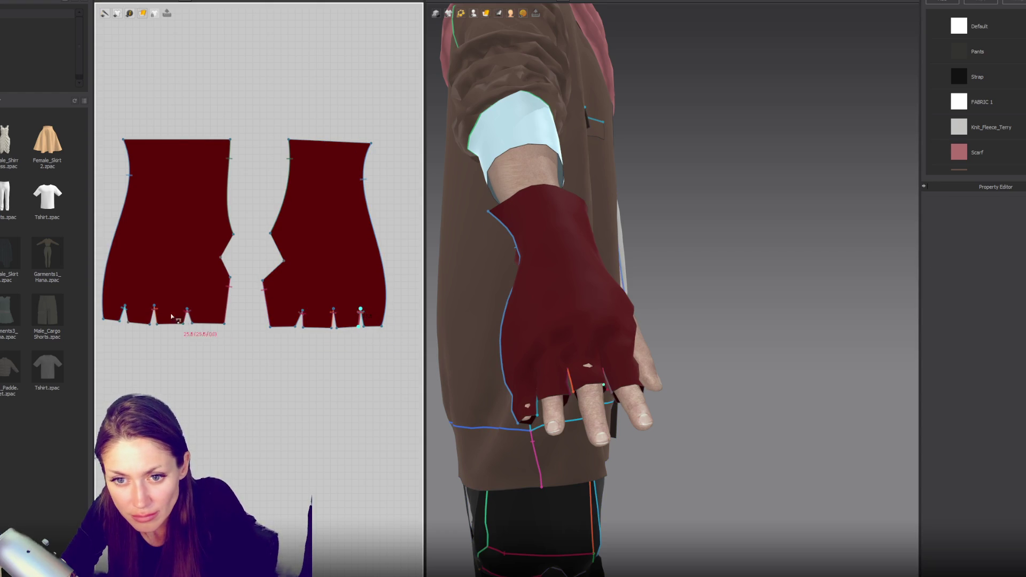
left_click(128, 322)
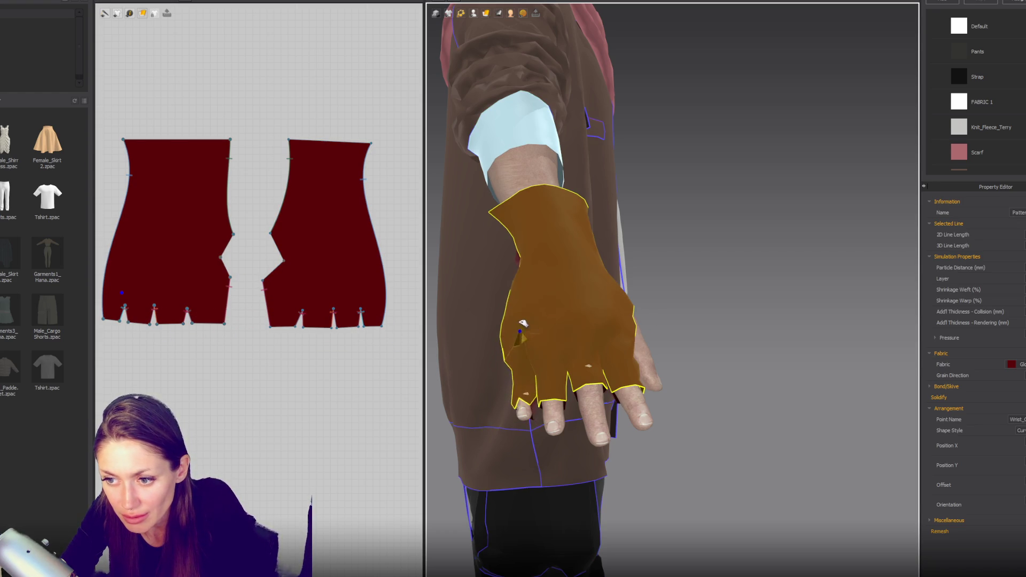
Step: Inspect the fitted glove on the avatar's hand, ending in a straight front view
left_click(585, 353)
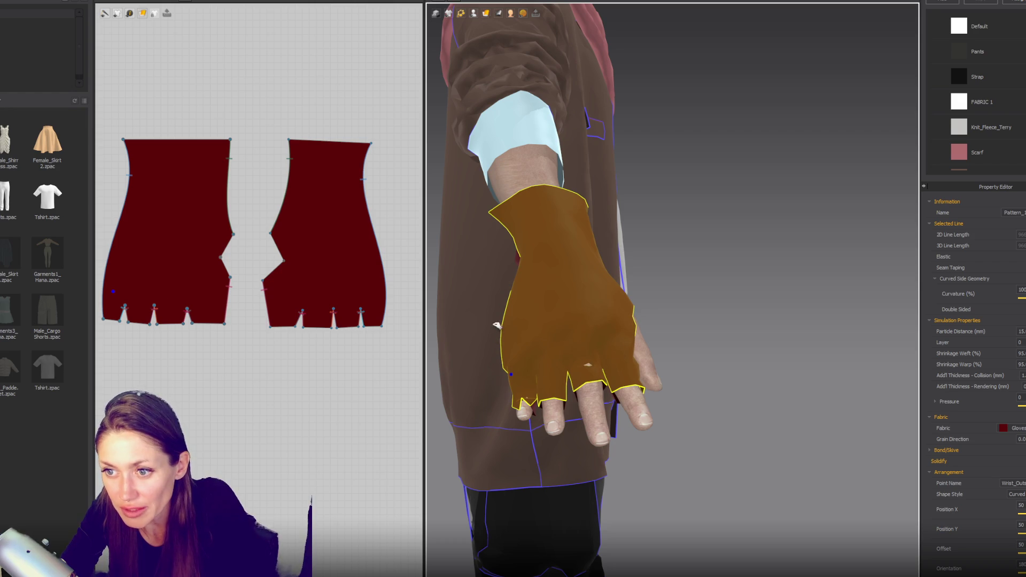
left_click(516, 262)
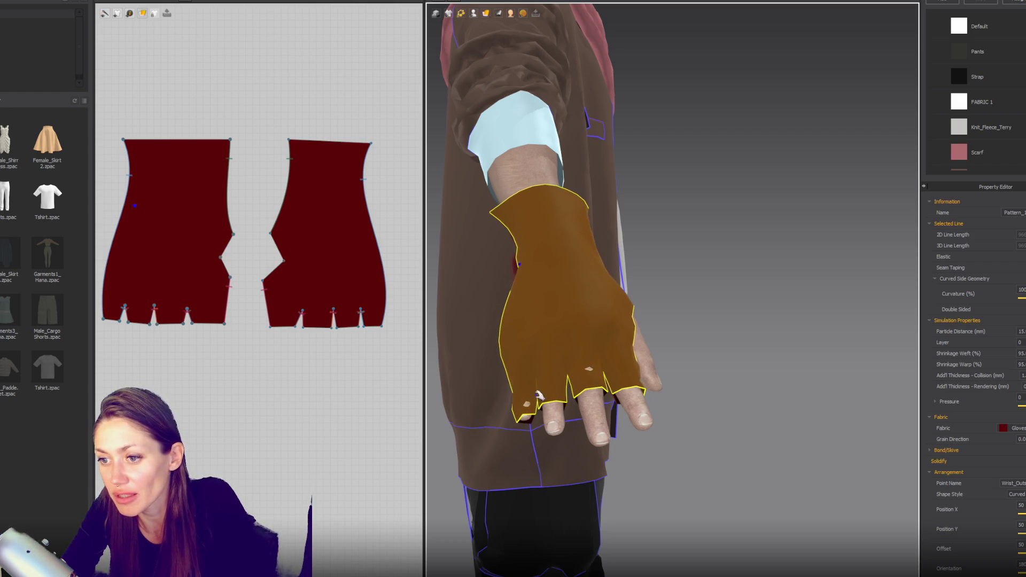
left_click(594, 361)
mouse_move(594, 335)
right_mouse_down()
mouse_move(678, 359)
mouse_move(761, 320)
mouse_move(668, 353)
mouse_move(671, 268)
right_mouse_up()
scroll(668, 353, "down", 5)
key("2")
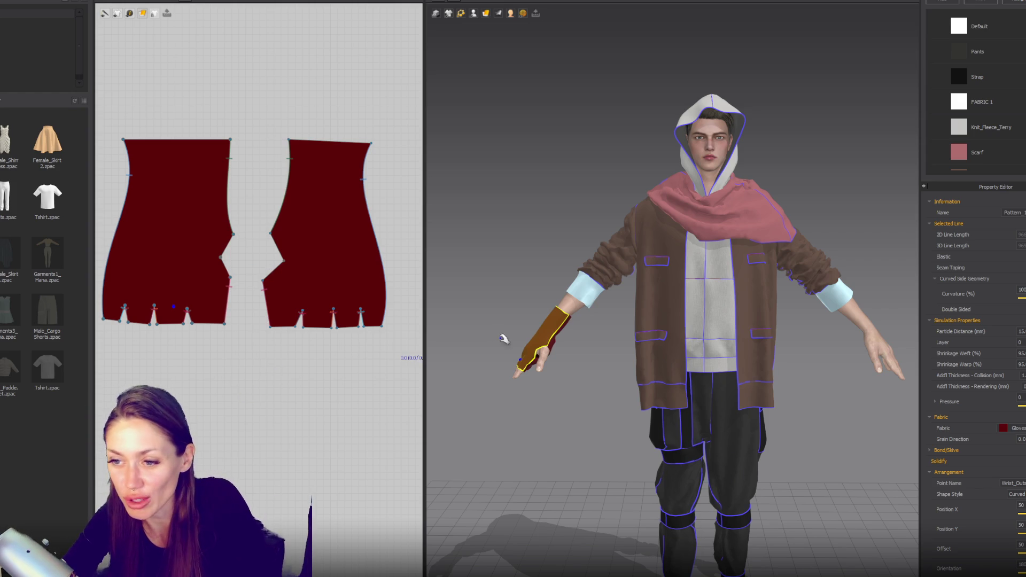
Step: Raise the bottom outer corners of both glove pieces so their outer side edges curve
right_click_drag(631, 354, 758, 371)
scroll(606, 350, "up", 5)
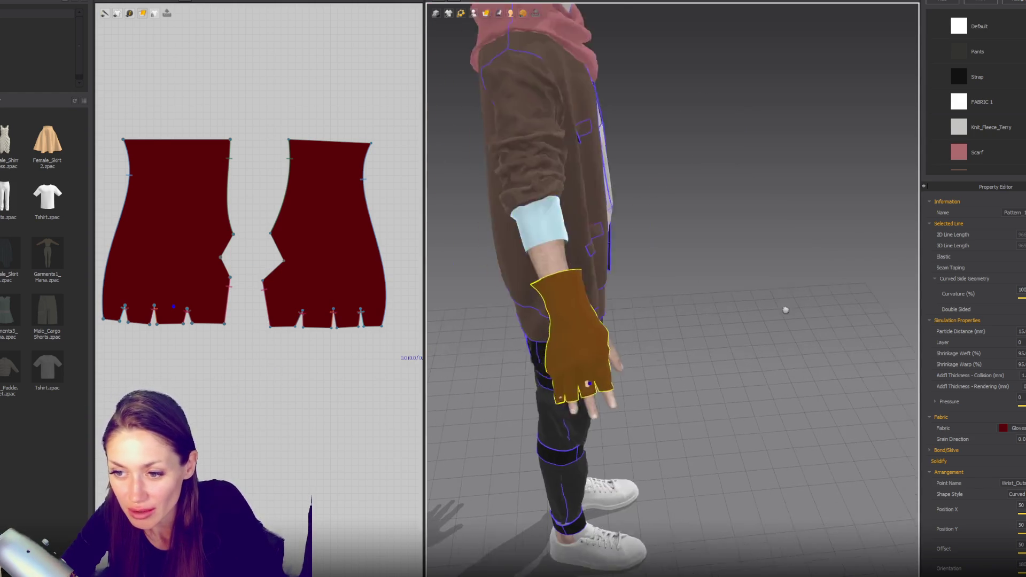
left_click(383, 327)
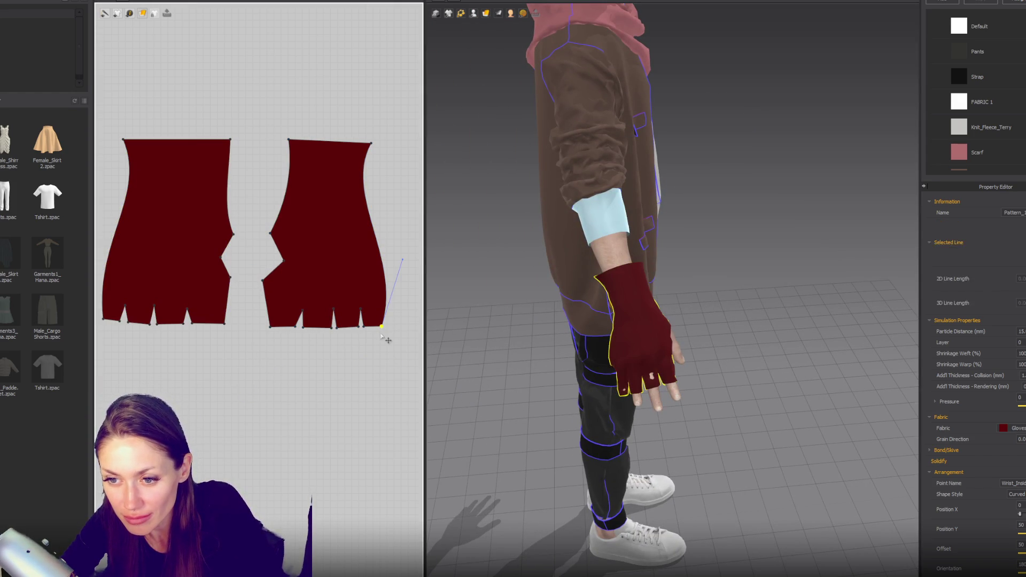
left_click_drag(383, 327, 386, 310)
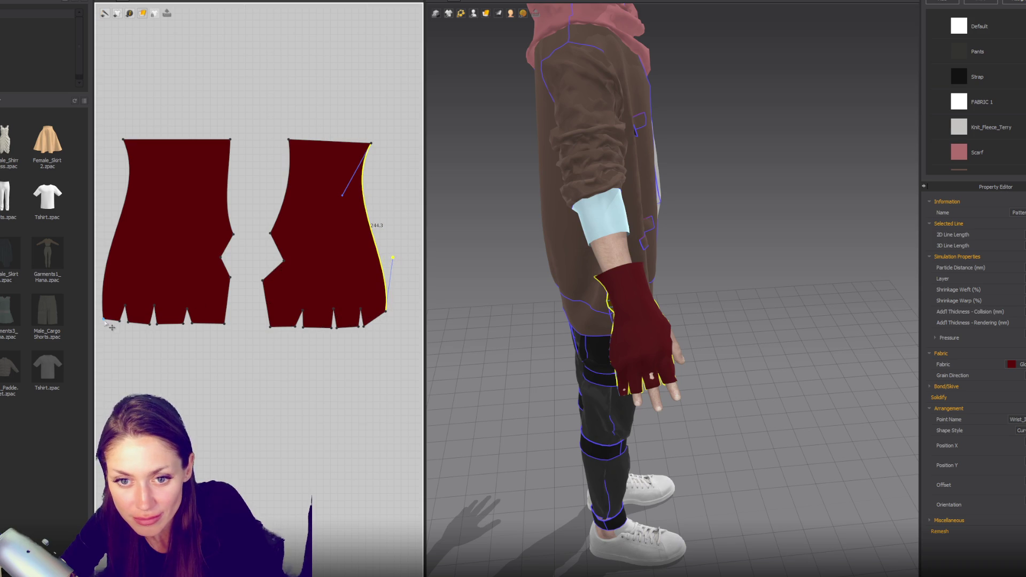
left_click(104, 305)
left_click_drag(105, 305, 107, 227)
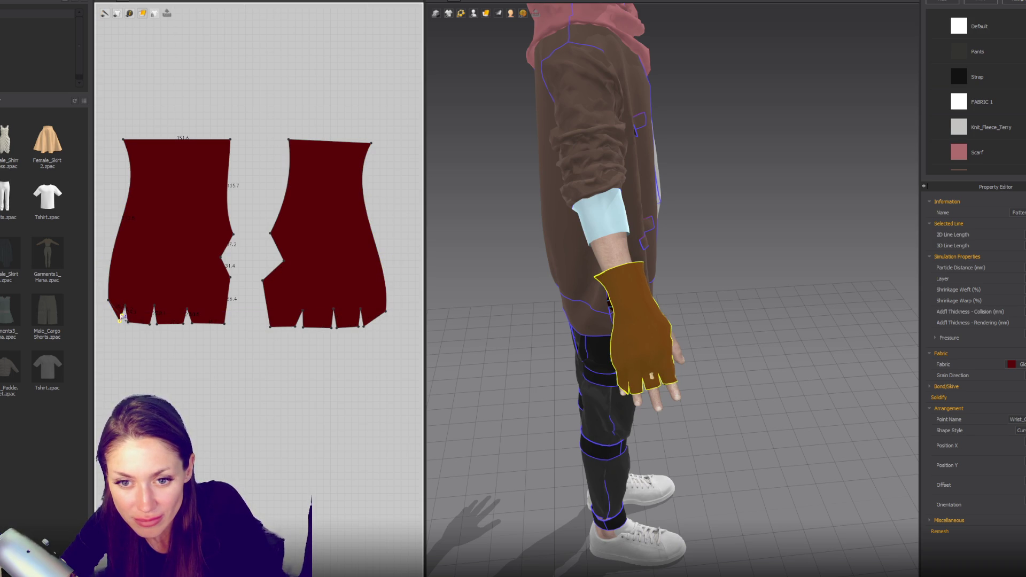
Step: Raise the left piece's bottom point slightly and select its finger notch points
left_click(365, 324)
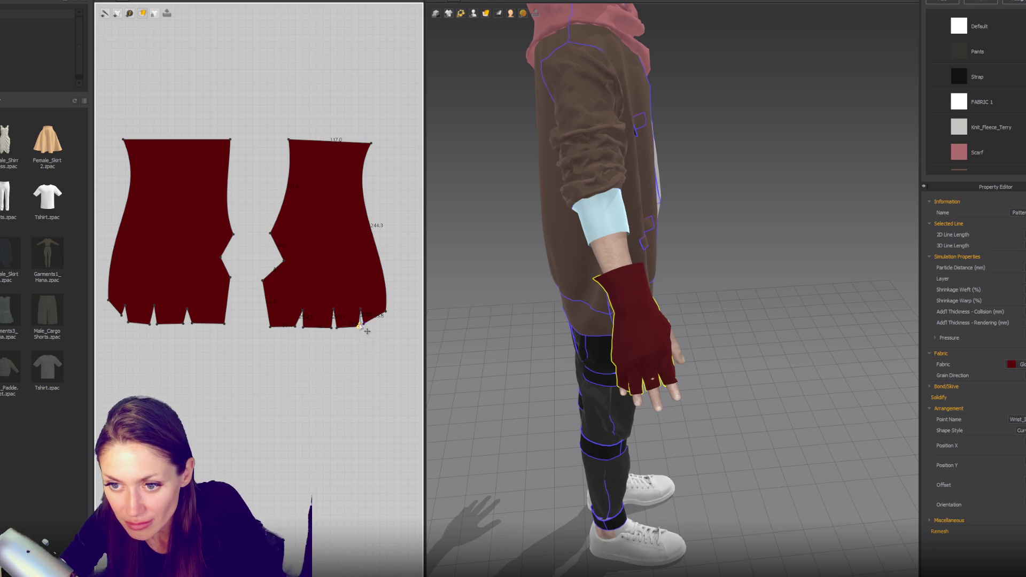
left_click(129, 321)
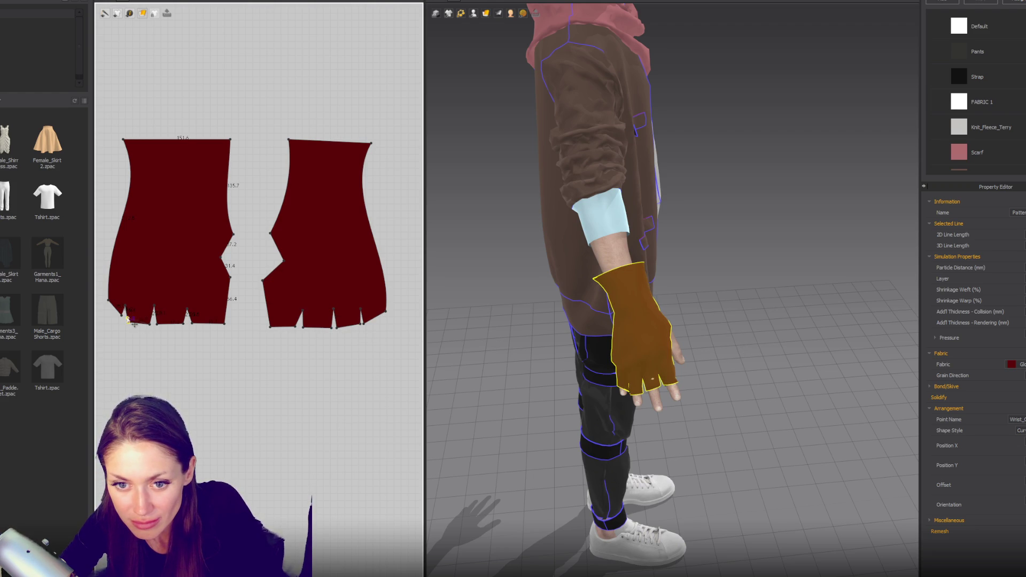
left_click_drag(152, 323, 152, 321)
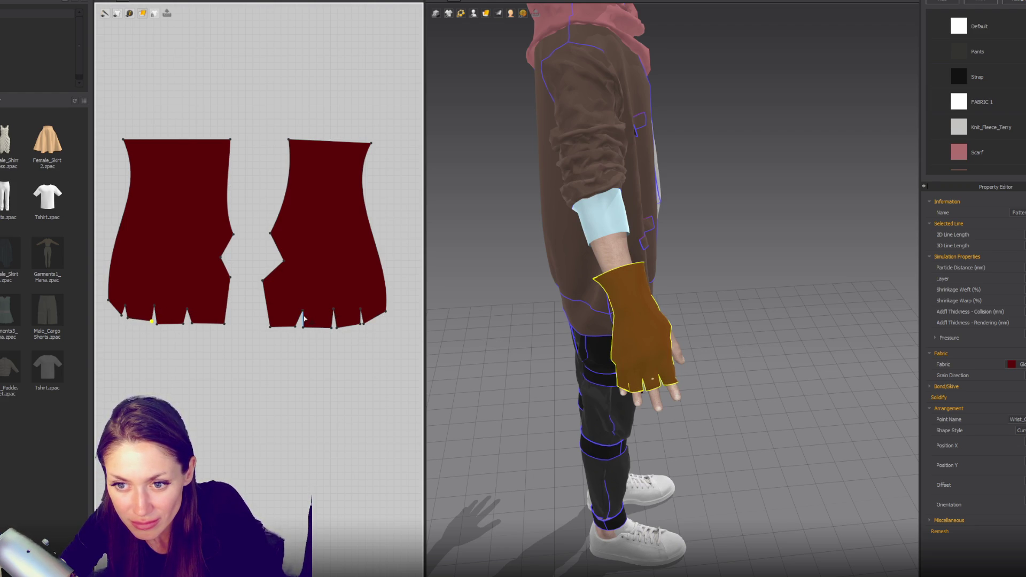
left_click(302, 311)
left_click(191, 309)
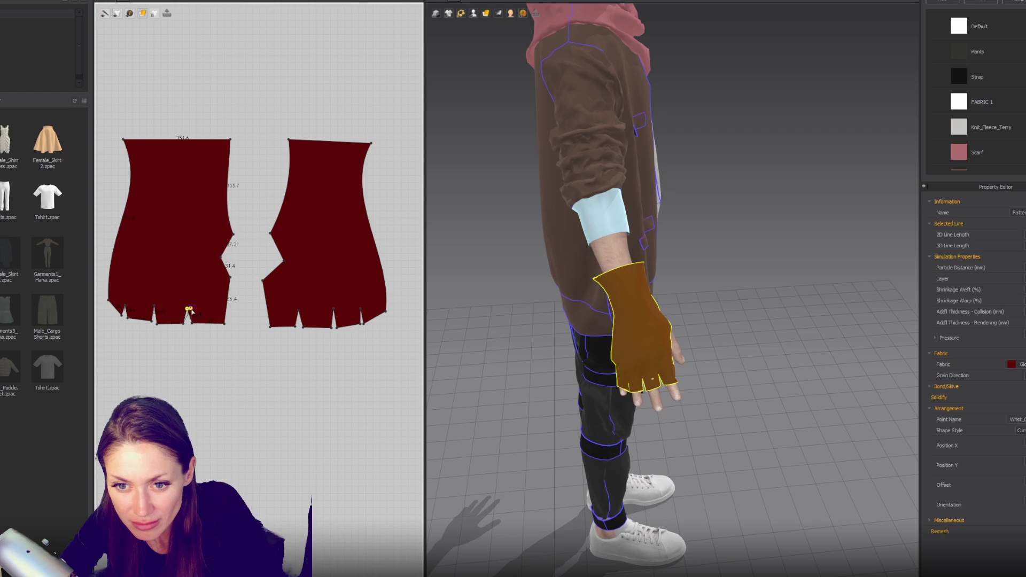
left_click(197, 323)
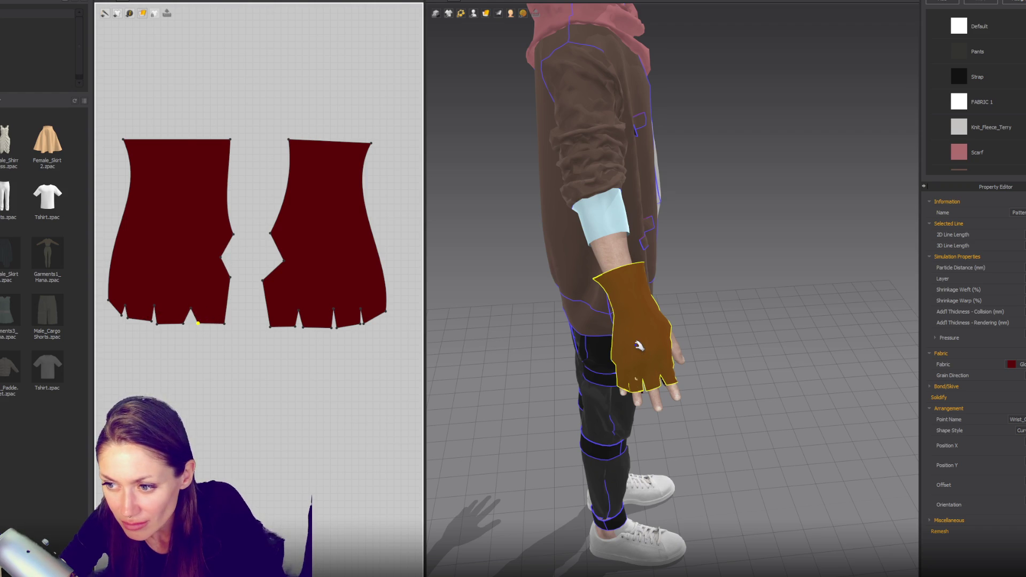
Step: Move the right piece's outer finger notch tip up and left into a sloped edge
left_click(360, 327)
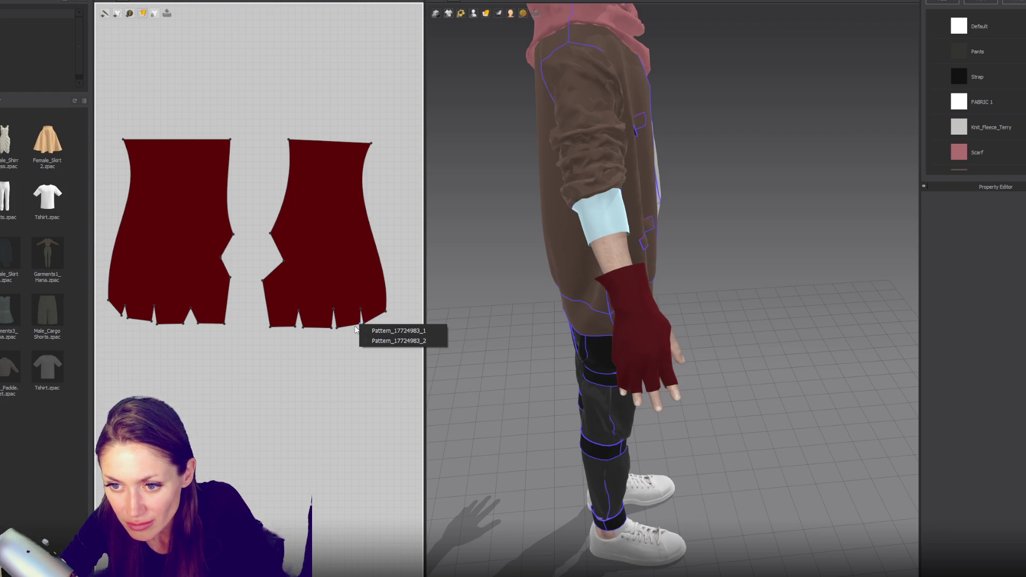
left_click(358, 324)
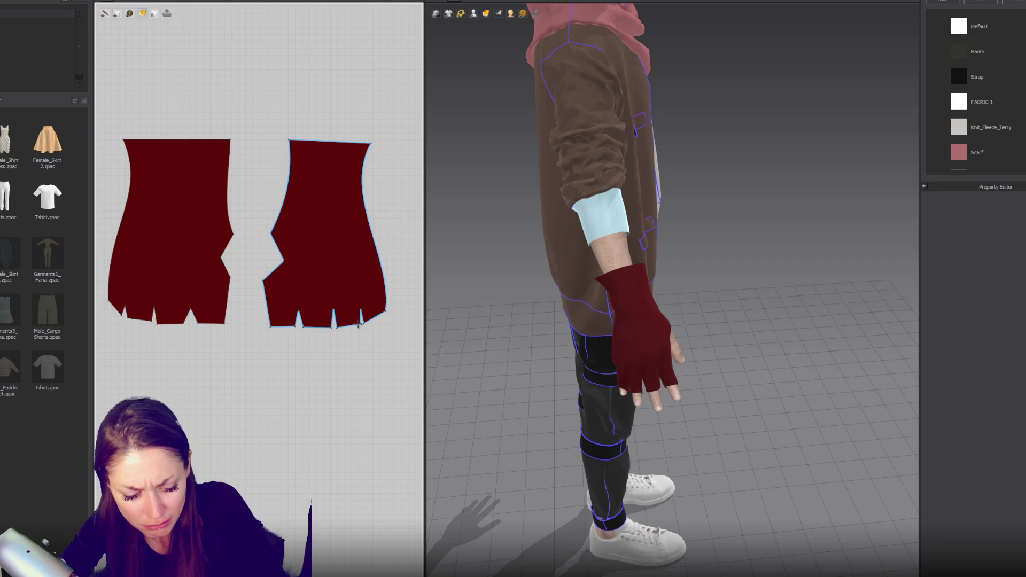
scroll(363, 331, "up", 3)
left_click(362, 328)
mouse_move(362, 298)
left_mouse_down()
mouse_move(372, 327)
mouse_move(370, 309)
left_mouse_up()
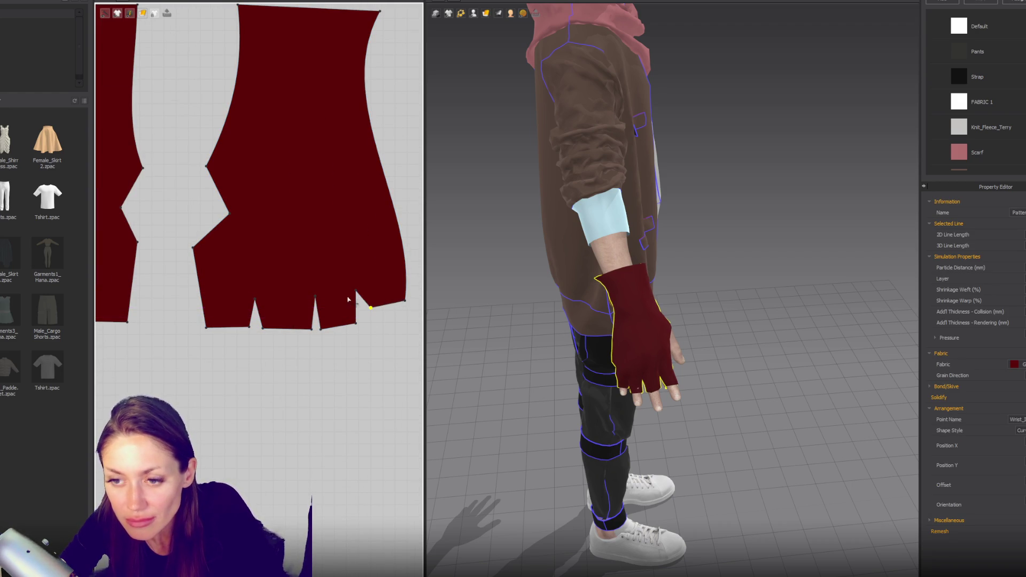
Step: Reshape the left glove piece's thumb notch by raising and shifting its notch points
scroll(350, 298, "down", 3)
left_click(170, 300)
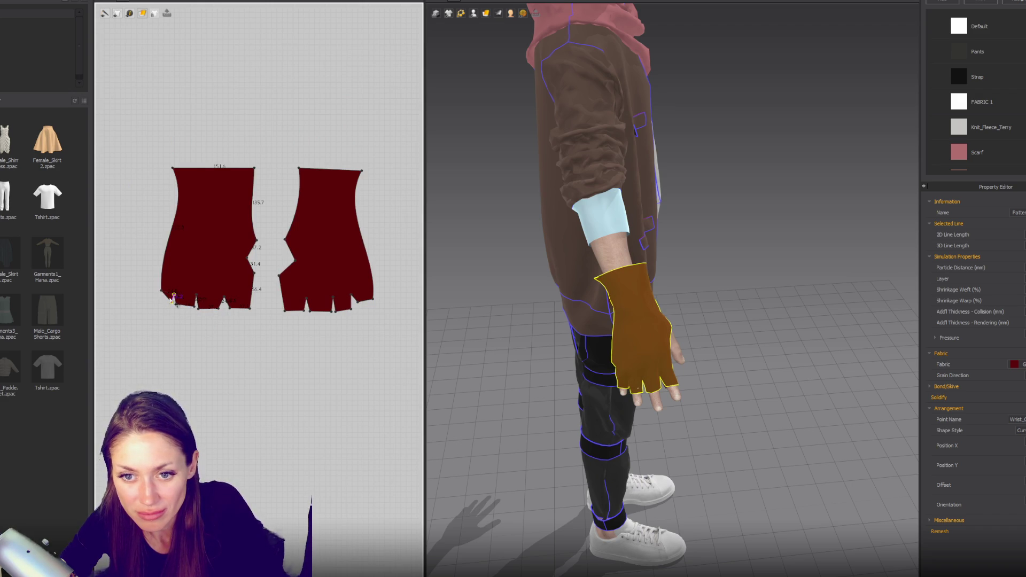
scroll(174, 298, "up", 5)
left_click_drag(194, 281, 194, 265)
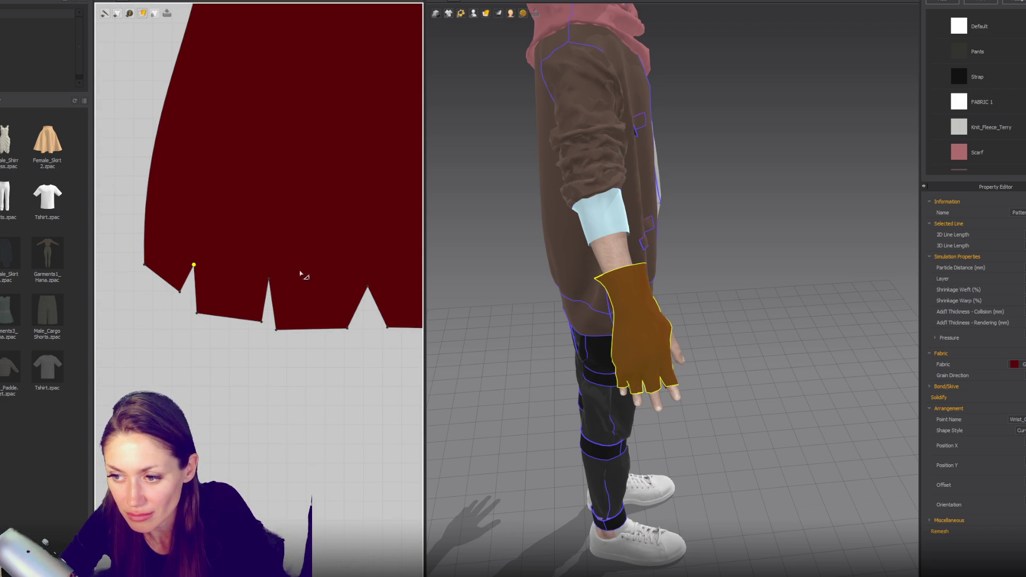
scroll(304, 276, "down", 5)
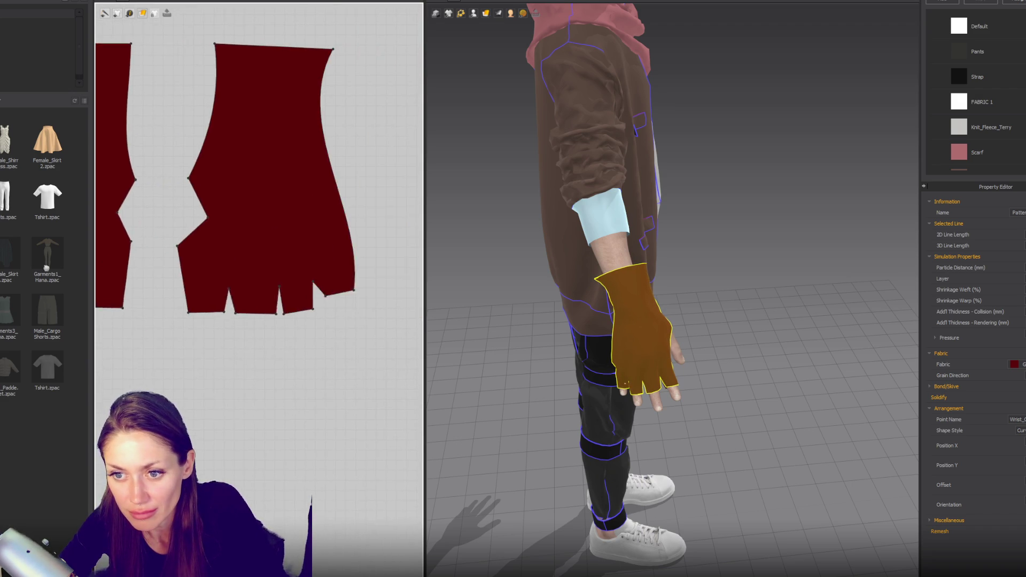
left_click_drag(273, 286, 281, 279)
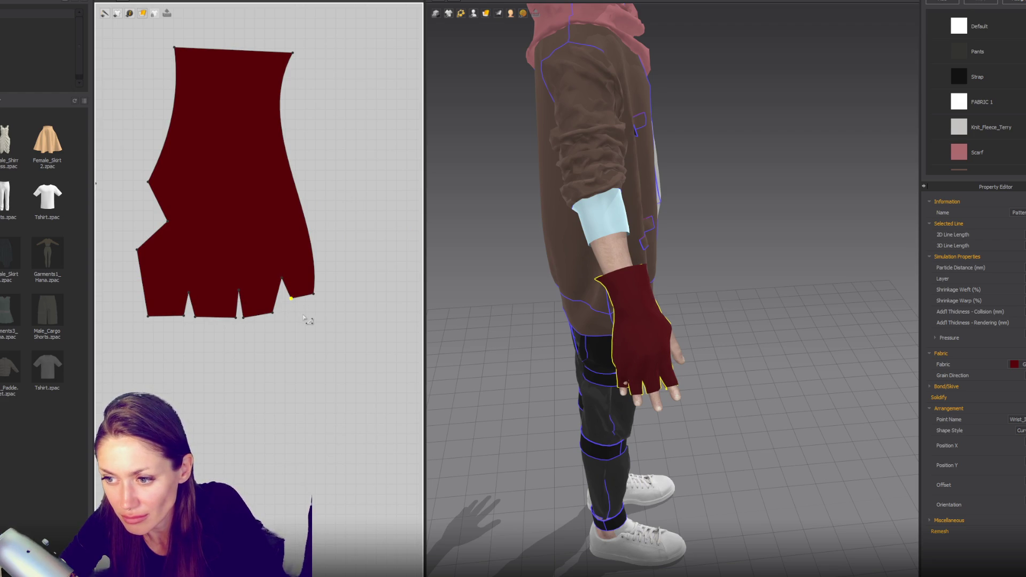
left_click_drag(286, 288, 282, 289)
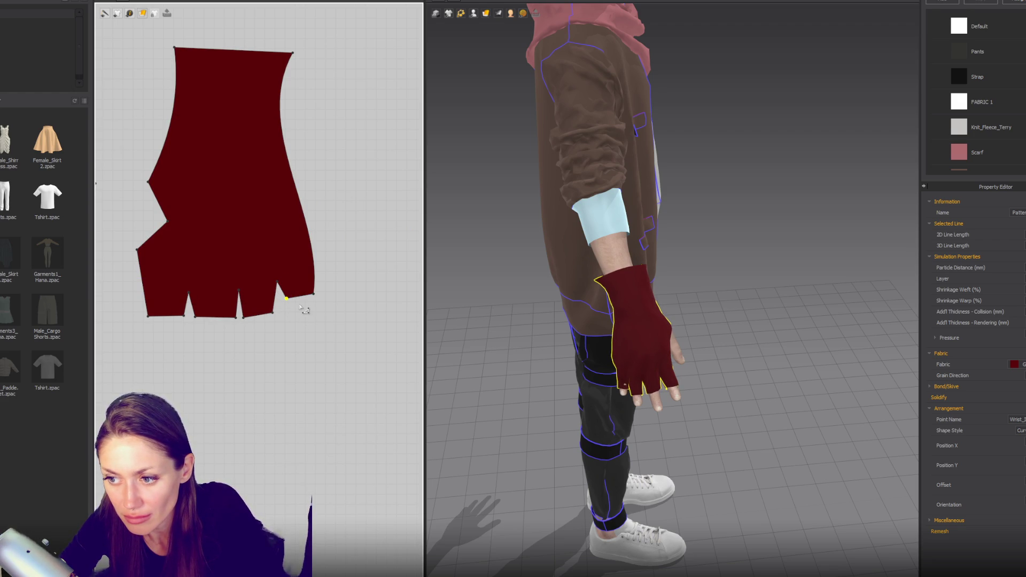
mouse_move(534, 320)
right_mouse_down()
mouse_move(677, 313)
mouse_move(757, 246)
mouse_move(883, 303)
mouse_move(792, 365)
right_mouse_up()
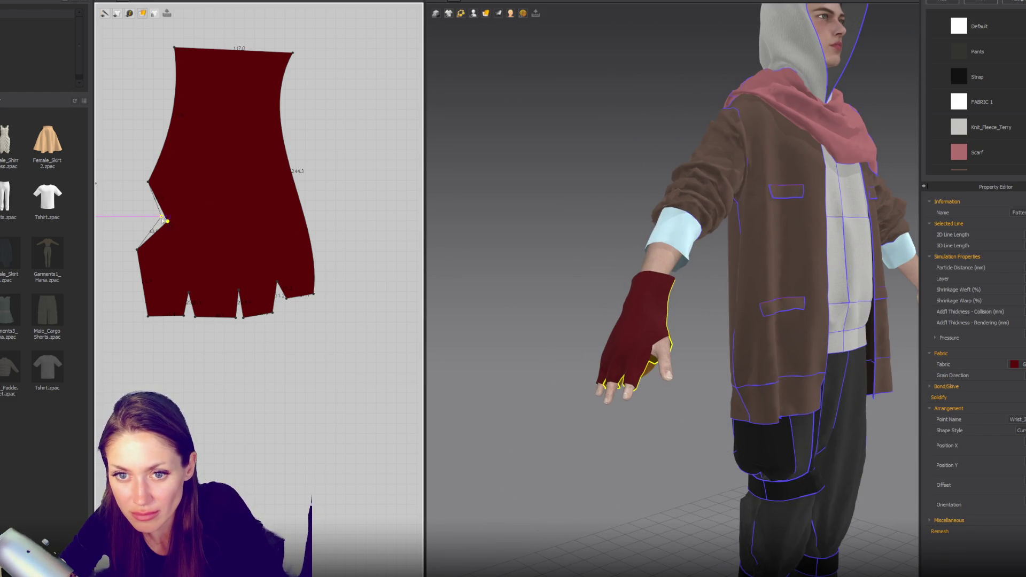
right_click_drag(178, 228, 355, 265)
mouse_move(254, 252)
left_mouse_down()
mouse_move(264, 247)
mouse_move(274, 292)
mouse_move(309, 296)
left_mouse_up()
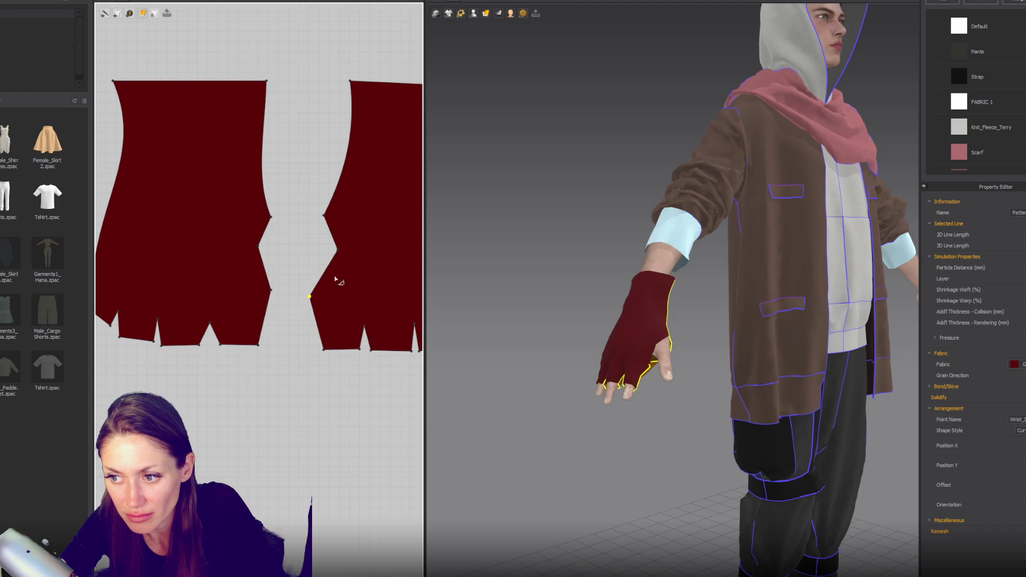
Step: Lower and shift the right piece's thumb-notch points to reshape its inner notch edge
left_click_drag(337, 250, 337, 258)
left_click_drag(324, 216, 319, 217)
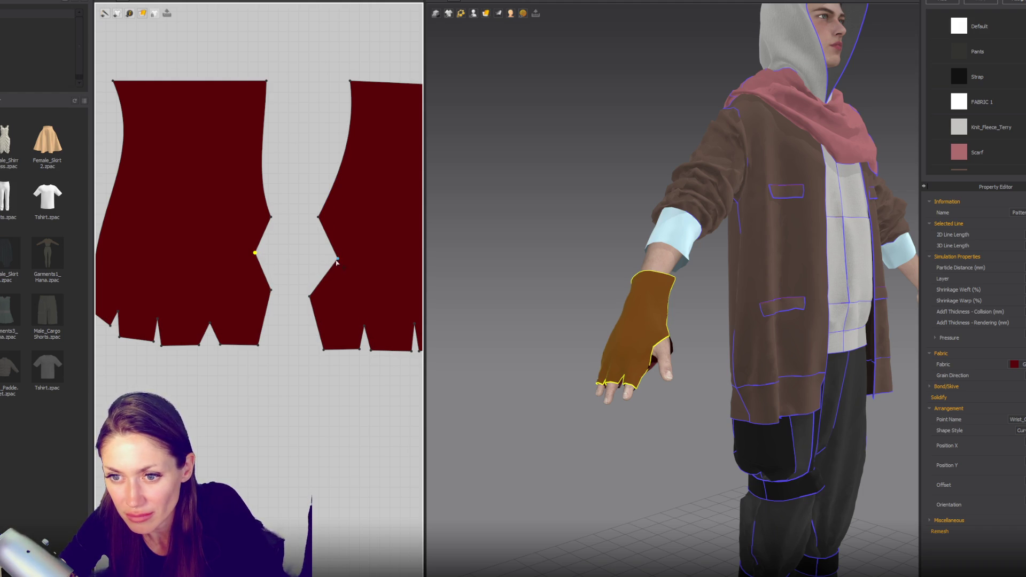
left_click_drag(337, 258, 334, 258)
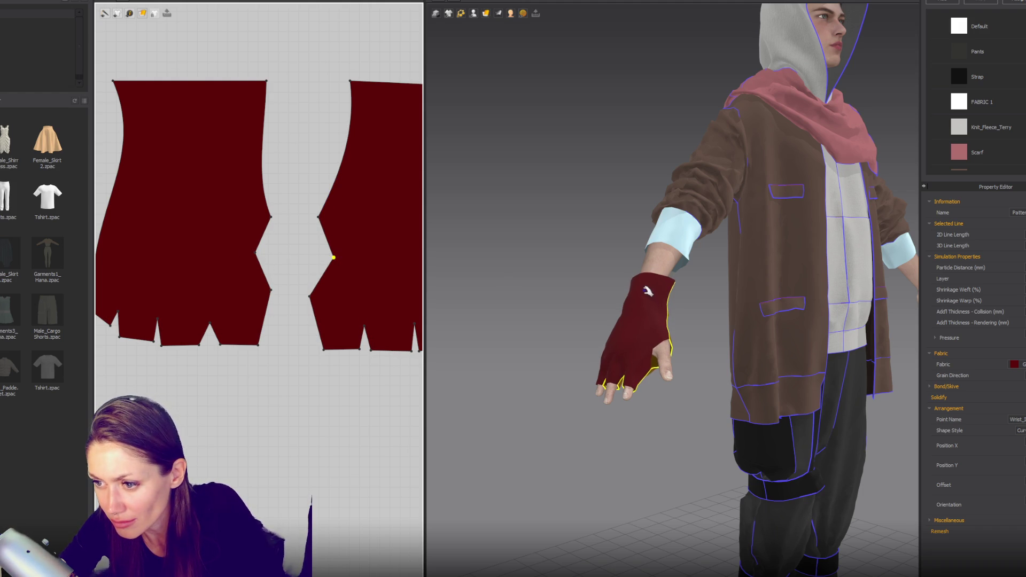
left_click_drag(319, 217, 323, 217)
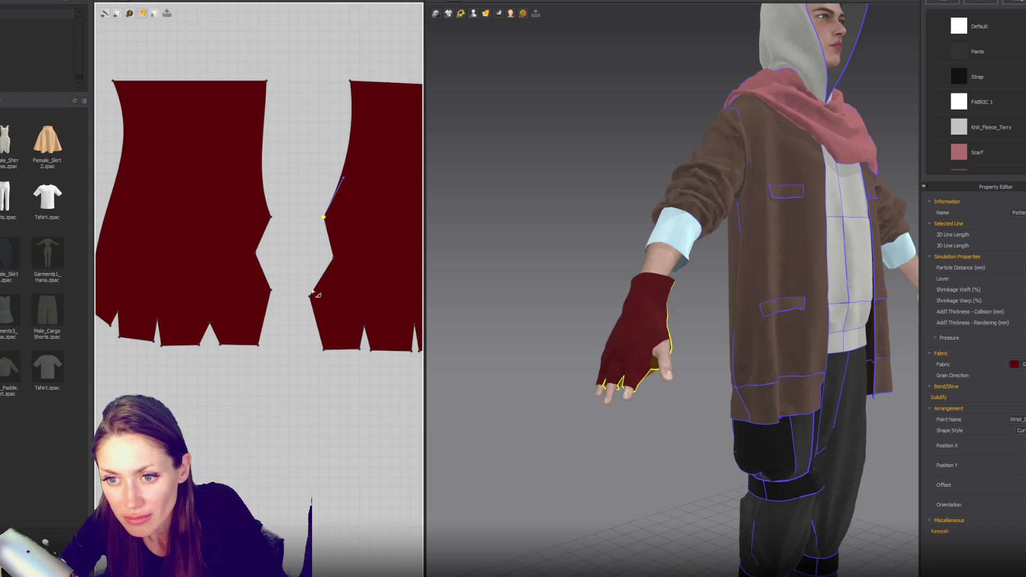
left_click_drag(310, 297, 316, 296)
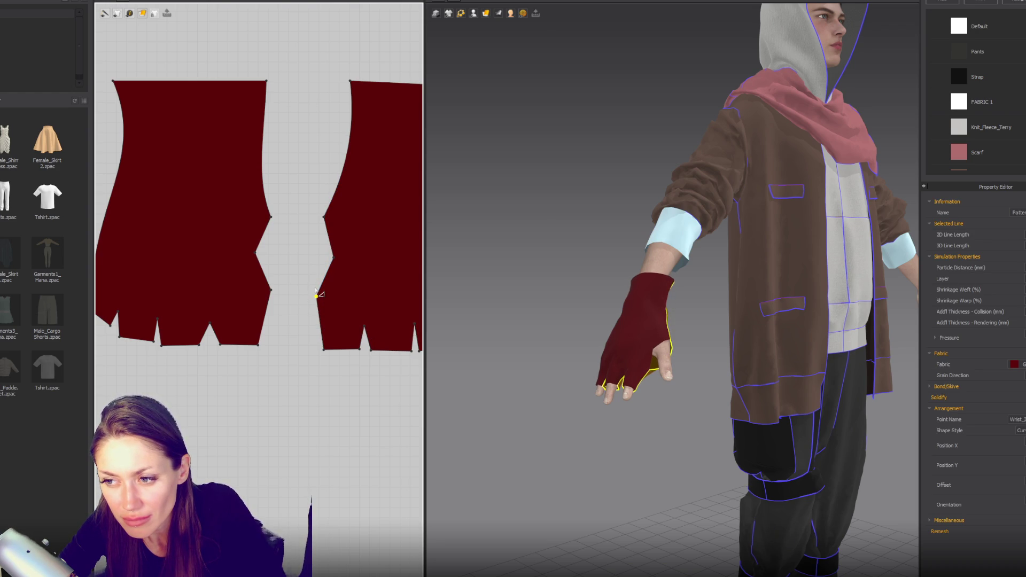
scroll(313, 284, "down", 2)
right_click_drag(556, 287, 497, 231)
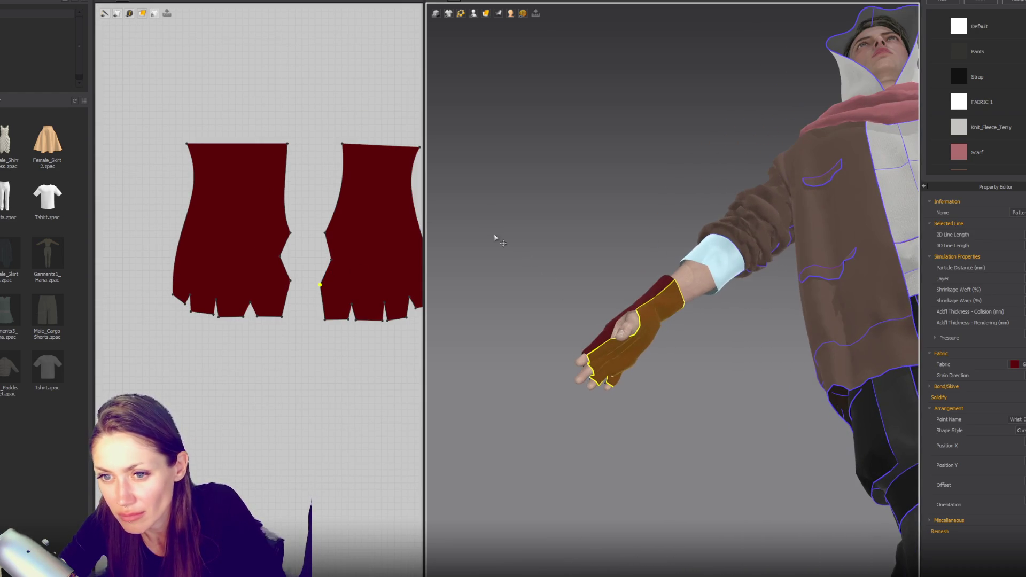
Step: Adjust the left glove piece's top-right corner and bend its right side edge into a curve
mouse_move(286, 207)
left_mouse_down()
mouse_move(270, 203)
mouse_move(290, 214)
mouse_move(297, 240)
left_mouse_up()
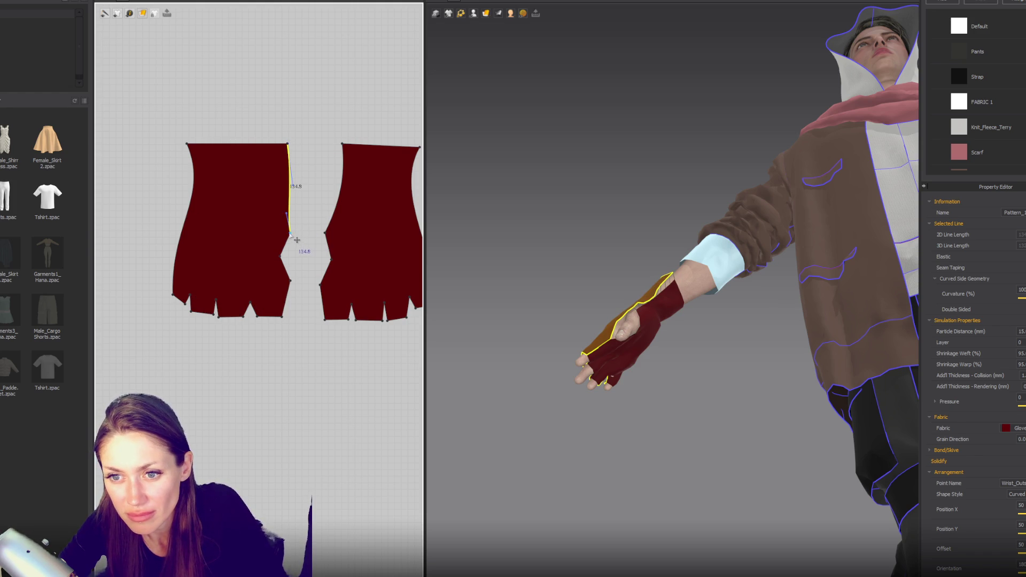
left_click(290, 235)
scroll(283, 237, "down", 1)
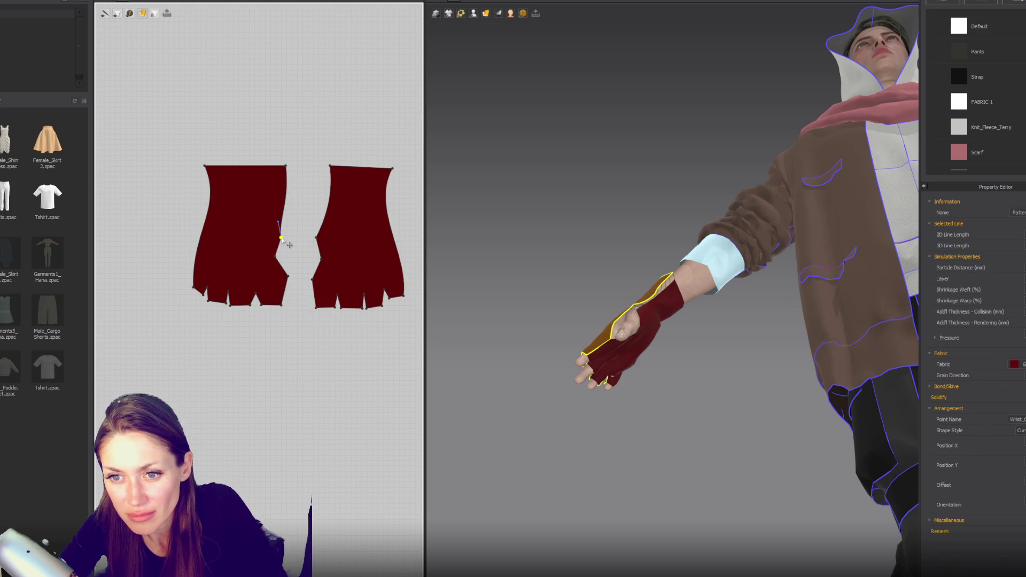
left_click_drag(286, 166, 281, 169)
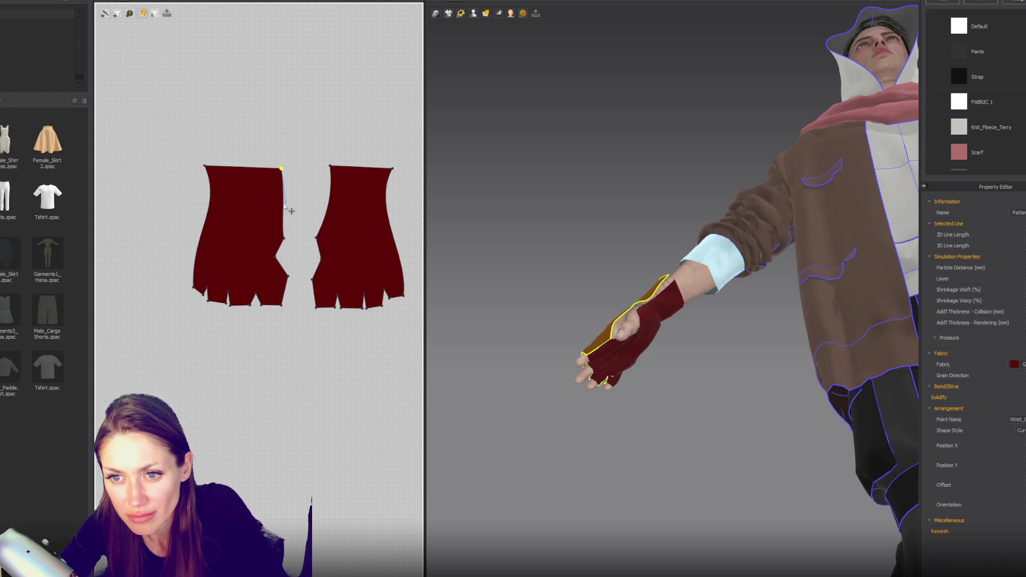
left_click_drag(284, 206, 272, 204)
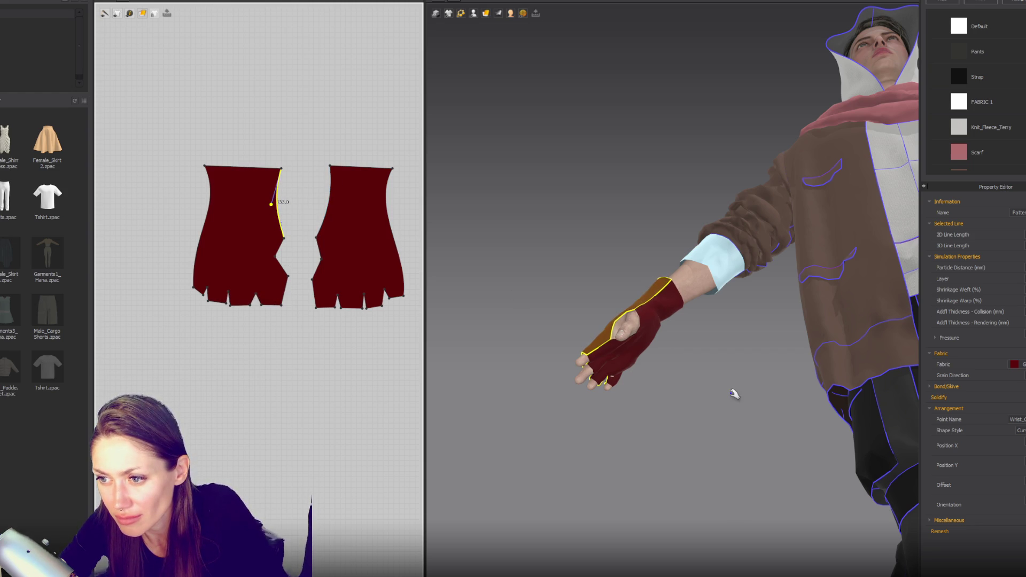
right_click_drag(719, 369, 711, 370)
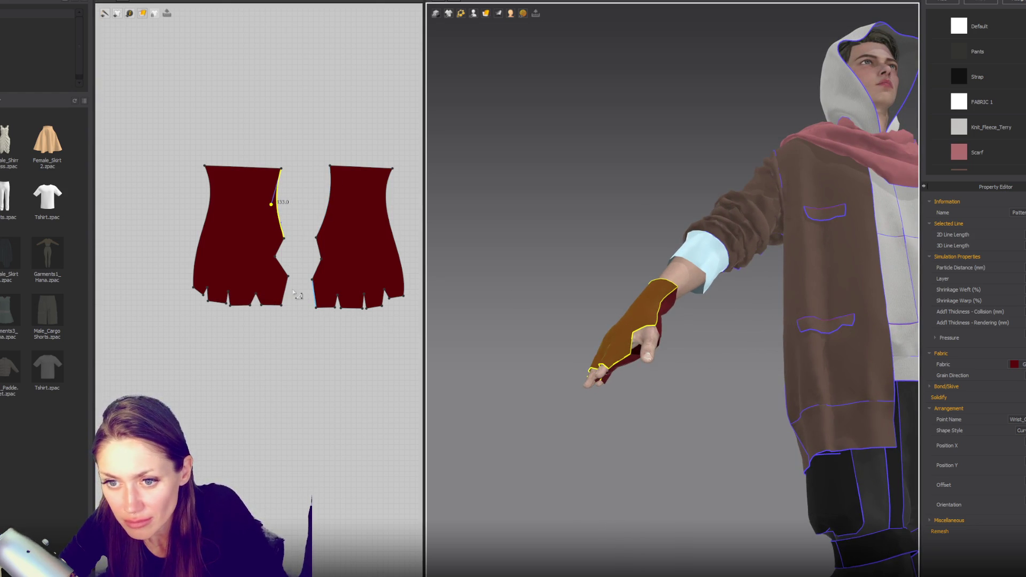
Step: Shift the left piece's notch point left and raise the right piece's left-edge point
left_click(277, 305)
left_click_drag(287, 275, 281, 275)
left_click(316, 277)
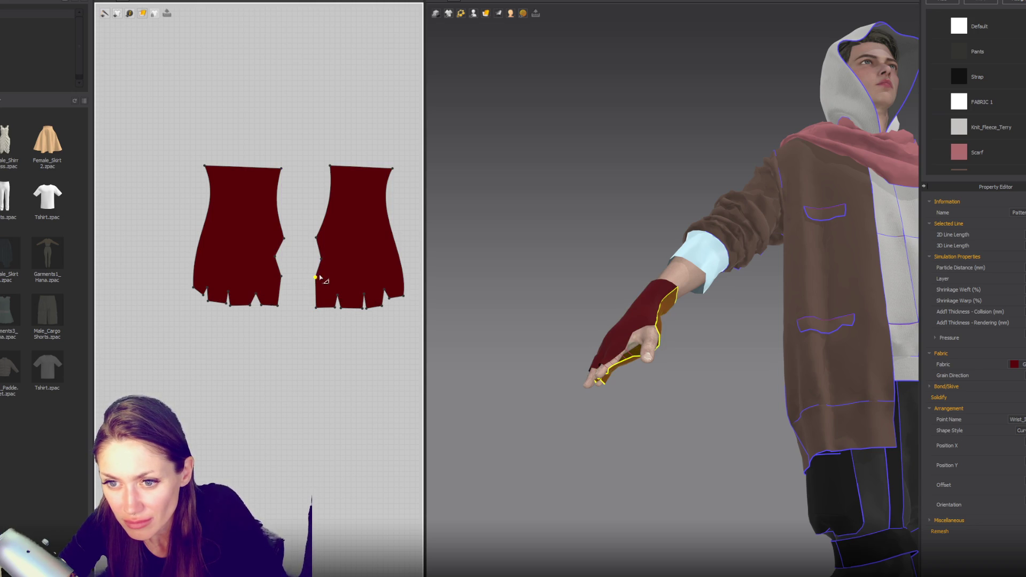
mouse_move(316, 277)
left_mouse_down()
mouse_move(318, 268)
mouse_move(283, 267)
left_mouse_up()
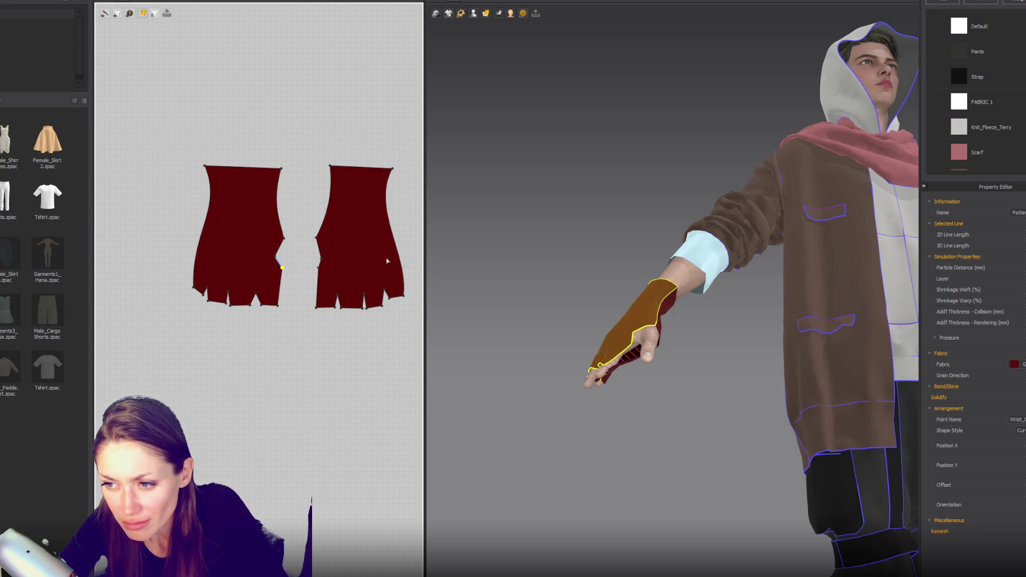
mouse_move(641, 246)
right_mouse_down()
mouse_move(746, 227)
mouse_move(744, 167)
mouse_move(695, 214)
mouse_move(744, 168)
mouse_move(443, 259)
right_mouse_up()
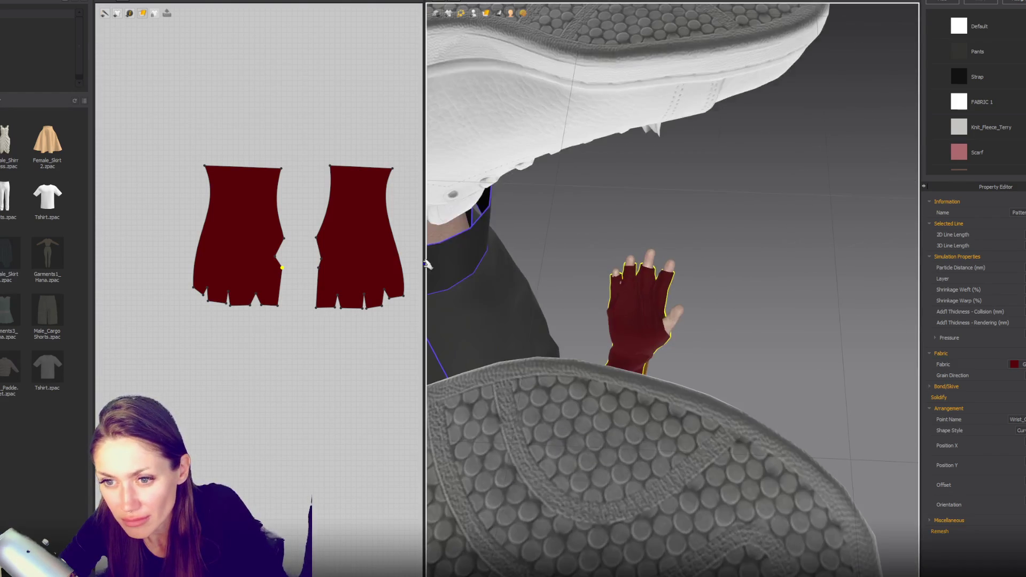
Step: Raise the finger-slit tips on both glove pieces to deepen the slits
scroll(385, 293, "up", 3)
left_click_drag(303, 299, 303, 280)
left_click_drag(161, 297, 163, 278)
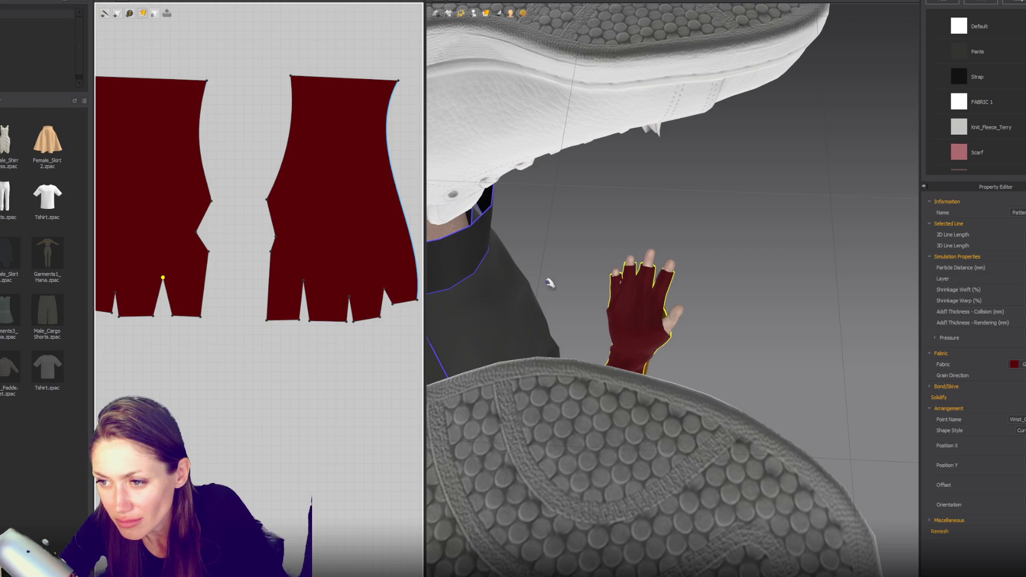
left_click_drag(349, 297, 347, 286)
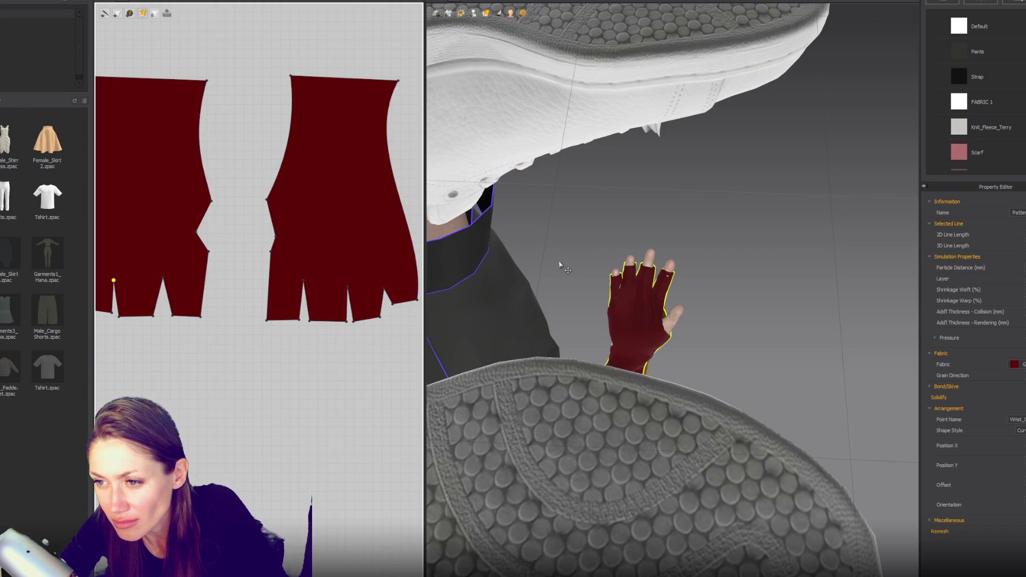
left_click(385, 291)
right_click_drag(102, 290, 166, 309)
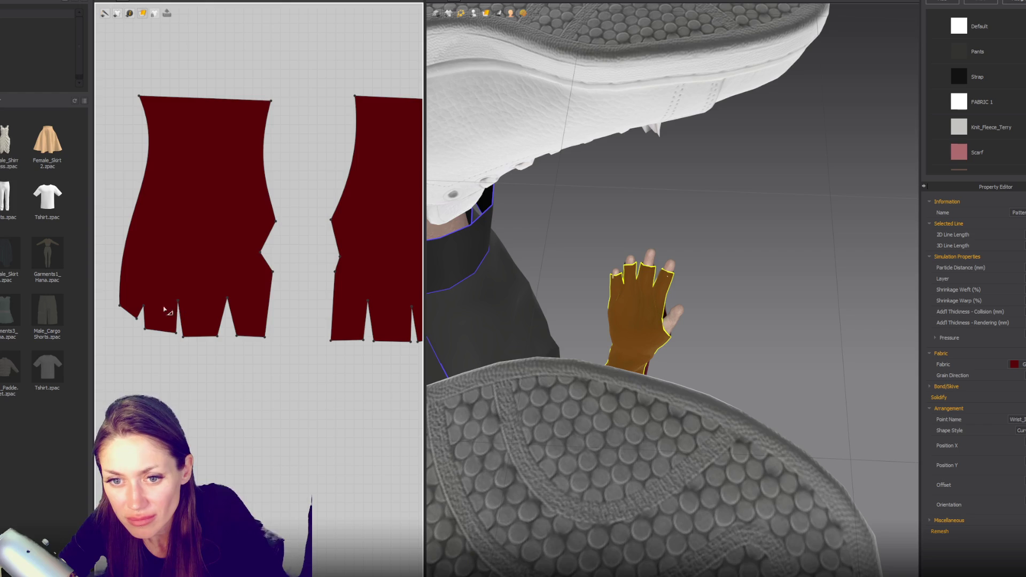
left_click_drag(144, 306, 148, 298)
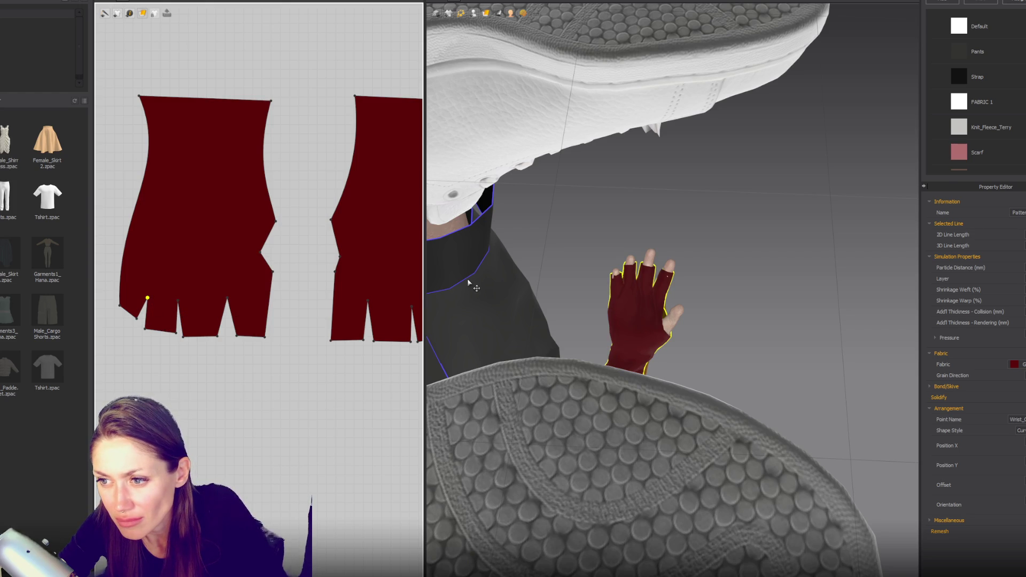
left_click_drag(178, 302, 226, 306)
Step: Raise the right glove piece's left-edge point up to the guide line
left_click(370, 302)
right_click_drag(378, 309, 274, 304)
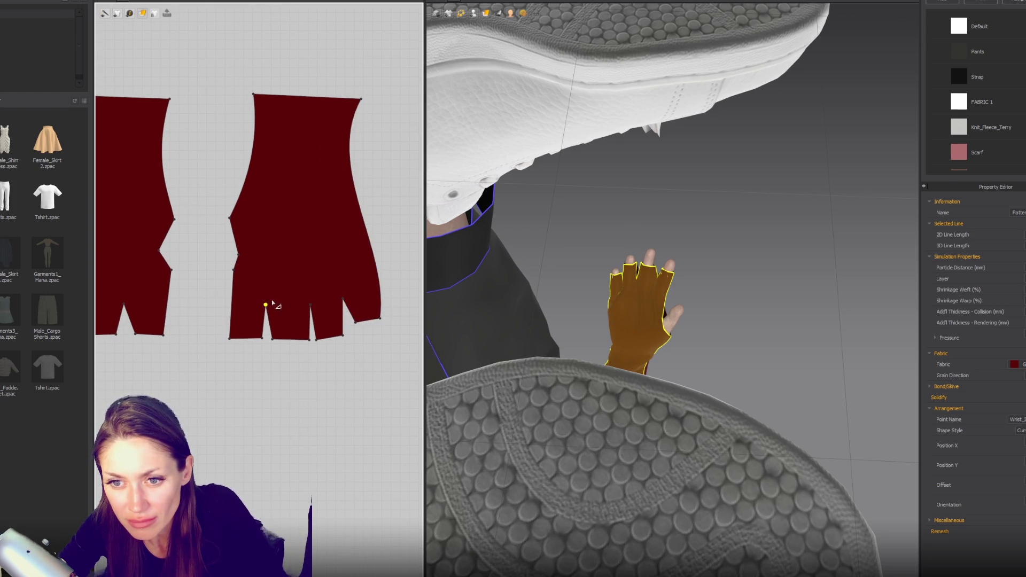
mouse_move(241, 257)
left_mouse_down()
mouse_move(233, 228)
mouse_move(253, 196)
left_mouse_up()
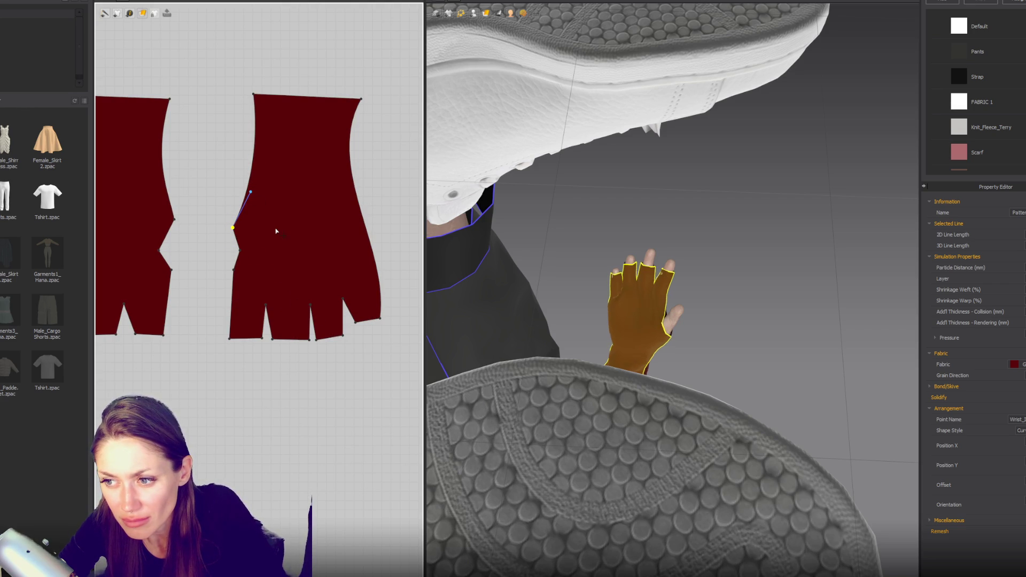
left_click(640, 305)
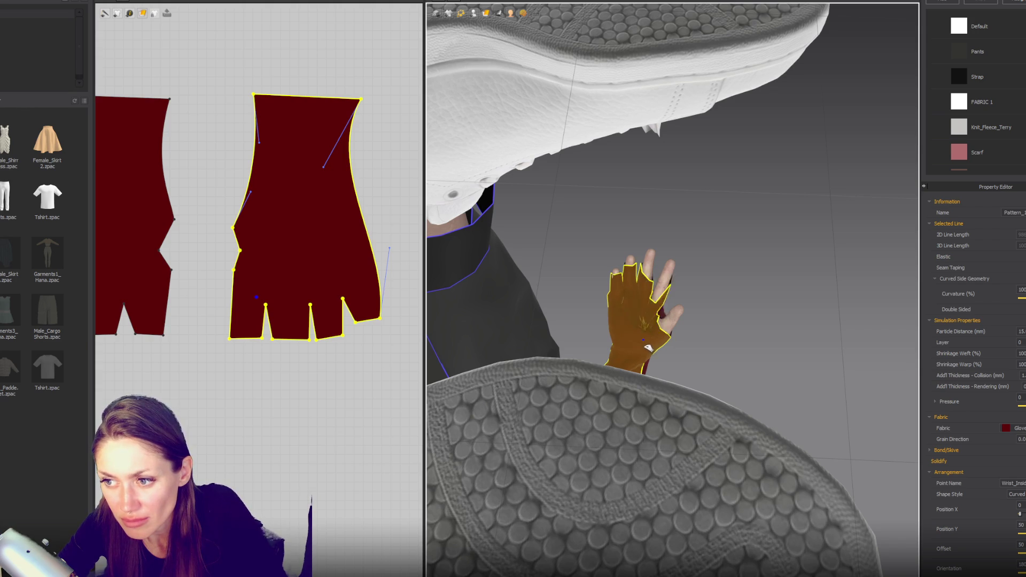
left_click(669, 318)
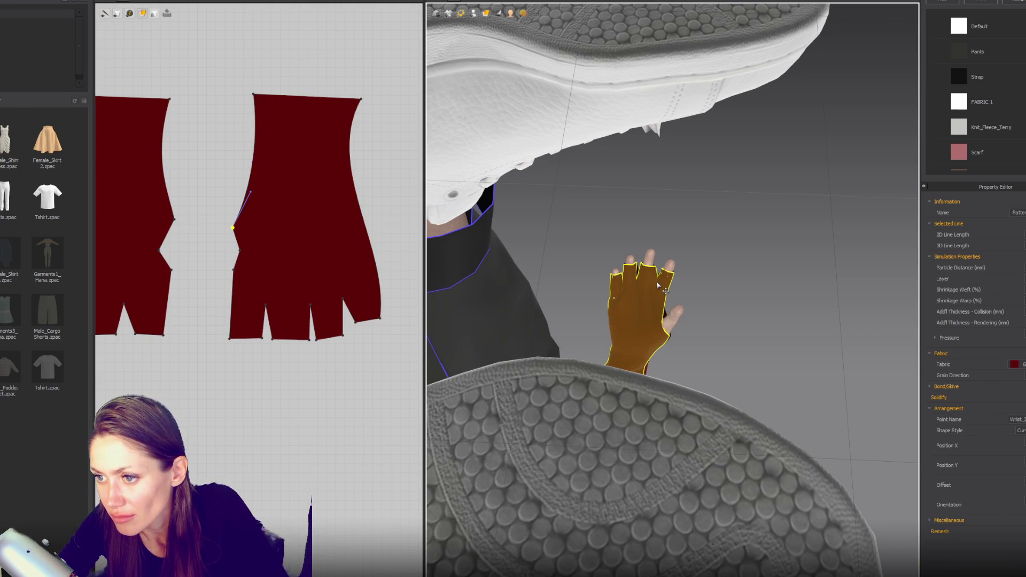
left_click(661, 287)
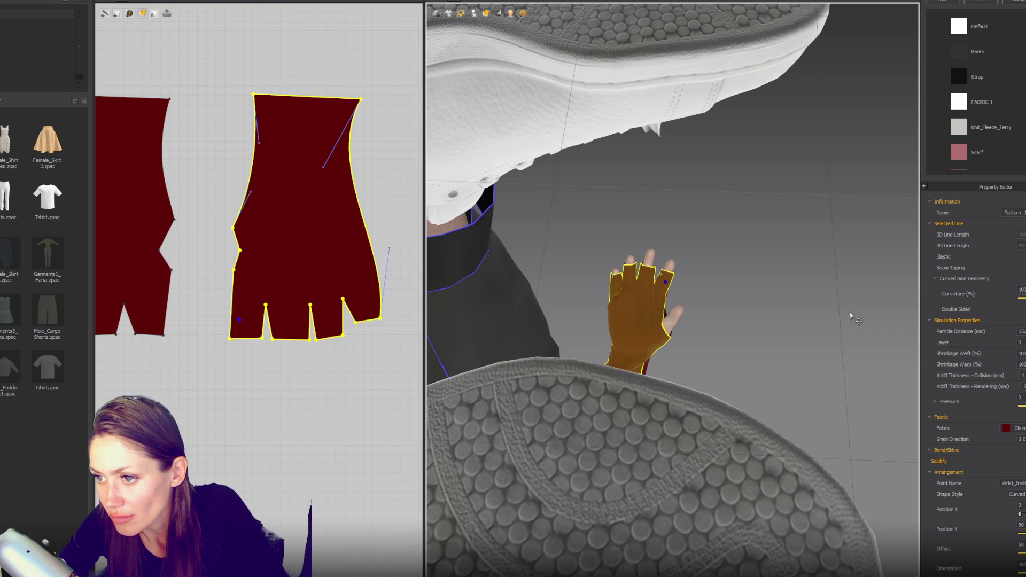
scroll(398, 294, "down", 4)
Step: Give both glove pieces particle distance 10 and weft shrinkage 100, then view the draped result
key("ctrl+a")
type("10")
key("Return")
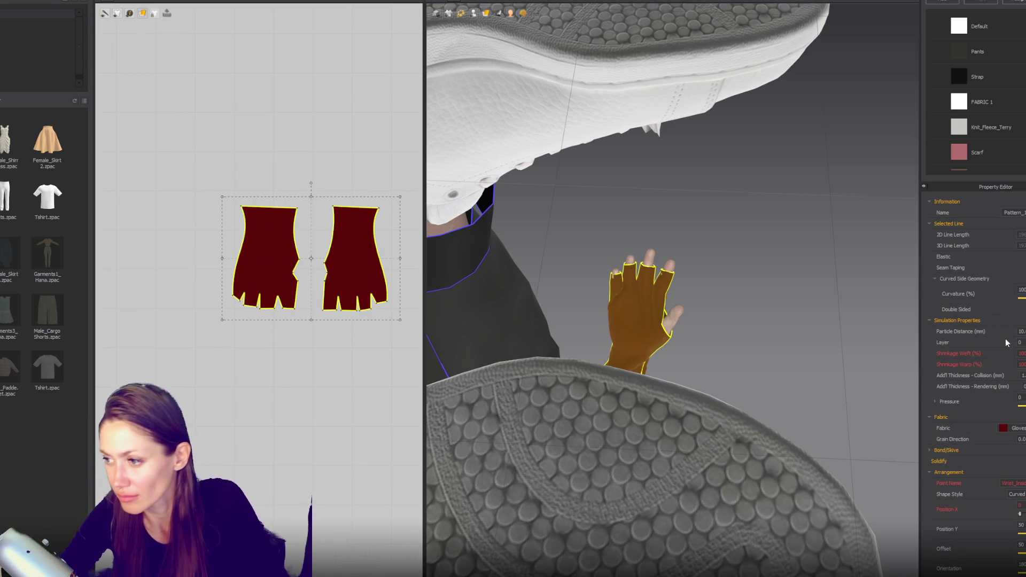
type("0")
key("Return")
key("Return")
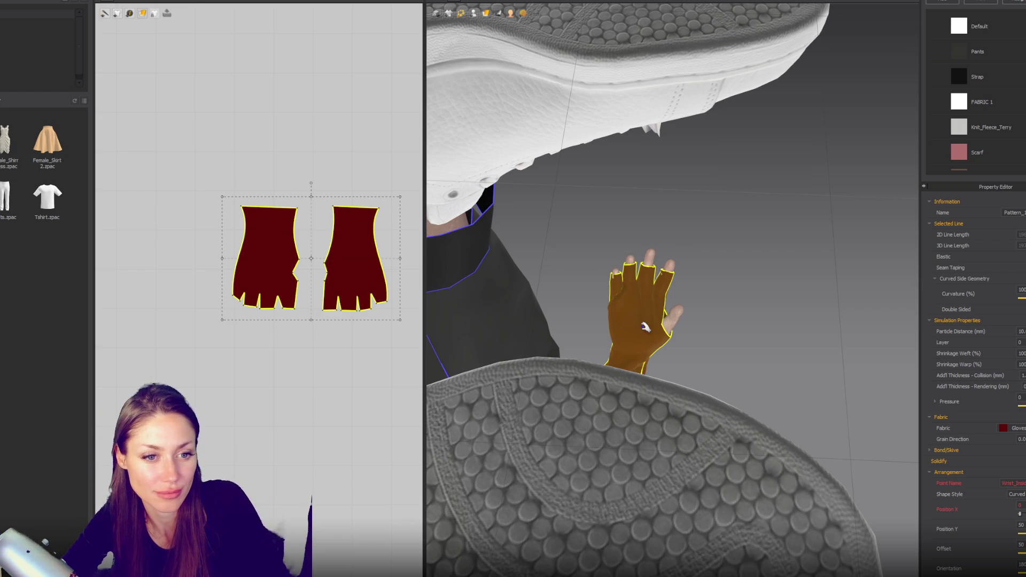
scroll(645, 327, "down", 5)
scroll(645, 327, "down", 2)
mouse_move(652, 343)
right_mouse_down()
mouse_move(702, 298)
mouse_move(687, 305)
mouse_move(662, 431)
mouse_move(588, 438)
mouse_move(769, 288)
mouse_move(705, 353)
right_mouse_up()
scroll(740, 331, "up", 3)
scroll(775, 339, "up", 3)
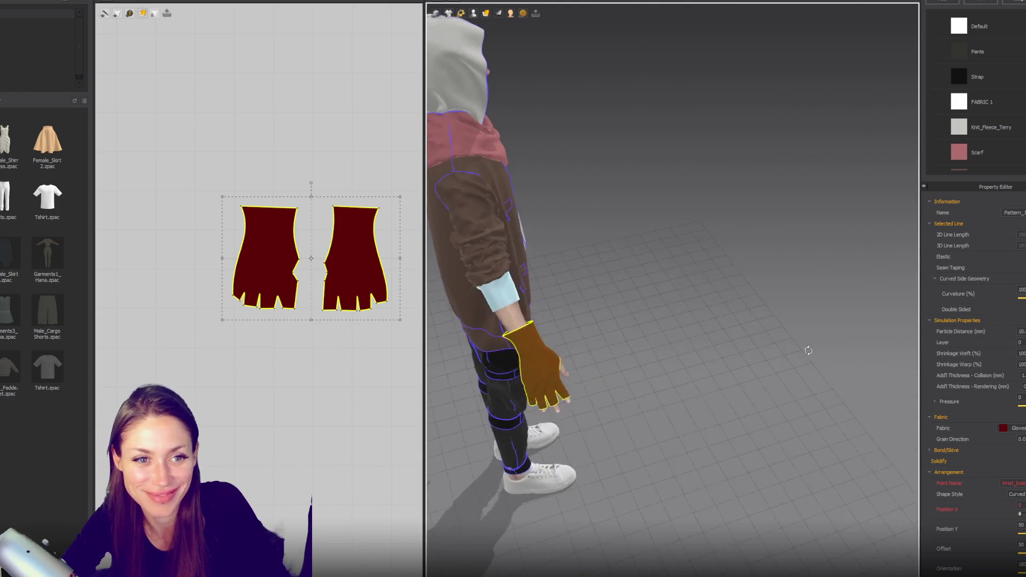
Step: Bend the left glove's right side edge inward
scroll(712, 336, "down", 3)
scroll(710, 338, "up", 4)
mouse_move(710, 338)
right_mouse_down()
mouse_move(768, 335)
mouse_move(715, 339)
mouse_move(762, 323)
mouse_move(648, 323)
mouse_move(641, 342)
mouse_move(635, 319)
right_mouse_up()
scroll(724, 330, "up", 2)
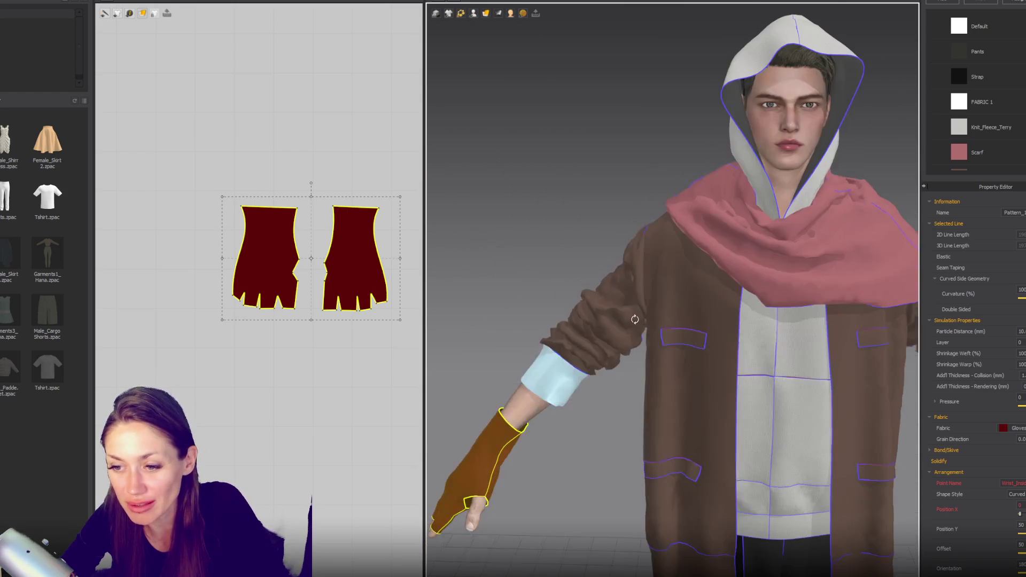
scroll(369, 255, "up", 2)
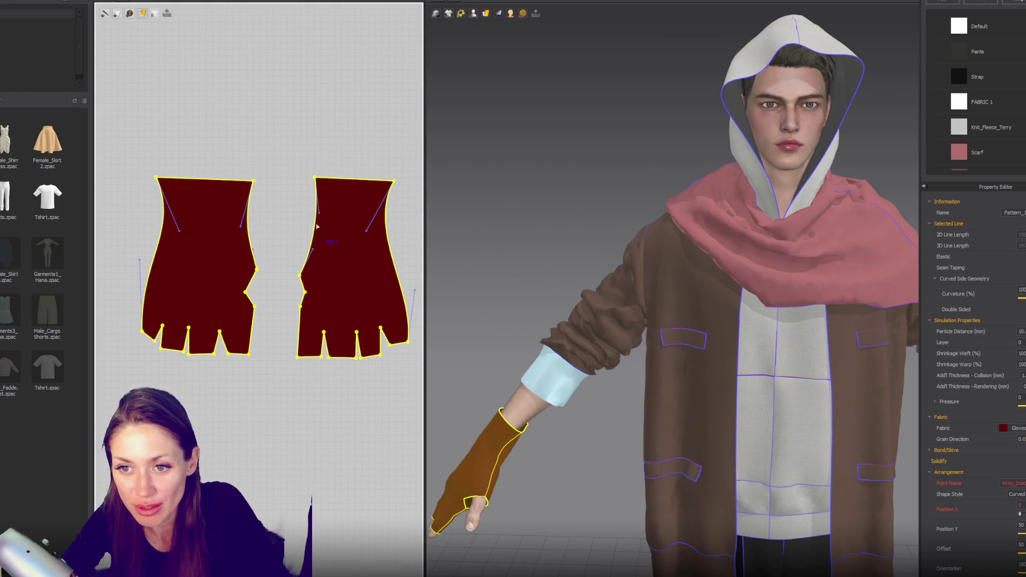
left_click(319, 217)
left_click(328, 228)
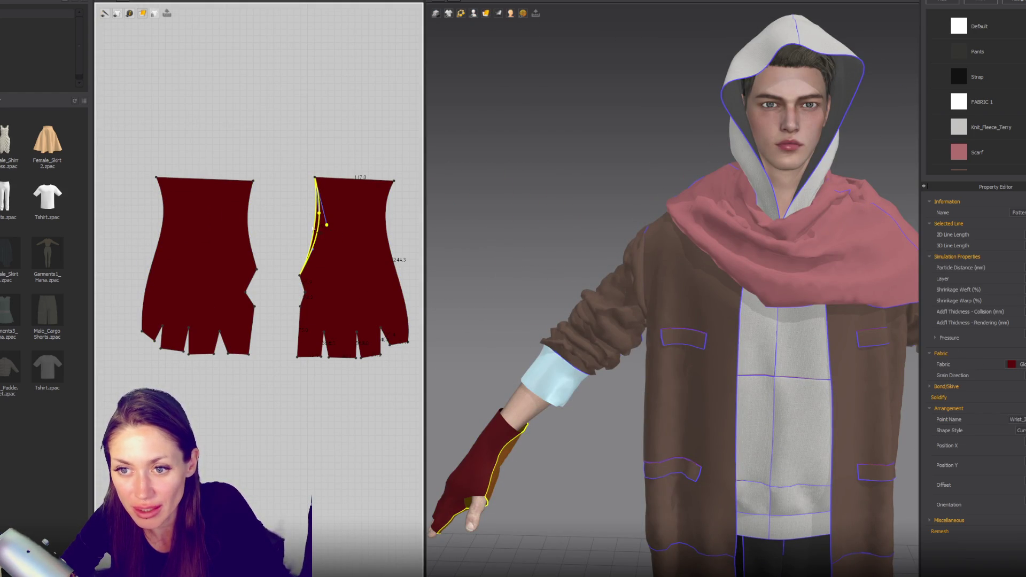
left_click(163, 225)
left_click(194, 233)
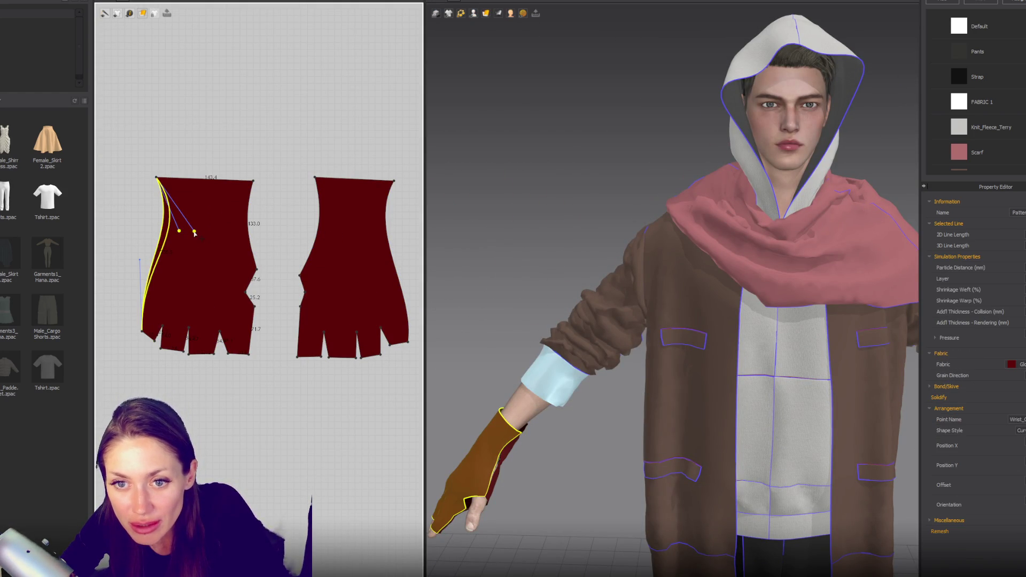
left_click(252, 235)
left_click_drag(240, 228, 229, 227)
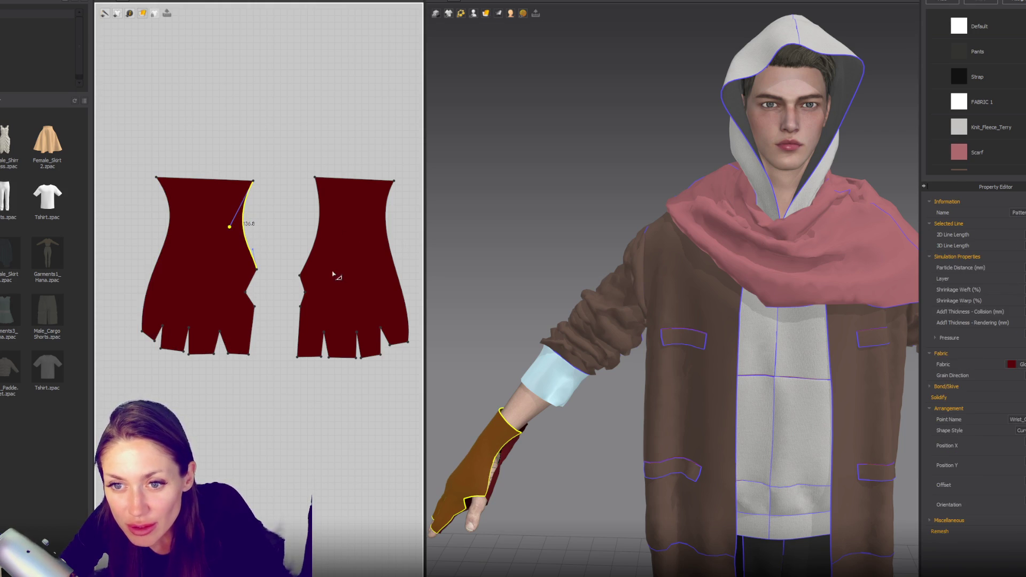
Step: Curve the left glove's left side edge inward and check the gloved arm
left_click(169, 229)
left_click(143, 263)
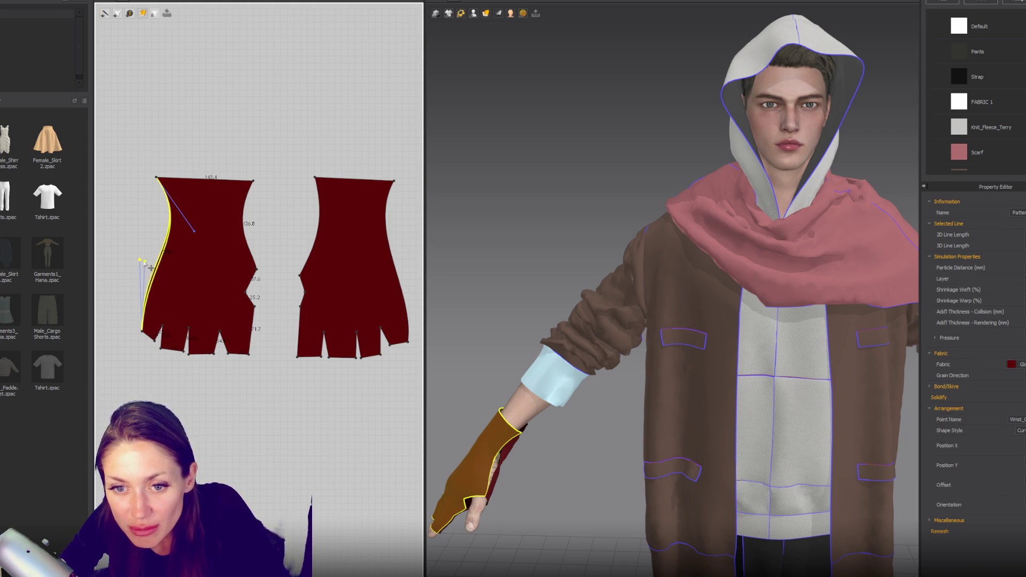
left_click_drag(197, 237, 197, 238)
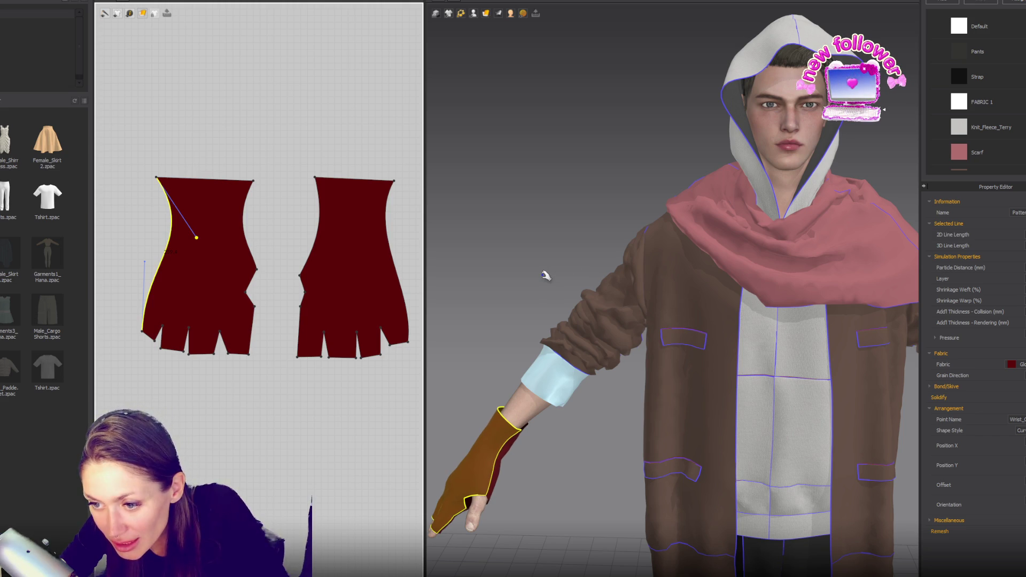
mouse_move(545, 275)
right_mouse_down()
mouse_move(529, 316)
mouse_move(658, 403)
mouse_move(452, 237)
right_mouse_up()
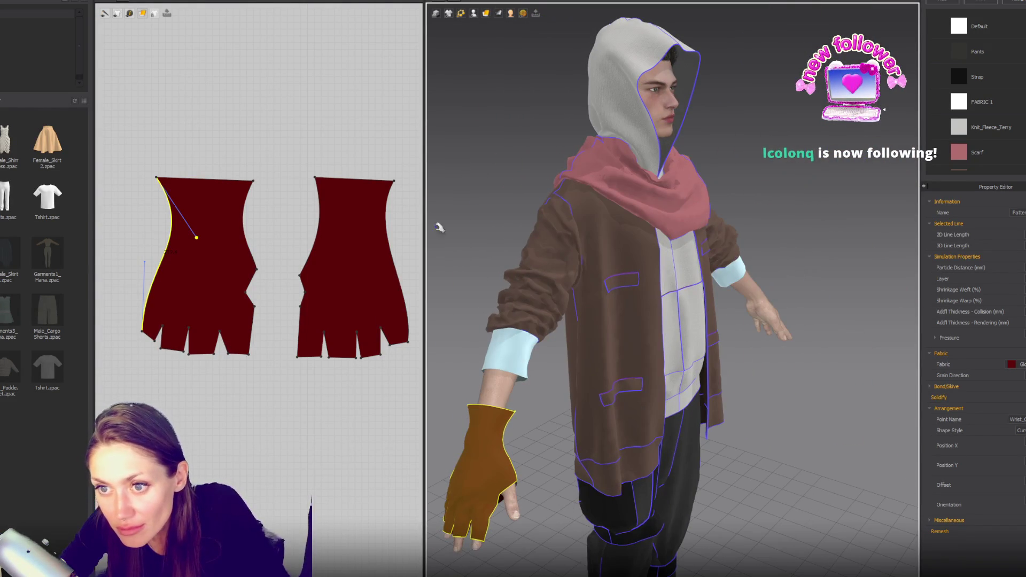
Step: Delete the extra top-right corner point on the right glove pattern
left_click(393, 181)
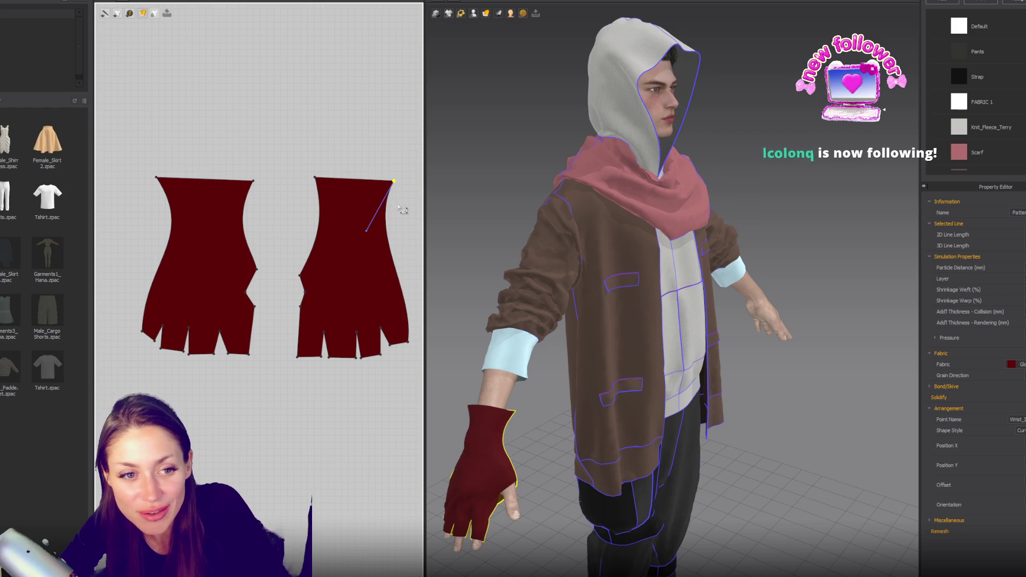
left_click(399, 251)
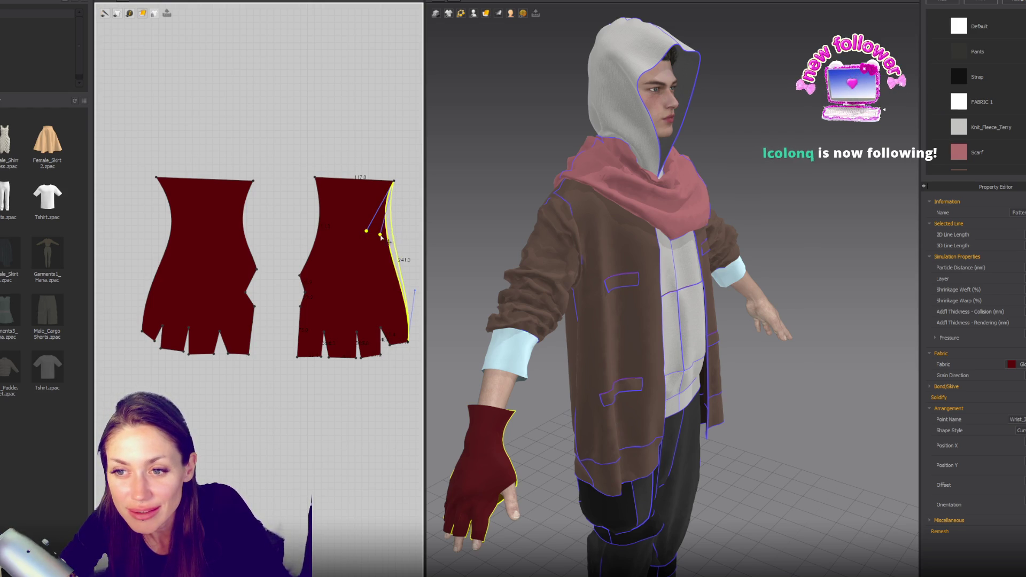
left_click(381, 181)
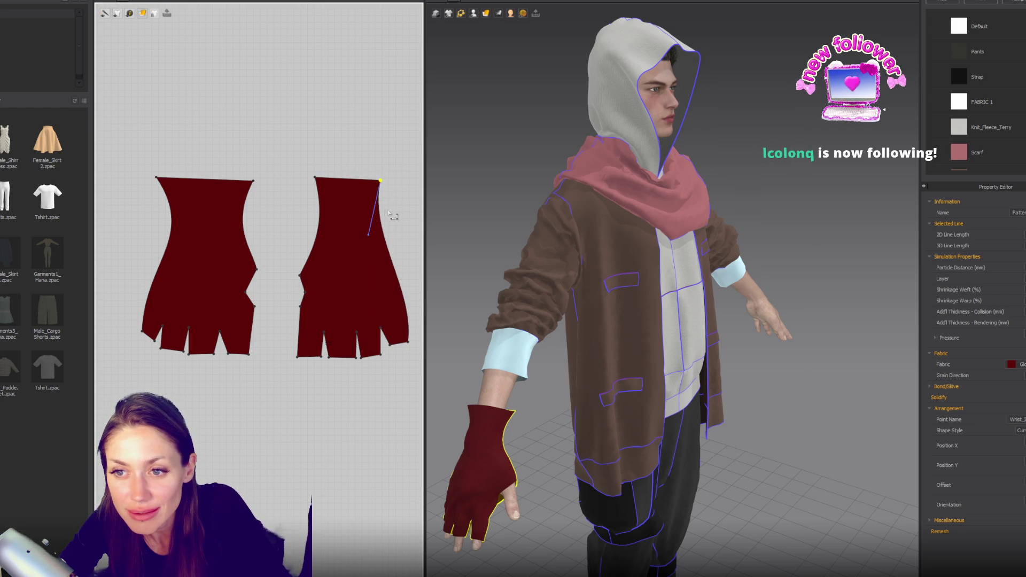
key("Delete")
left_click(315, 178)
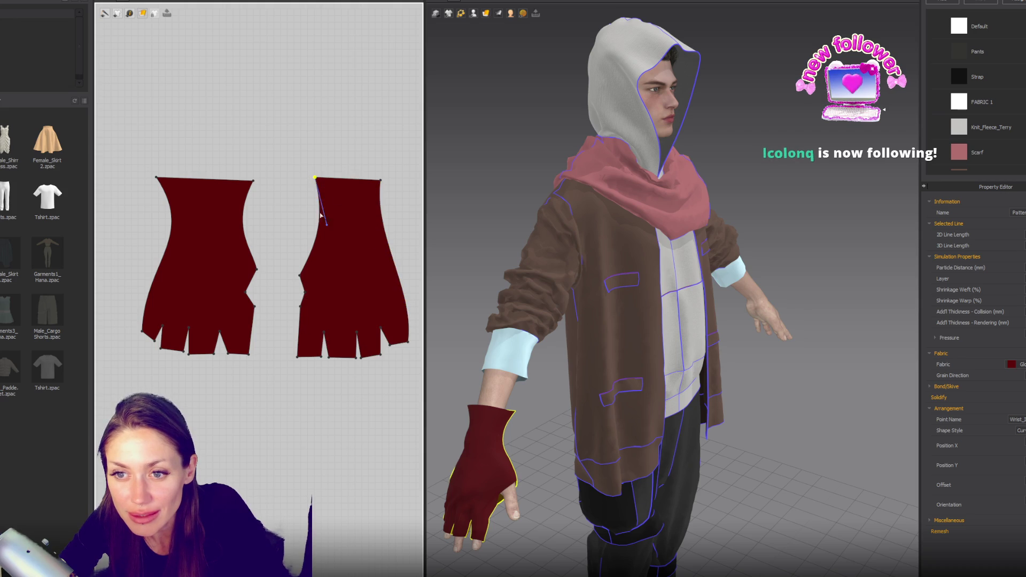
Step: Shape the curves at the glove's top corners and refine the left glove's left edge curve
mouse_move(253, 181)
left_mouse_down()
mouse_move(229, 232)
mouse_move(247, 224)
left_mouse_up()
left_click_drag(156, 178, 178, 181)
left_click_drag(212, 241, 193, 243)
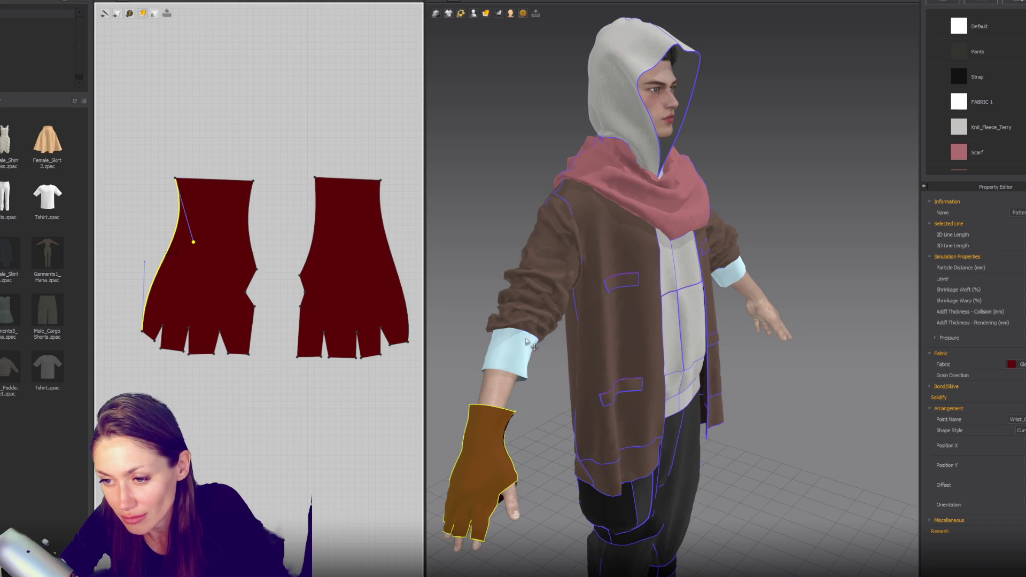
mouse_move(529, 336)
right_mouse_down()
mouse_move(650, 322)
mouse_move(634, 314)
mouse_move(799, 247)
mouse_move(388, 299)
mouse_move(450, 271)
right_mouse_up()
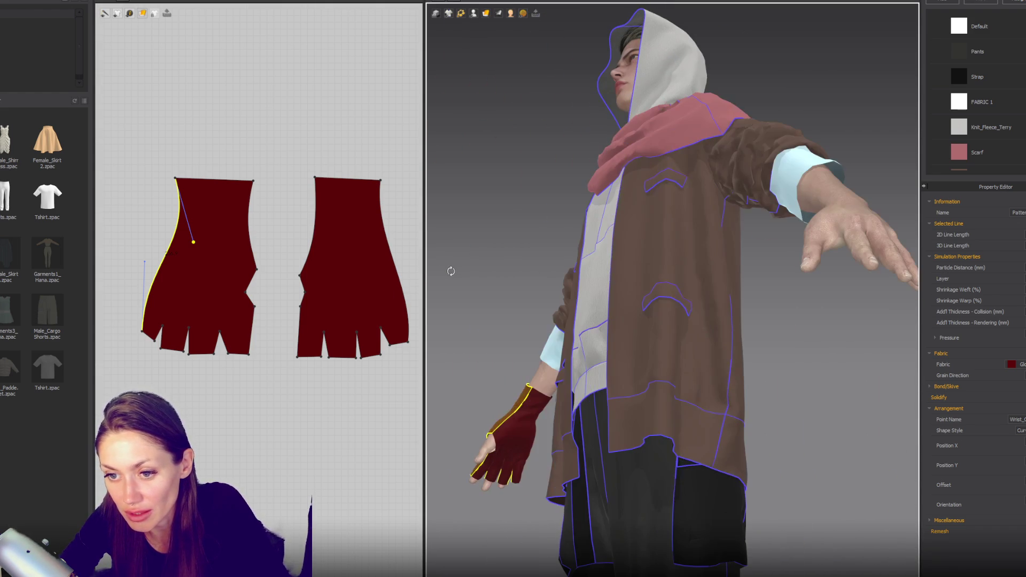
Step: Raise the right glove's bottom edge and finger vertices near the slits
left_click(326, 330)
left_click(356, 334)
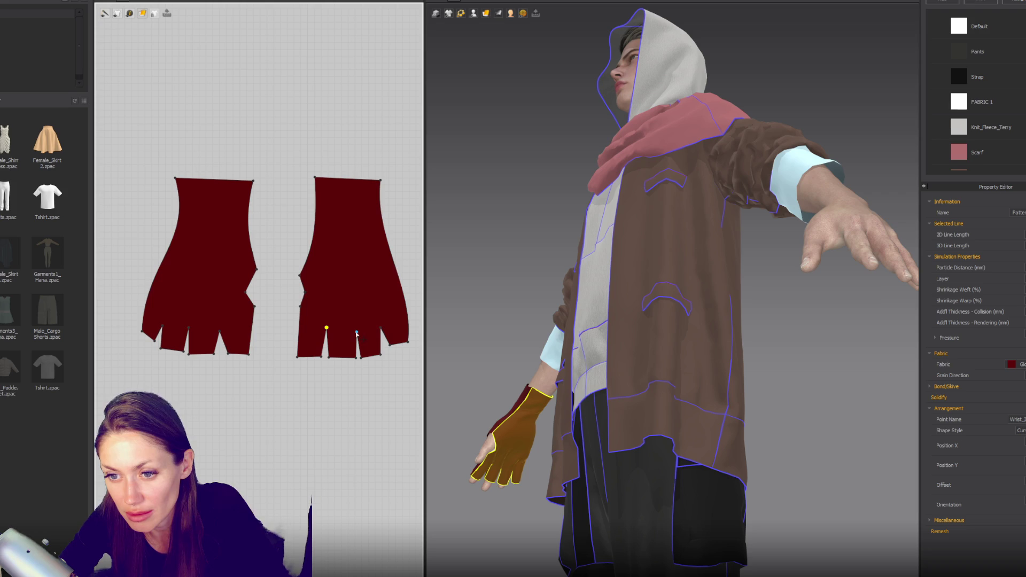
left_click_drag(366, 359, 345, 367)
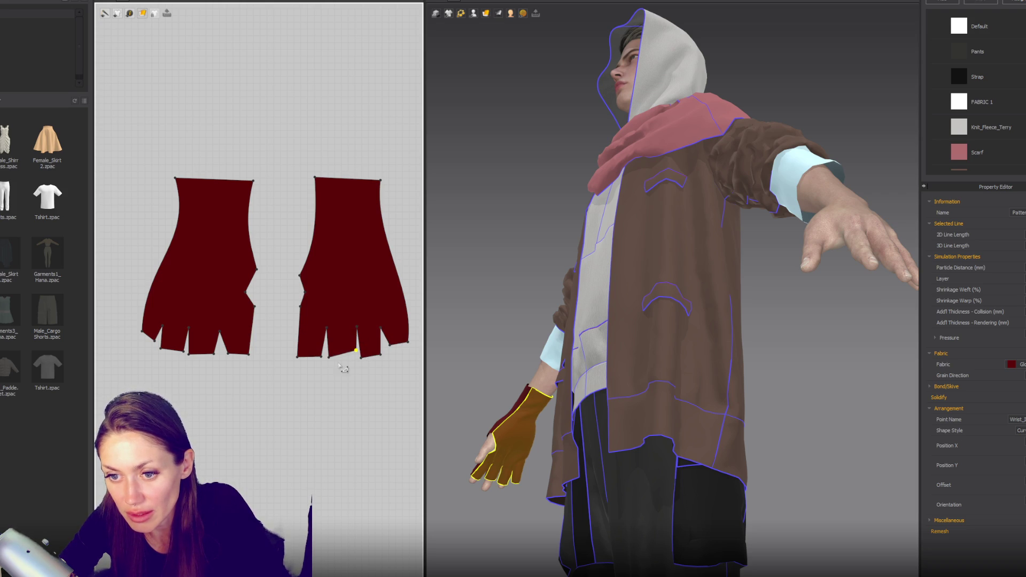
left_click(314, 351)
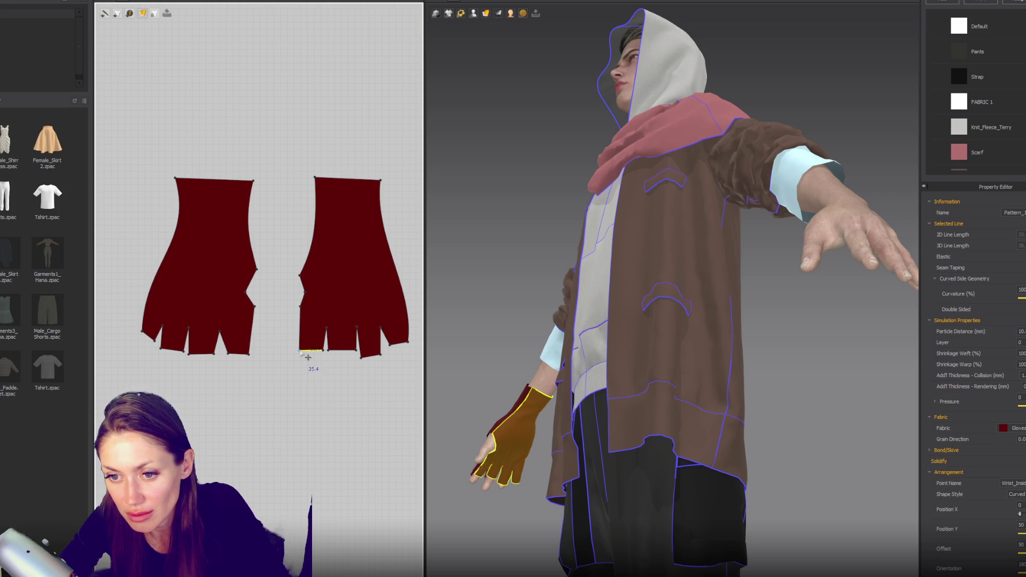
left_click(300, 351)
left_click(381, 353)
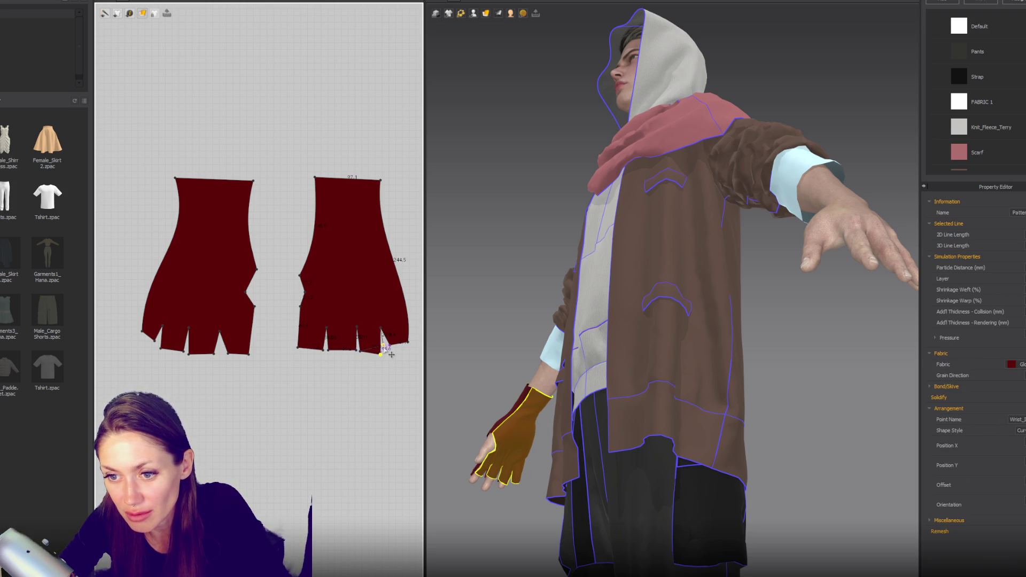
left_click_drag(392, 354, 381, 330)
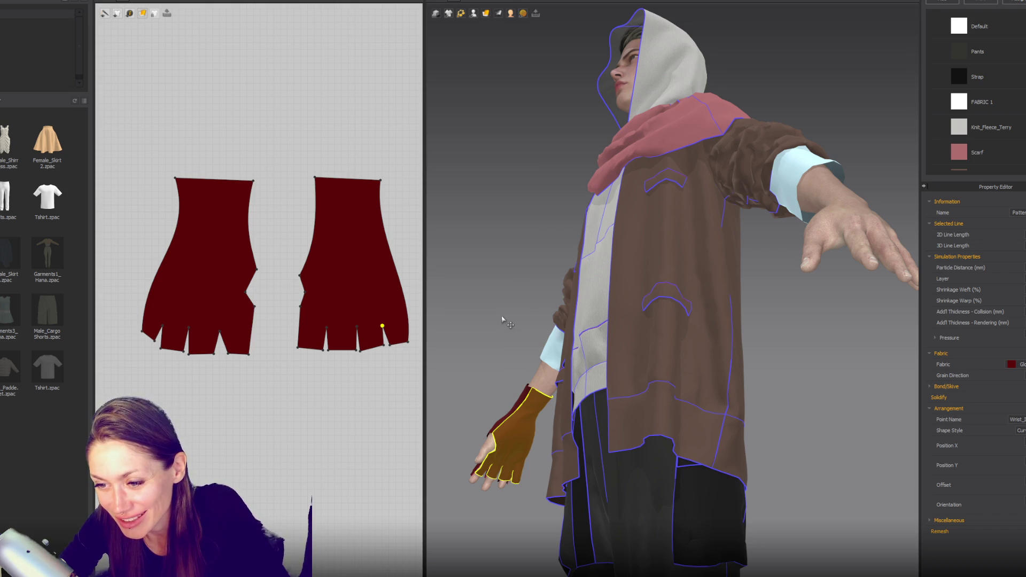
Step: Run the simulation and pull the right glove's bottom-right point and notch point upward
left_click(511, 371)
key("space")
mouse_move(545, 344)
right_mouse_down()
mouse_move(477, 278)
mouse_move(424, 354)
right_mouse_up()
left_click(409, 344)
left_click_drag(409, 346, 405, 325)
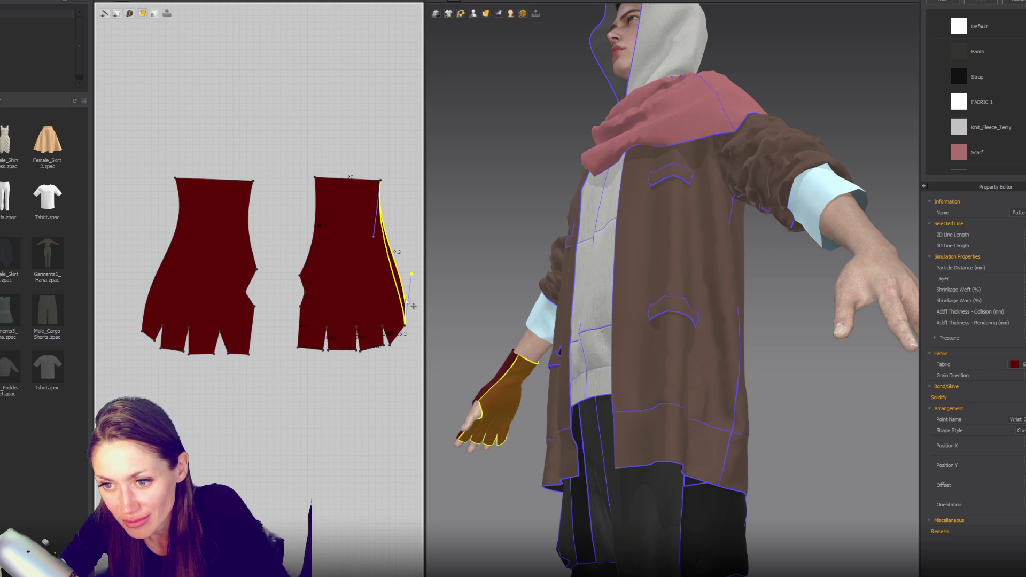
left_click(390, 346)
left_click_drag(390, 347, 386, 334)
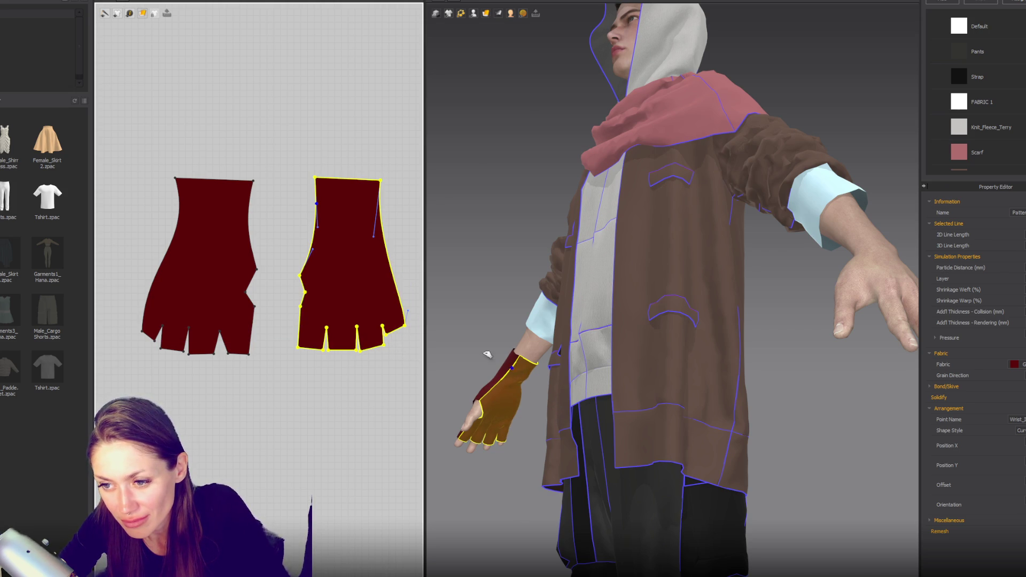
Step: Adjust the curve of the left glove's left edge near its lower-left corner
left_click(505, 374)
right_click_drag(574, 372, 717, 383)
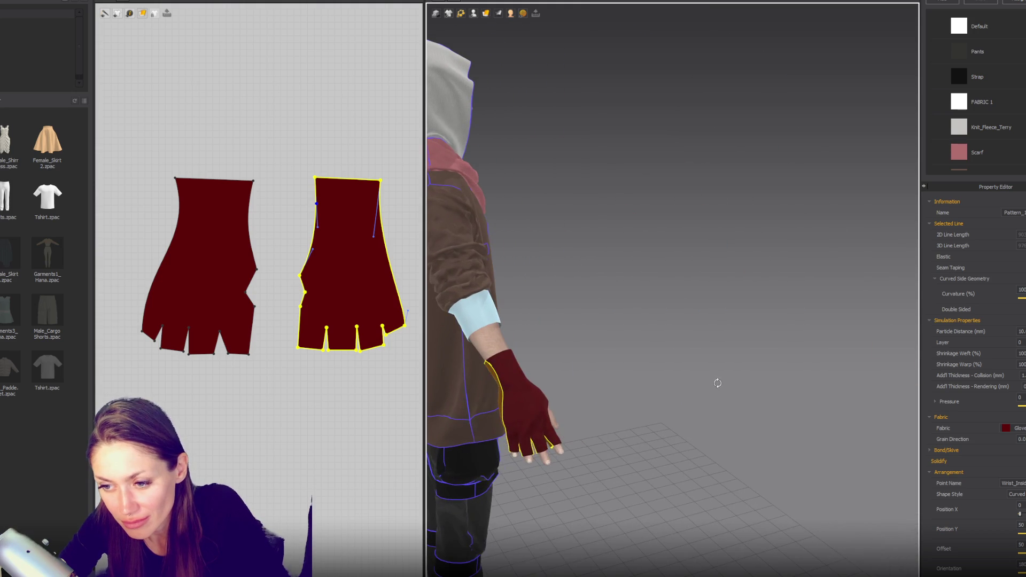
left_click(142, 326)
left_click_drag(146, 255, 149, 277)
left_click(155, 340)
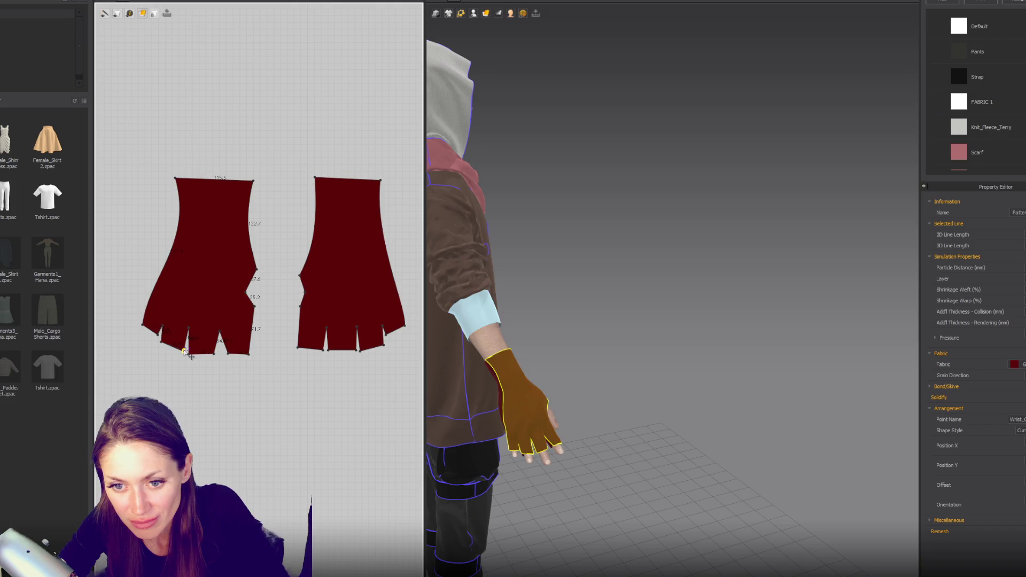
Step: Raise the left glove's bottom-right corner and select points along both gloves' bottom edges
left_click(215, 352)
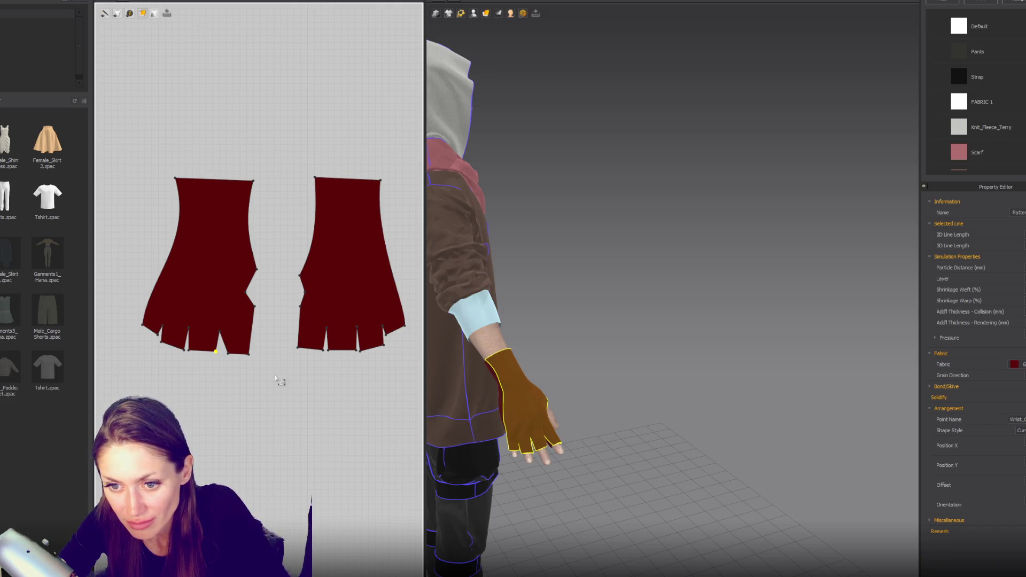
left_click_drag(249, 354, 249, 346)
left_click(226, 350)
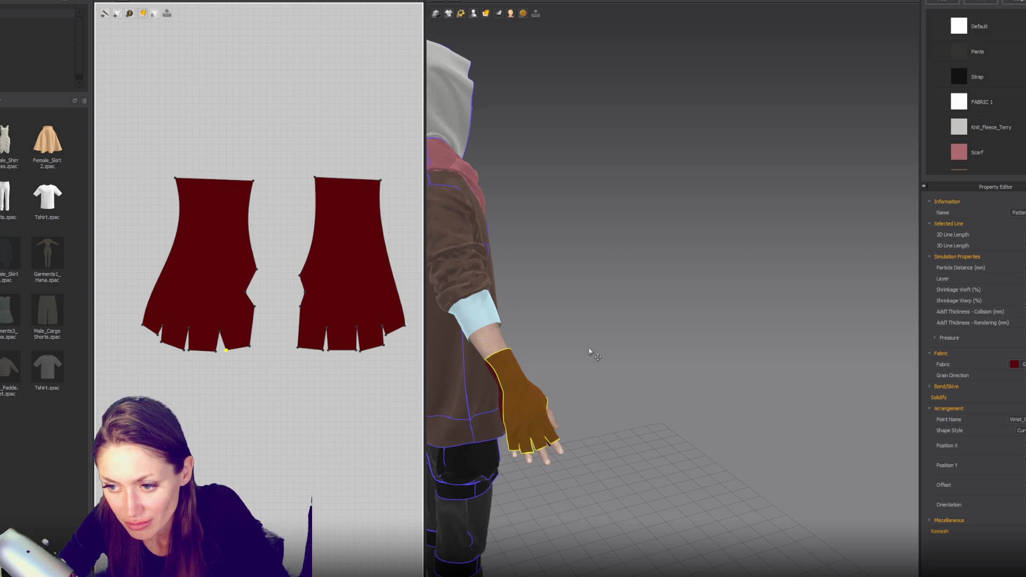
left_click(183, 347)
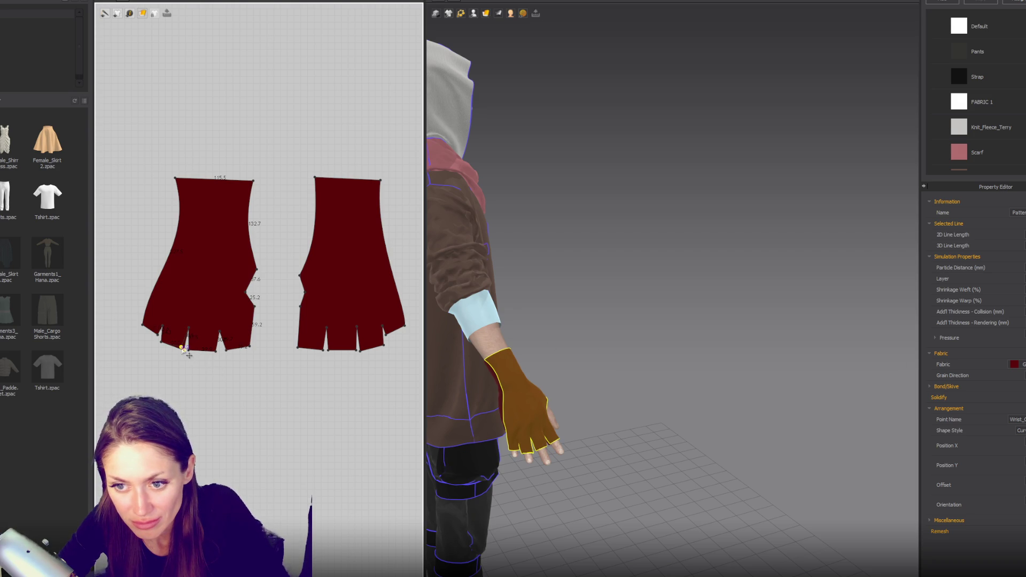
left_click(360, 352)
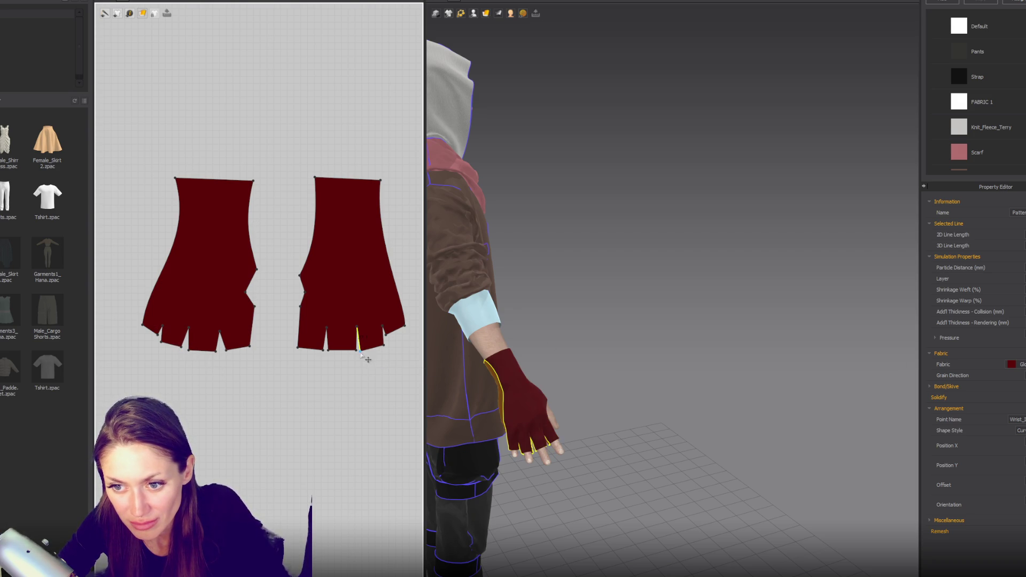
left_click(370, 366)
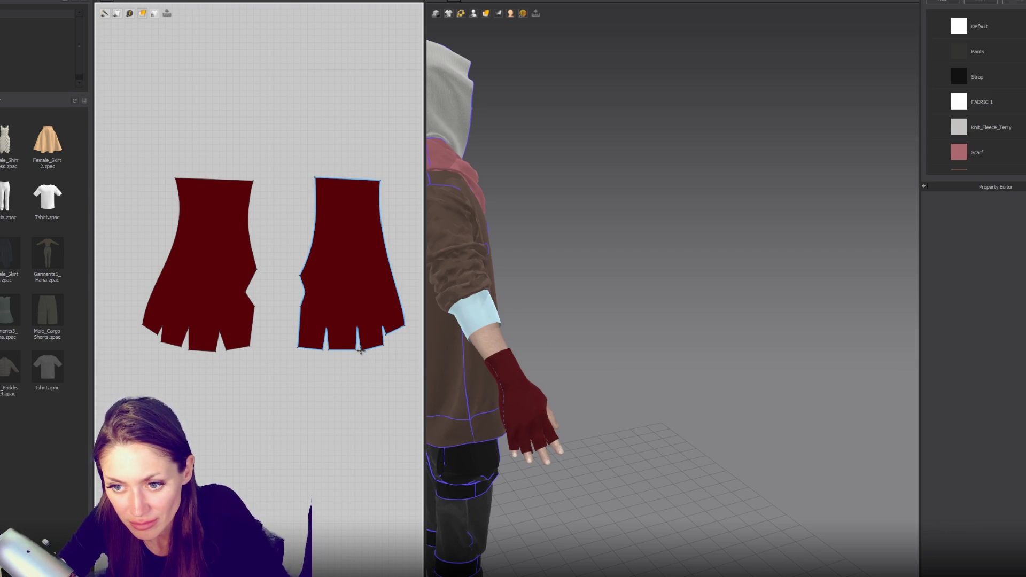
left_click(360, 350)
left_click(363, 354)
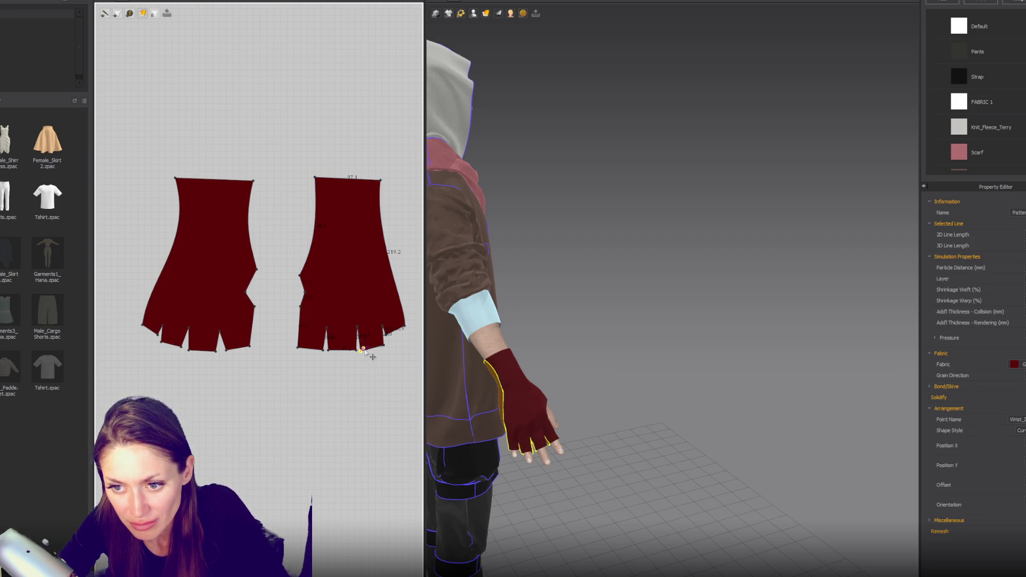
left_click(377, 345)
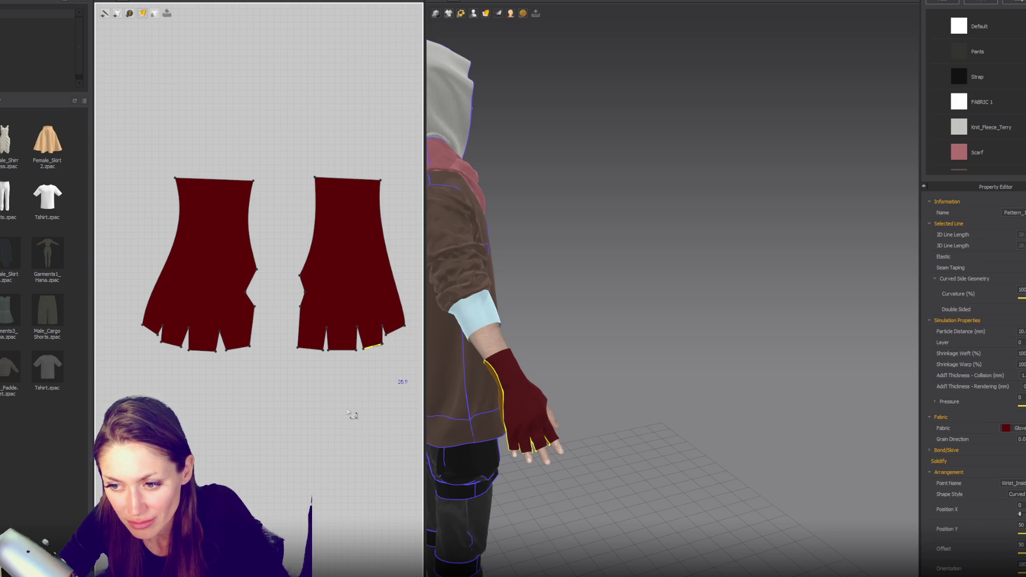
Step: Drag the curve point of the left glove's side edge outward to reshape it
mouse_move(471, 374)
right_mouse_down()
mouse_move(532, 347)
mouse_move(597, 391)
right_mouse_up()
scroll(596, 392, "up", 3)
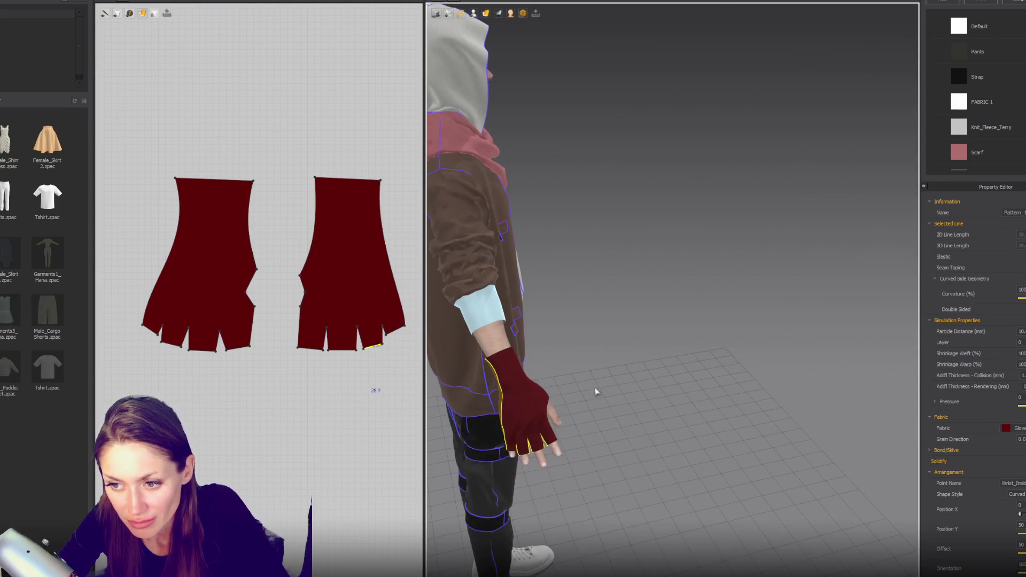
left_click(383, 241)
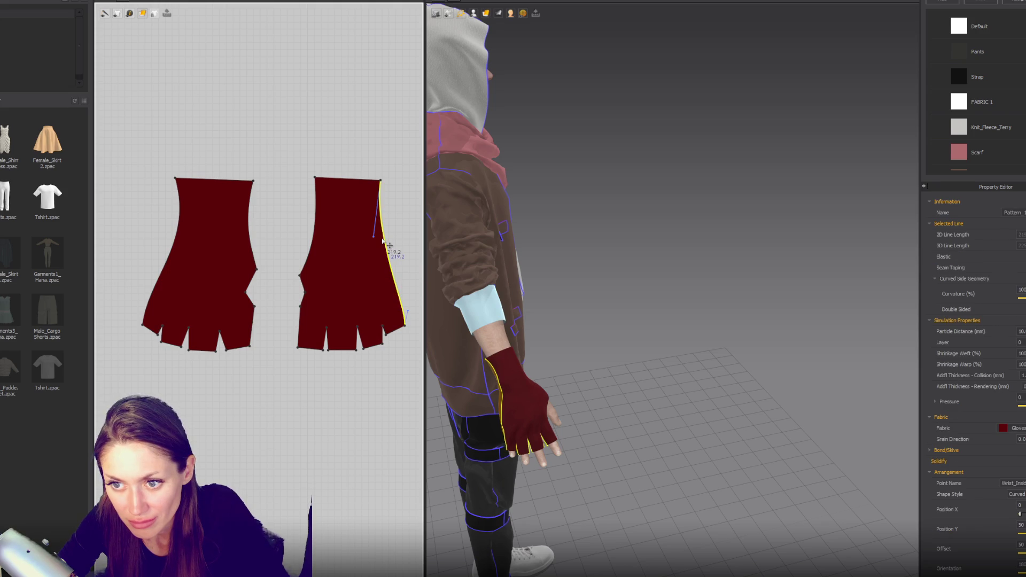
left_click(176, 249)
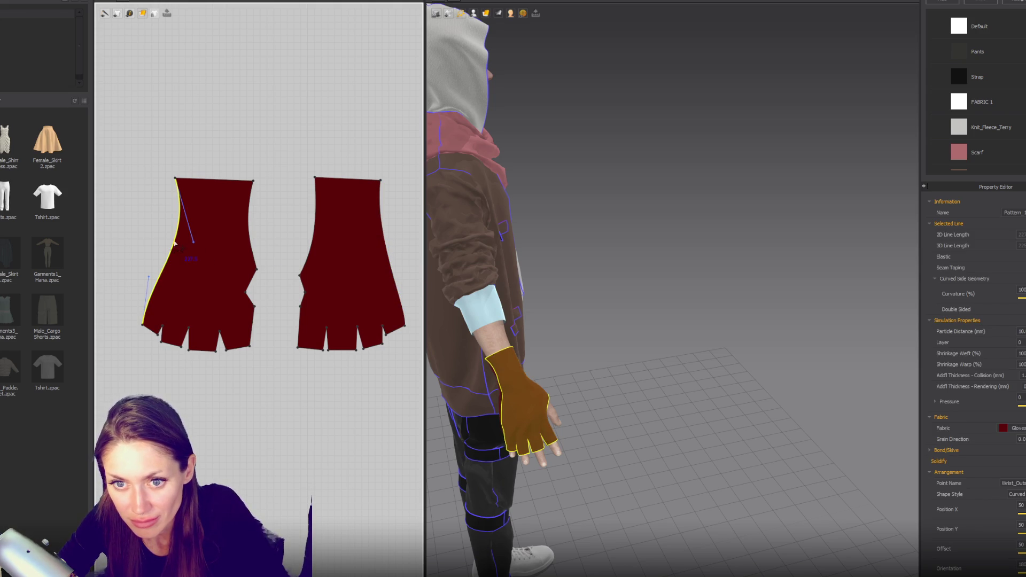
left_click(190, 244)
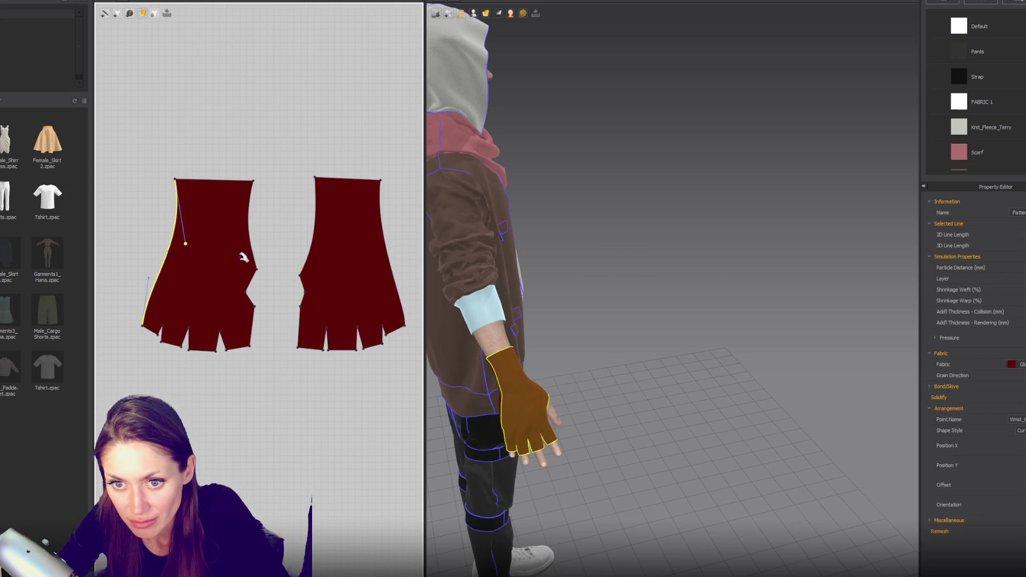
mouse_move(181, 242)
left_mouse_down()
mouse_move(160, 251)
mouse_move(155, 236)
left_mouse_up()
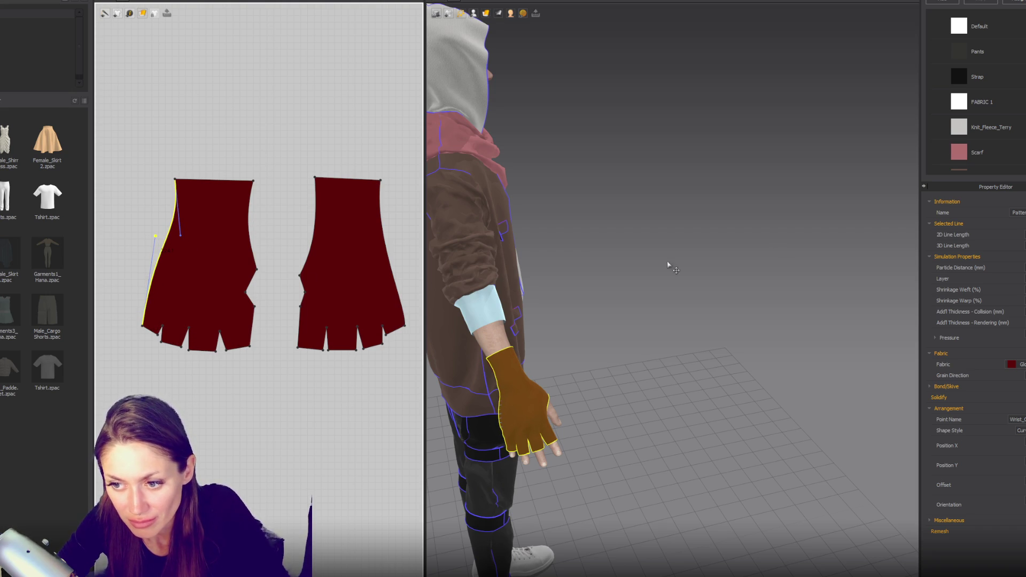
mouse_move(689, 275)
right_mouse_down()
mouse_move(546, 174)
mouse_move(485, 177)
mouse_move(595, 231)
mouse_move(567, 252)
mouse_move(582, 238)
mouse_move(652, 247)
right_mouse_up()
left_click(568, 249)
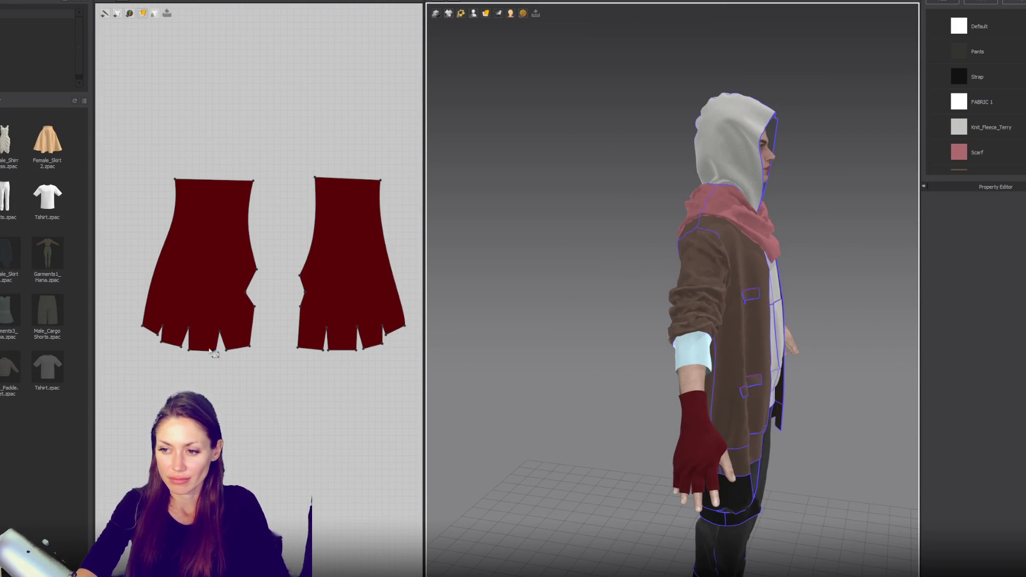
mouse_move(219, 371)
left_mouse_down()
mouse_move(259, 342)
mouse_move(244, 352)
left_mouse_up()
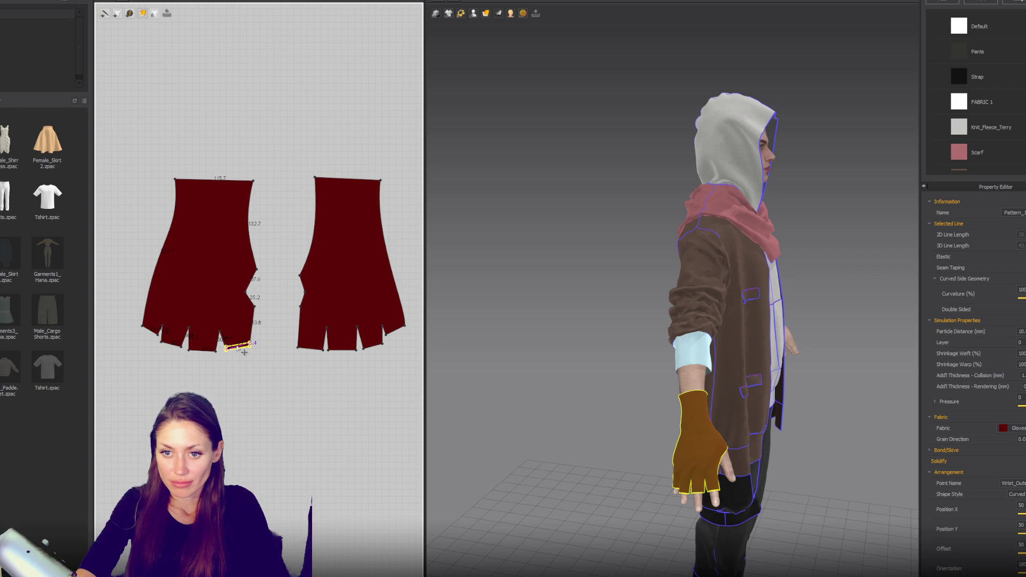
left_click(341, 371)
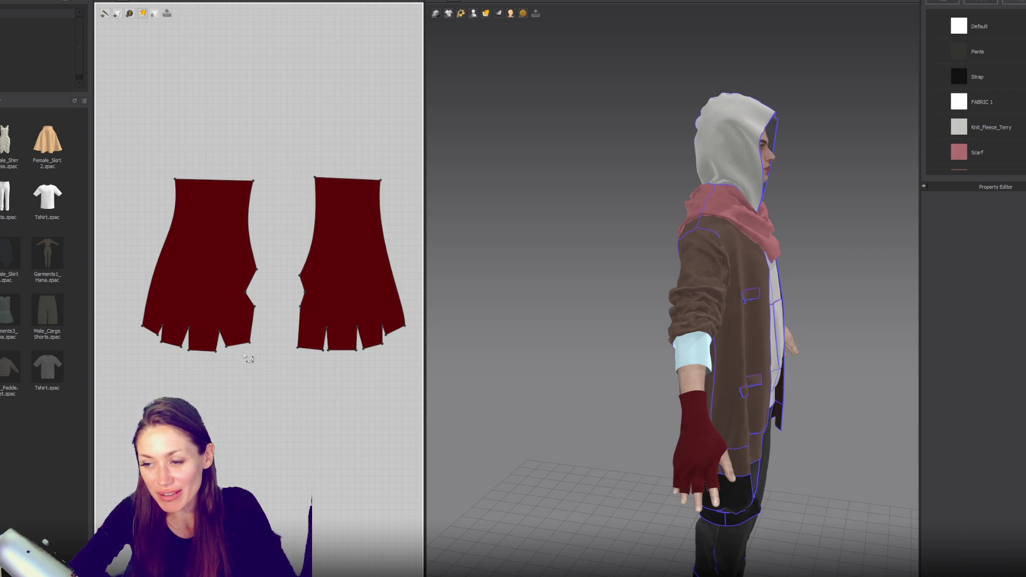
left_click(208, 351)
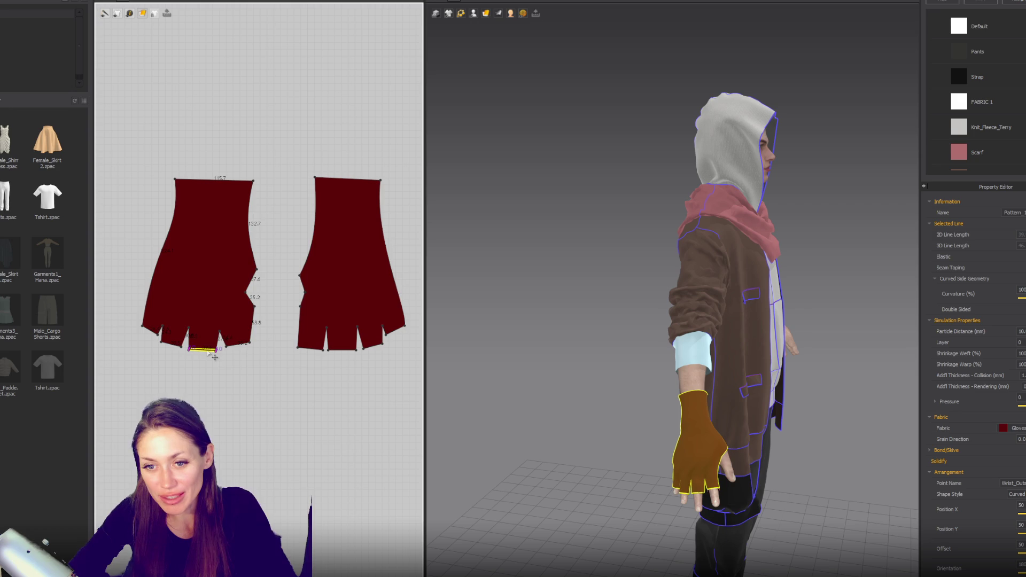
left_click(312, 352)
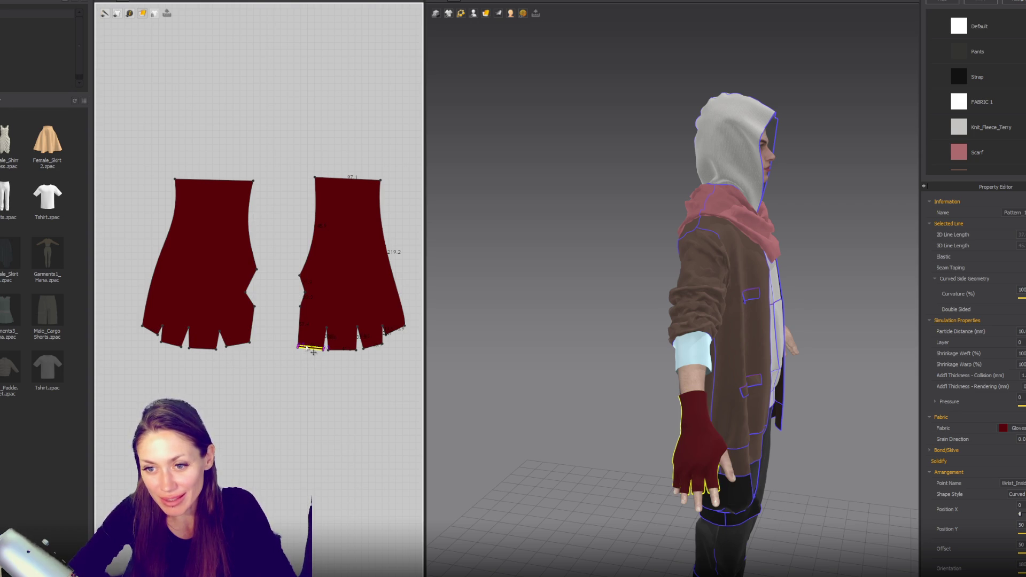
left_click(344, 348)
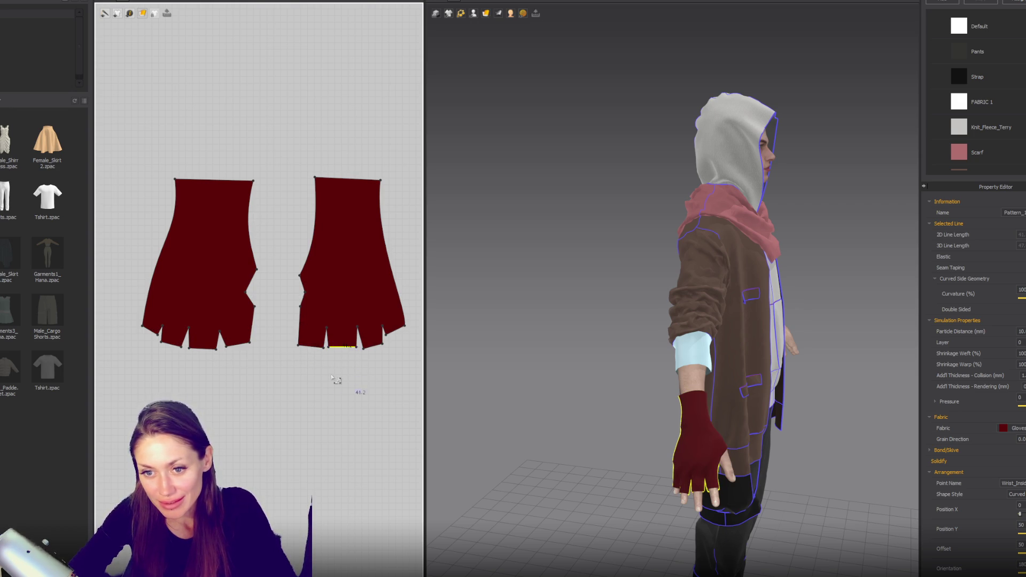
left_click(296, 346)
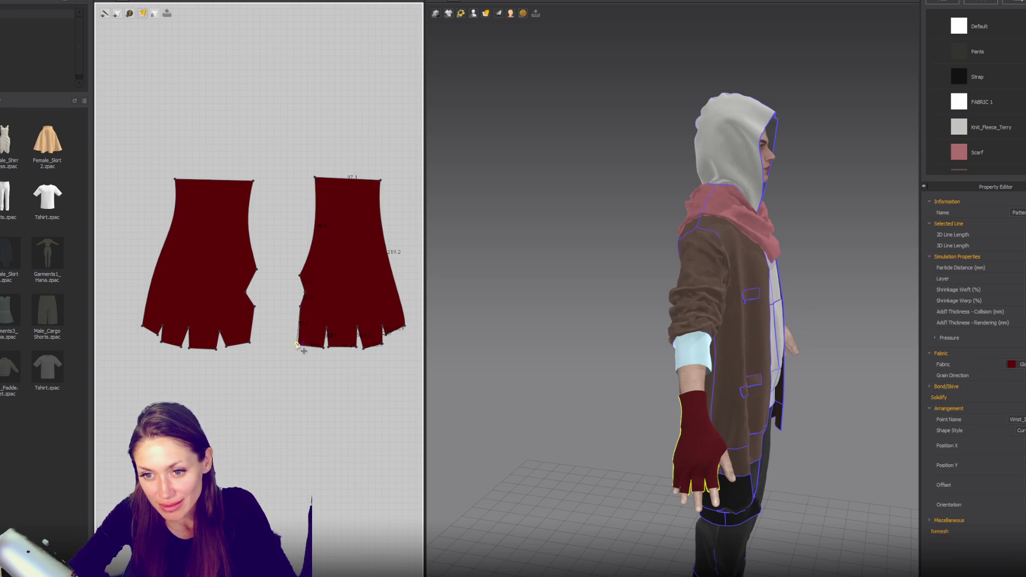
left_click(321, 346)
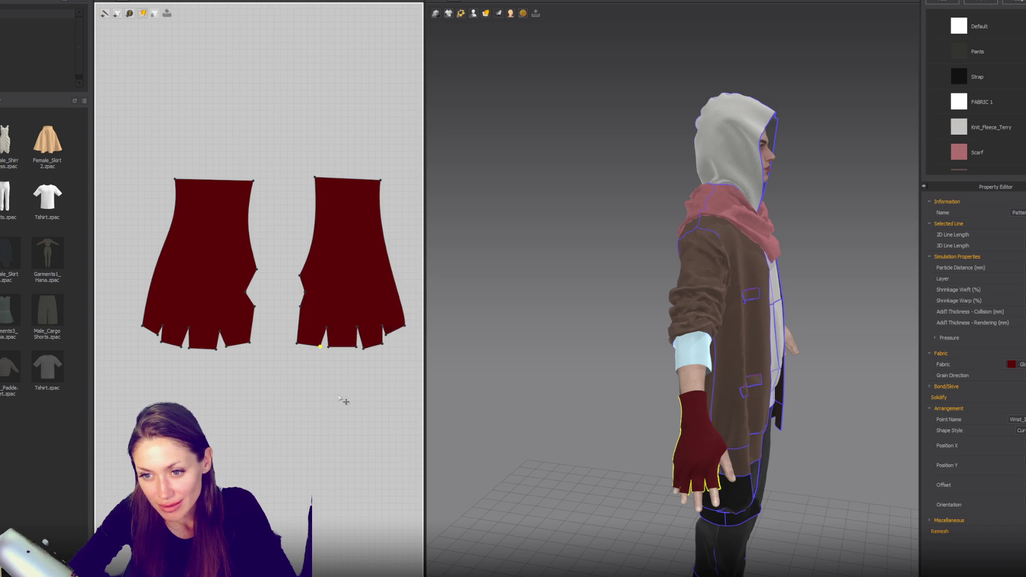
left_click(365, 348)
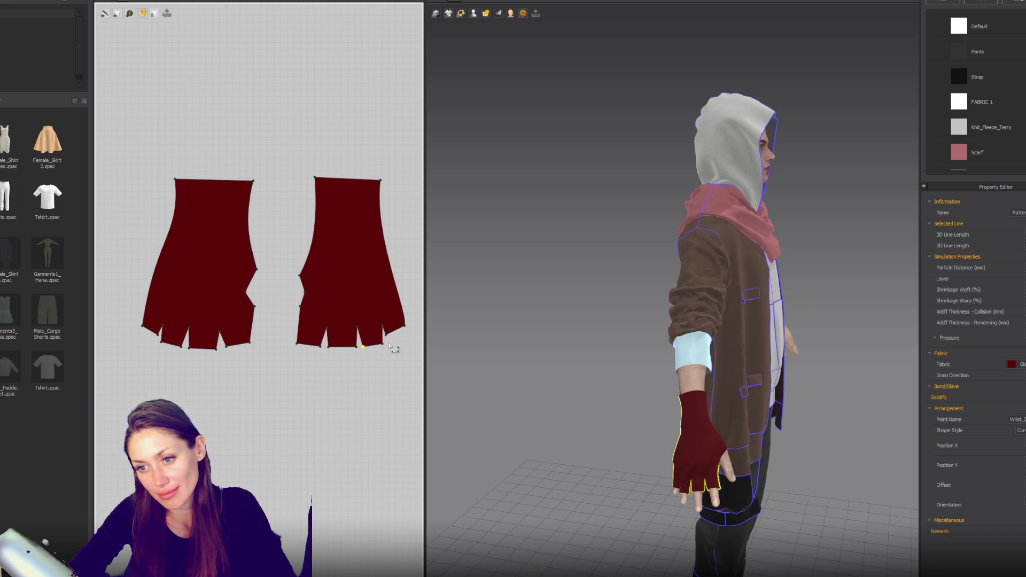
left_click(382, 343)
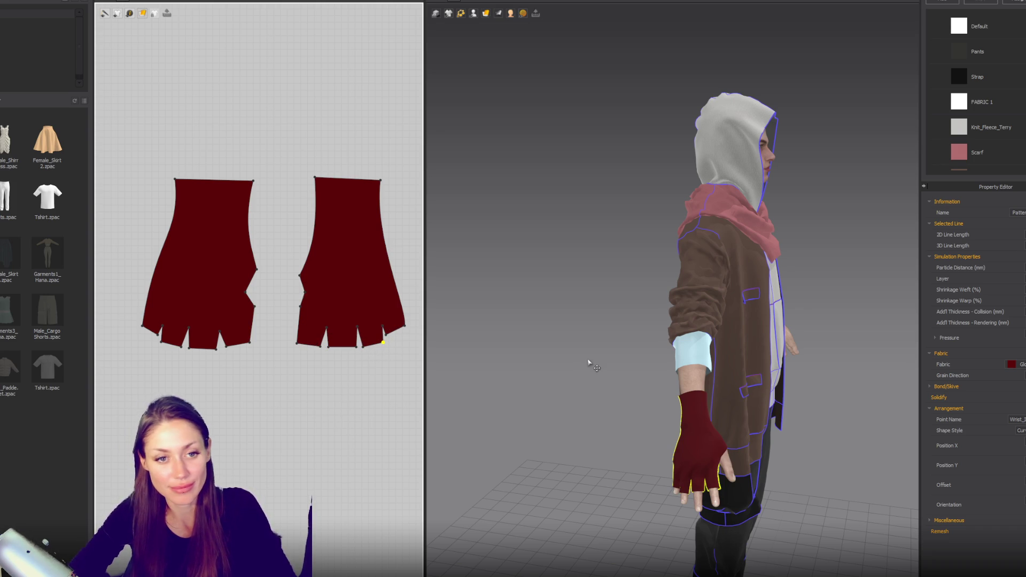
right_click_drag(601, 343, 590, 350)
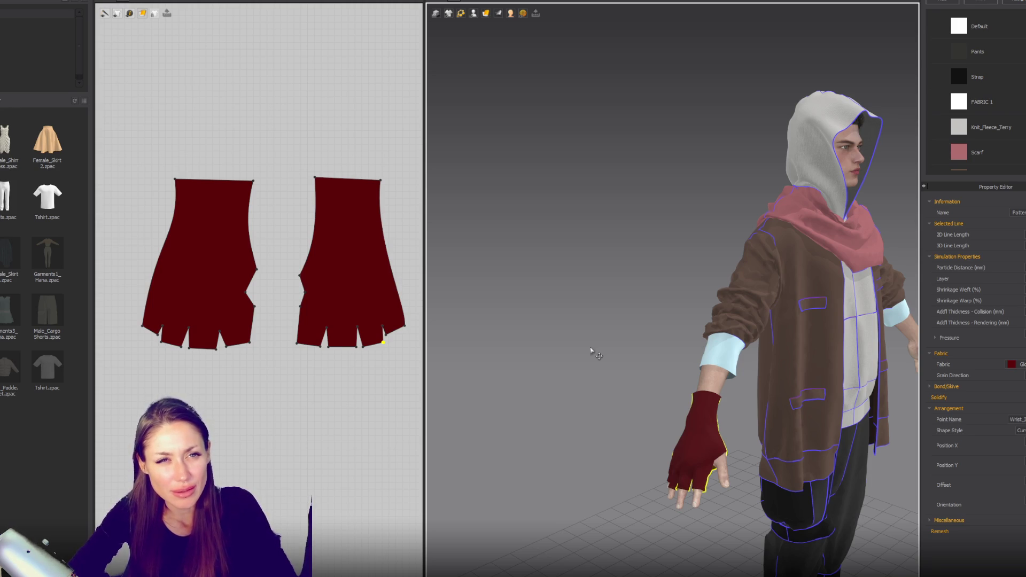
right_click_drag(601, 297, 611, 303)
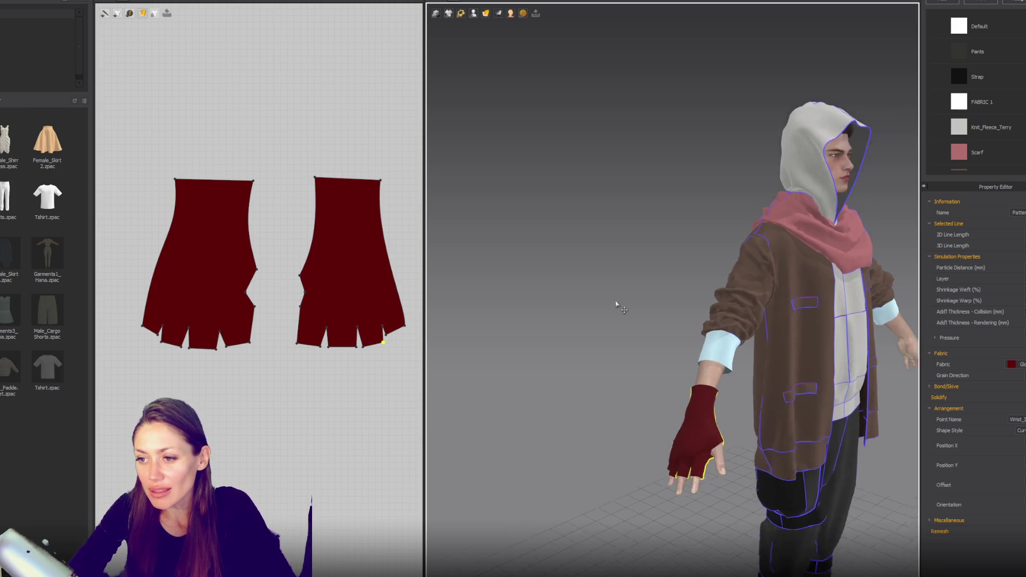
scroll(612, 305, "up", 10)
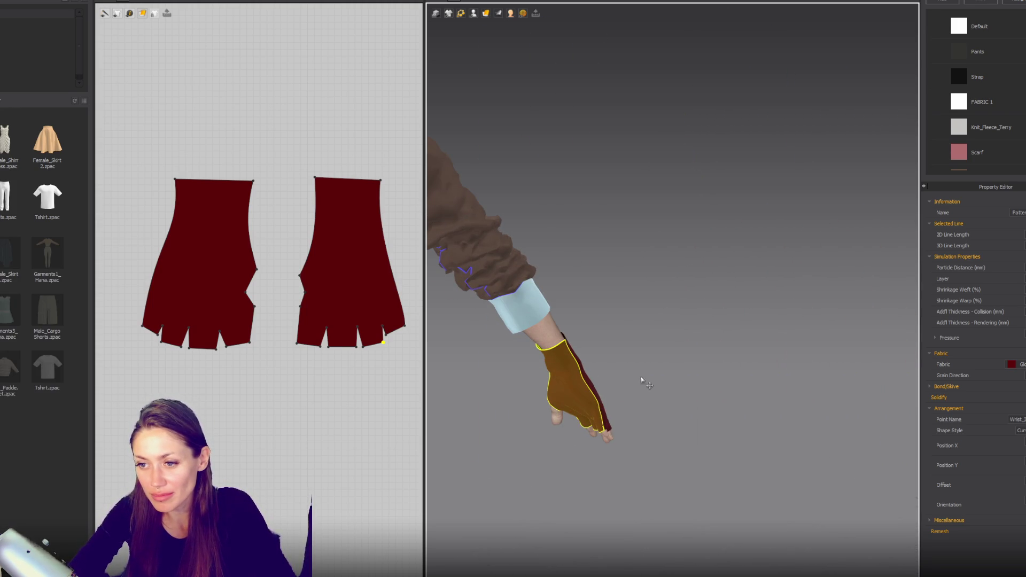
scroll(551, 359, "down", 10)
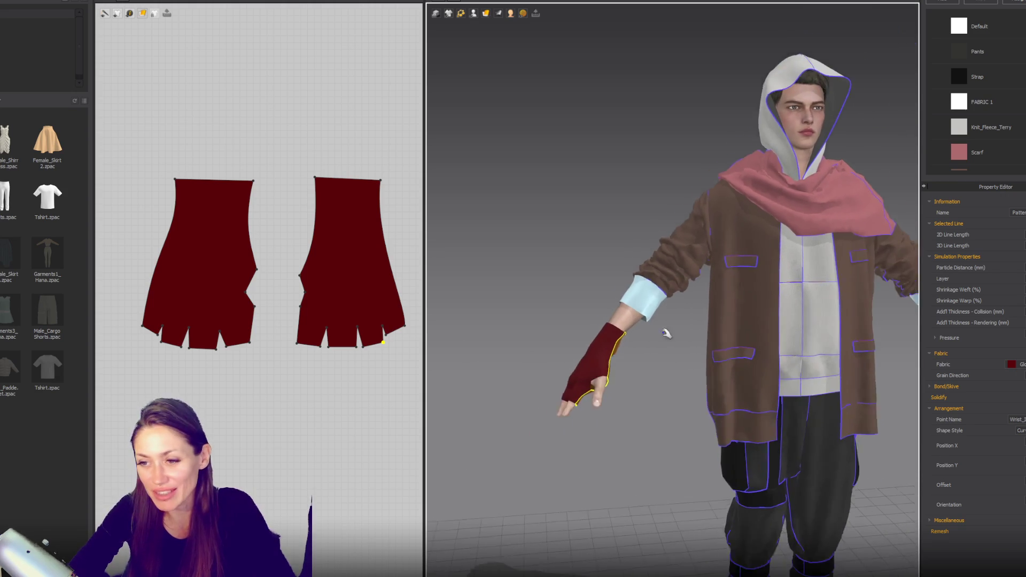
mouse_move(587, 340)
right_mouse_down()
mouse_move(500, 352)
mouse_move(582, 305)
mouse_move(673, 290)
mouse_move(635, 346)
right_mouse_up()
left_click(496, 334)
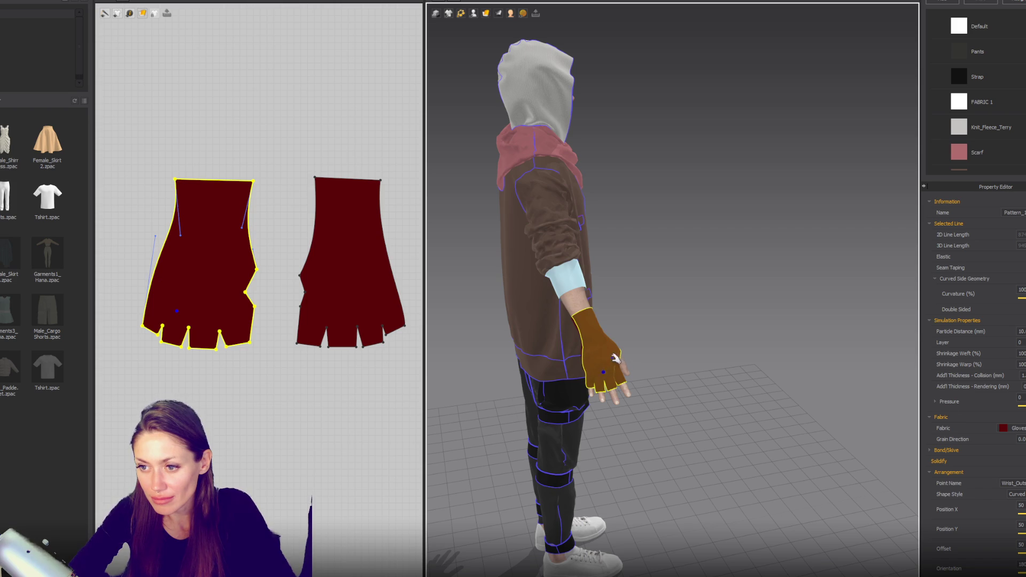
key("2")
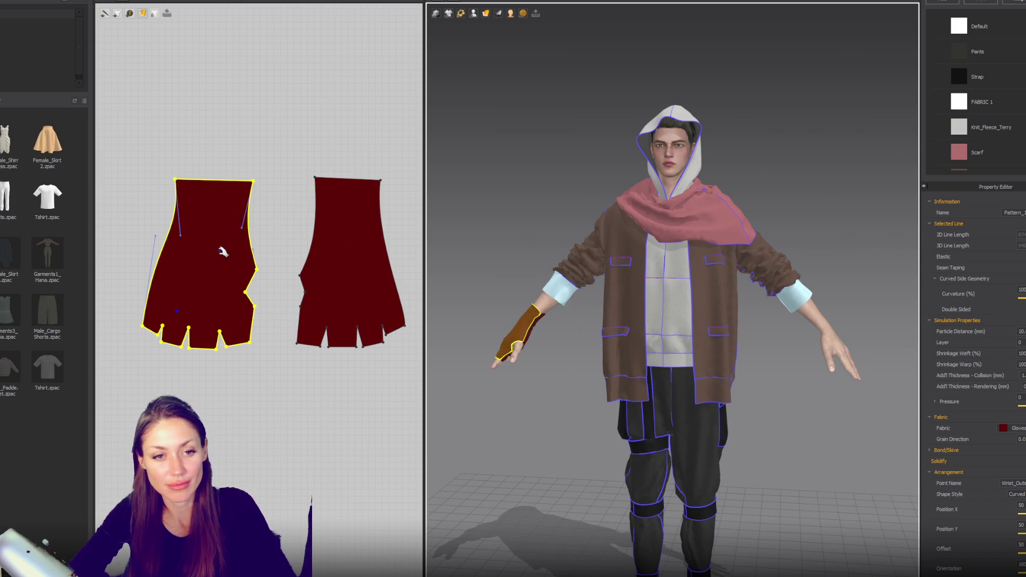
key("Escape")
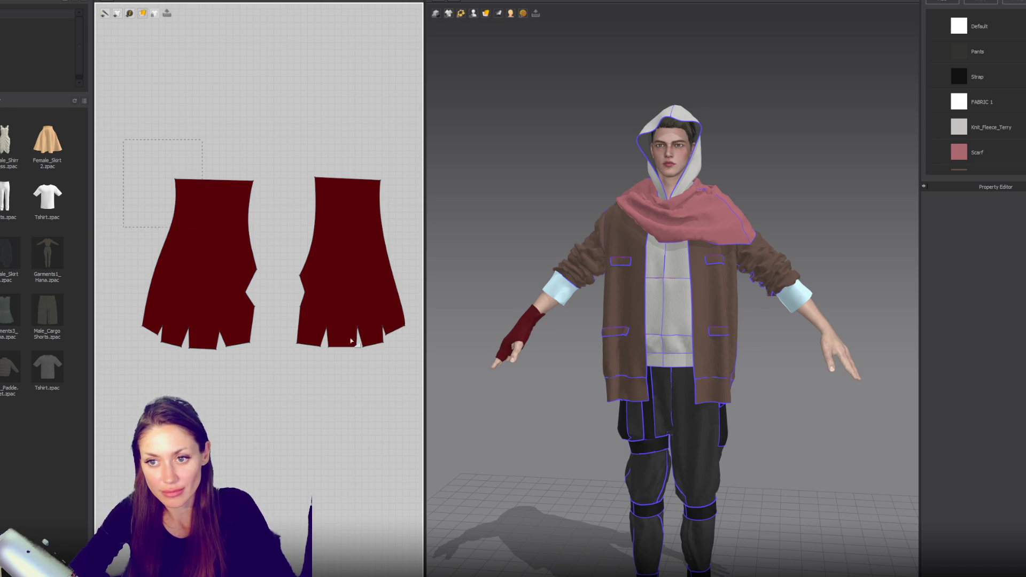
Step: Symmetric-paste both glove patterns below the originals, placing the mirrored pair on the other hand
left_click_drag(409, 377, 409, 374)
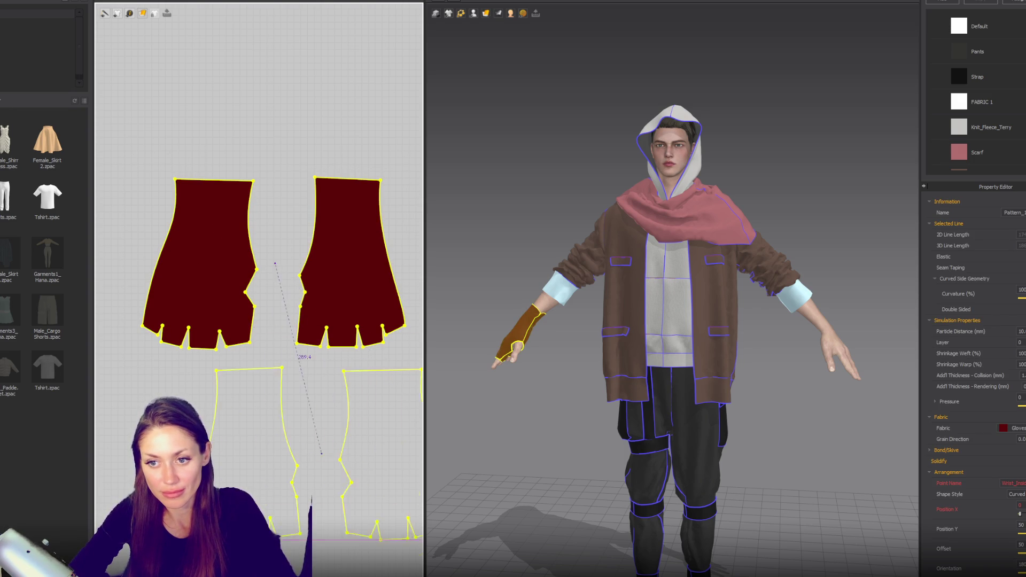
left_click_drag(241, 487, 260, 500)
left_click(260, 501)
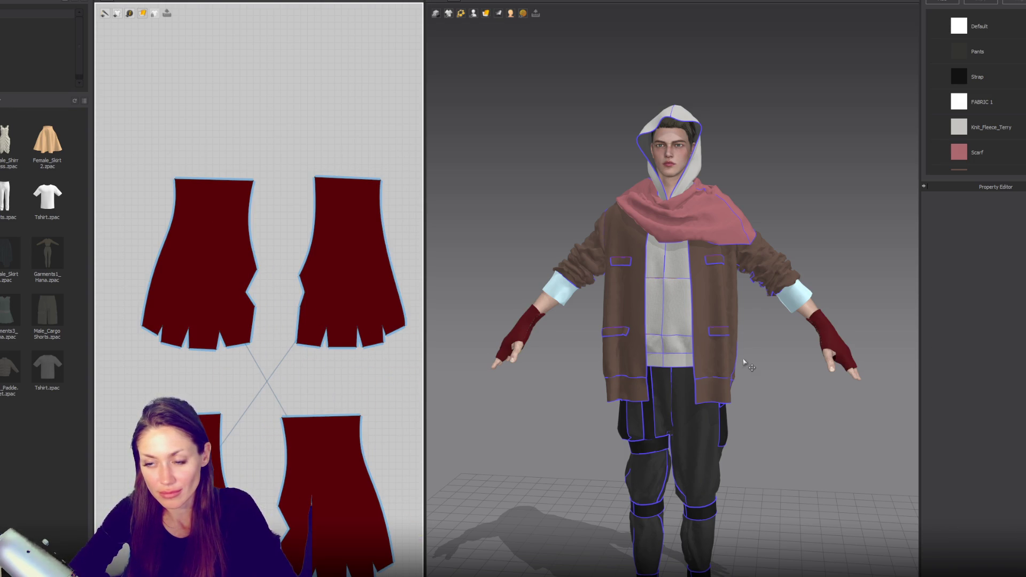
scroll(774, 329, "down", 3)
mouse_move(774, 329)
right_mouse_down()
mouse_move(755, 331)
mouse_move(855, 337)
mouse_move(750, 342)
right_mouse_up()
scroll(759, 337, "up", 3)
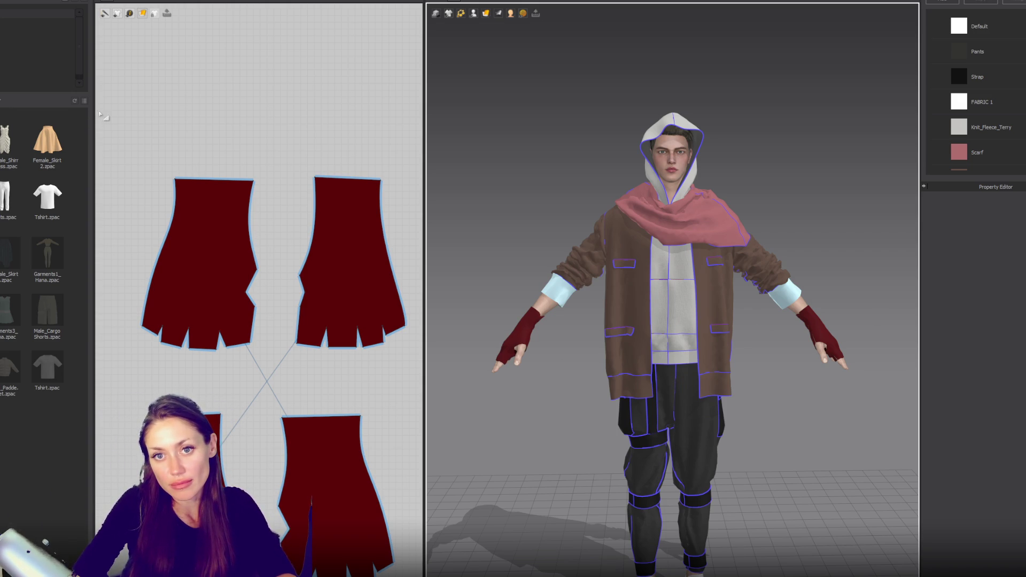
Step: Narrow the library panel, orbit to a side view and select the scarf
mouse_move(93, 108)
left_mouse_down()
mouse_move(46, 112)
mouse_move(61, 113)
left_mouse_up()
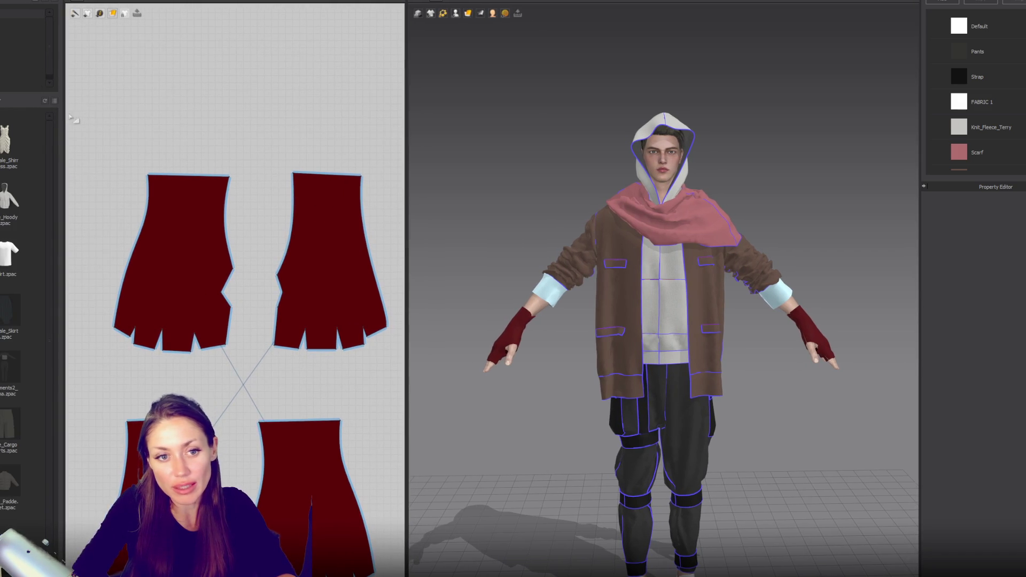
mouse_move(529, 130)
right_mouse_down()
mouse_move(478, 94)
mouse_move(321, 107)
mouse_move(524, 121)
mouse_move(637, 96)
mouse_move(474, 103)
mouse_move(565, 212)
mouse_move(699, 233)
mouse_move(672, 243)
mouse_move(673, 229)
mouse_move(692, 229)
mouse_move(723, 183)
mouse_move(710, 192)
mouse_move(451, 197)
mouse_move(672, 240)
right_mouse_up()
left_click(603, 224)
Step: Orbit and zoom the 3D view onto the jacket's left front panel
scroll(464, 235, "up", 3)
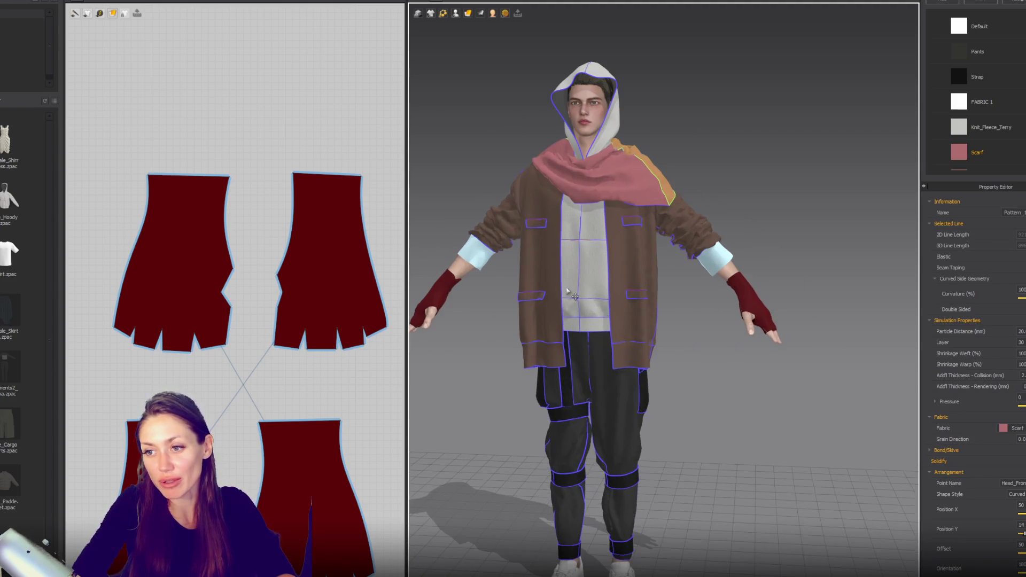
scroll(542, 223, "down", 3)
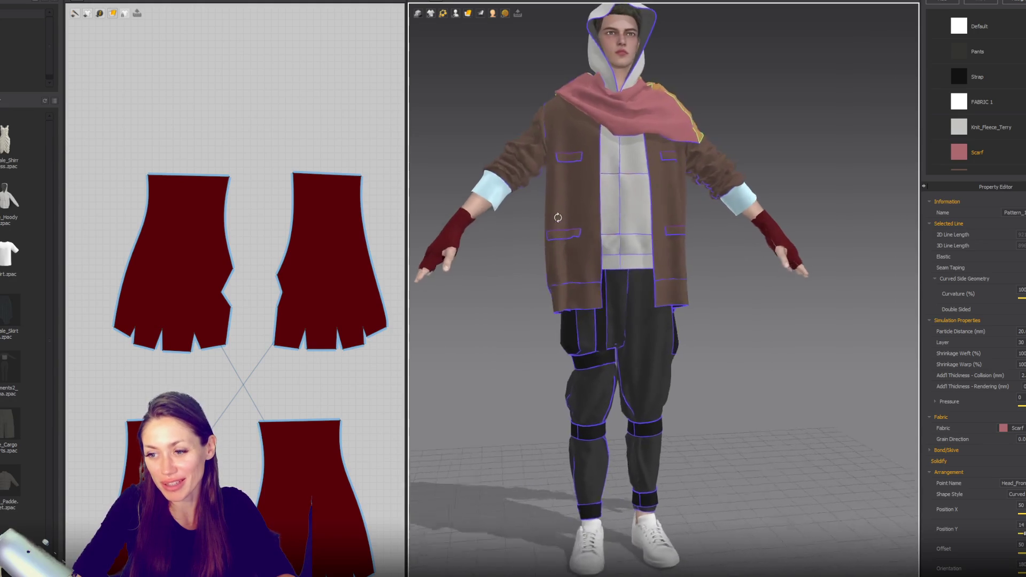
mouse_move(588, 219)
right_mouse_down()
mouse_move(747, 193)
mouse_move(828, 198)
mouse_move(625, 243)
right_mouse_up()
scroll(625, 245, "up", 4)
scroll(624, 245, "up", 6)
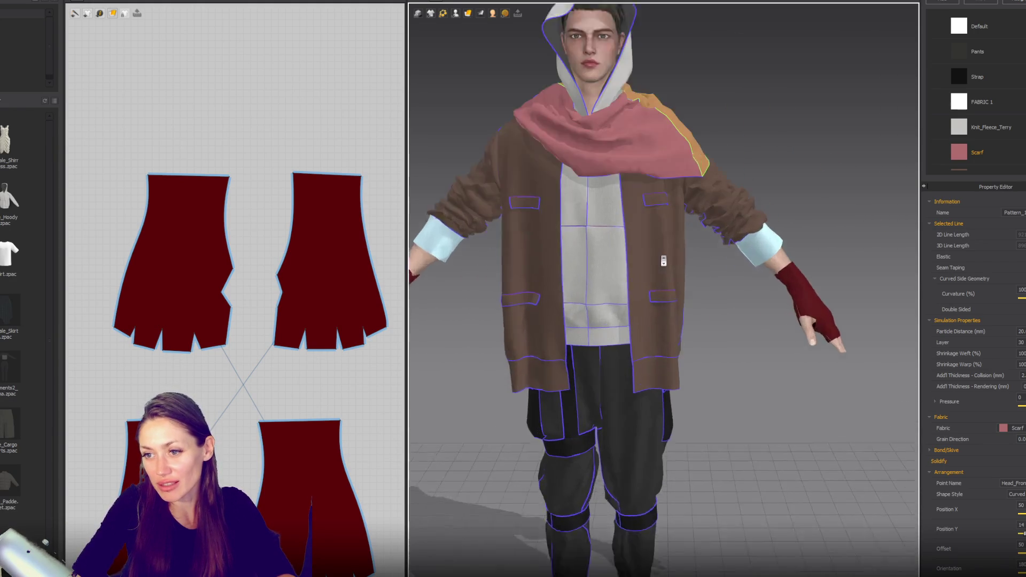
mouse_move(492, 249)
right_mouse_down()
mouse_move(528, 242)
mouse_move(508, 231)
right_mouse_up()
scroll(537, 222, "down", 3)
scroll(305, 142, "down", 5)
scroll(268, 286, "up", 4)
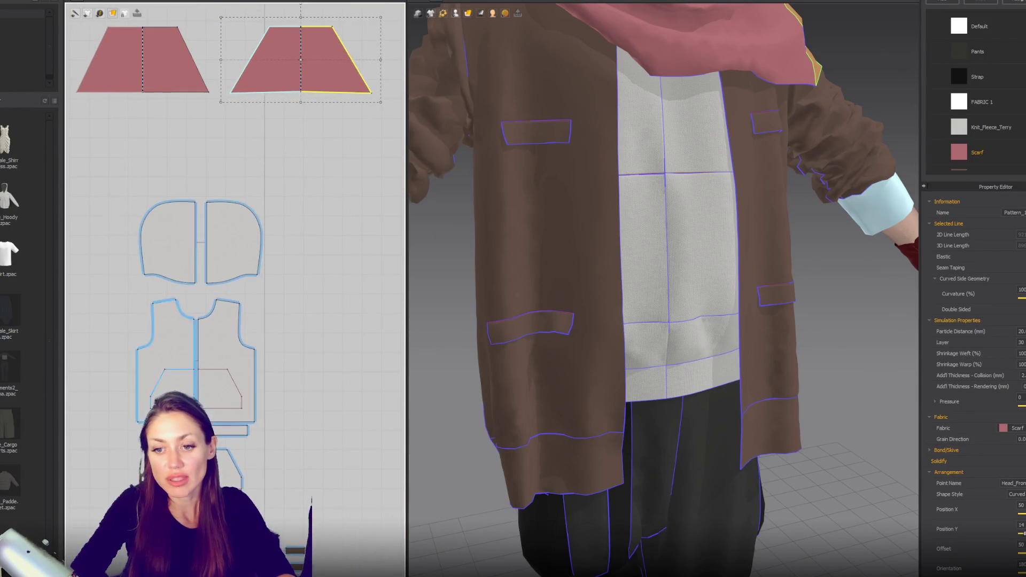
Step: Curve the first pocket flap's corner by dragging its corner point into a rounded shape
right_click_drag(188, 338, 214, 106)
scroll(256, 228, "up", 3)
scroll(265, 351, "down", 3)
scroll(230, 240, "up", 1)
scroll(230, 240, "down", 2)
scroll(243, 231, "up", 2)
scroll(262, 287, "up", 1)
scroll(261, 288, "up", 3)
scroll(264, 270, "up", 4)
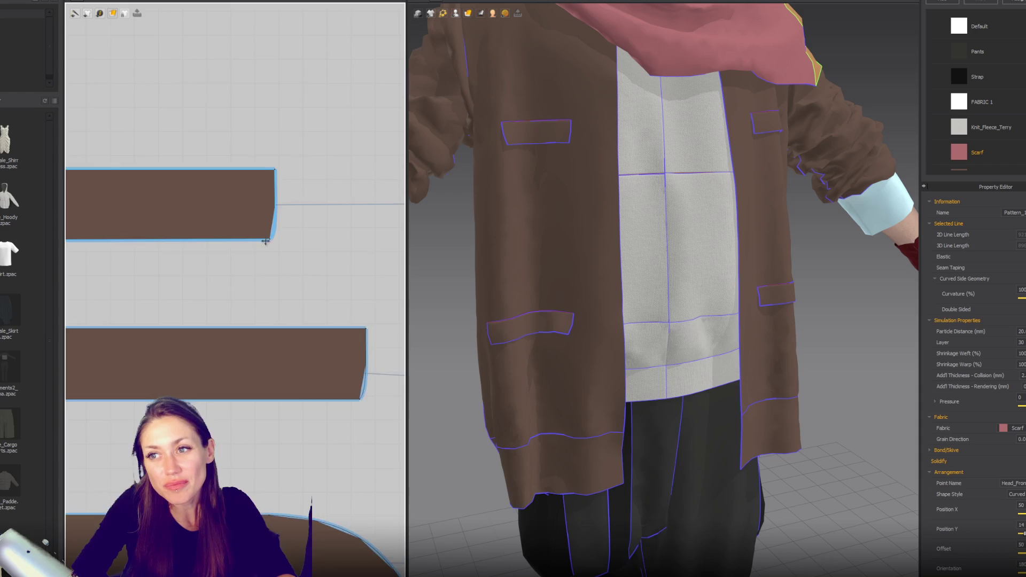
scroll(265, 242, "up", 1)
left_click(273, 239)
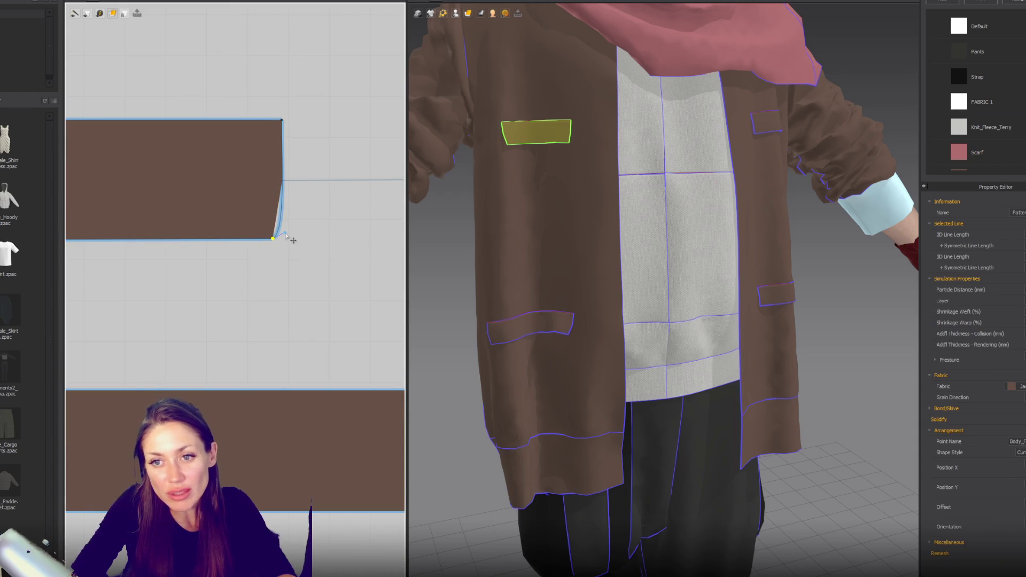
left_click_drag(292, 240, 283, 225)
left_click(277, 245)
left_click(271, 240)
left_click_drag(285, 235, 290, 233)
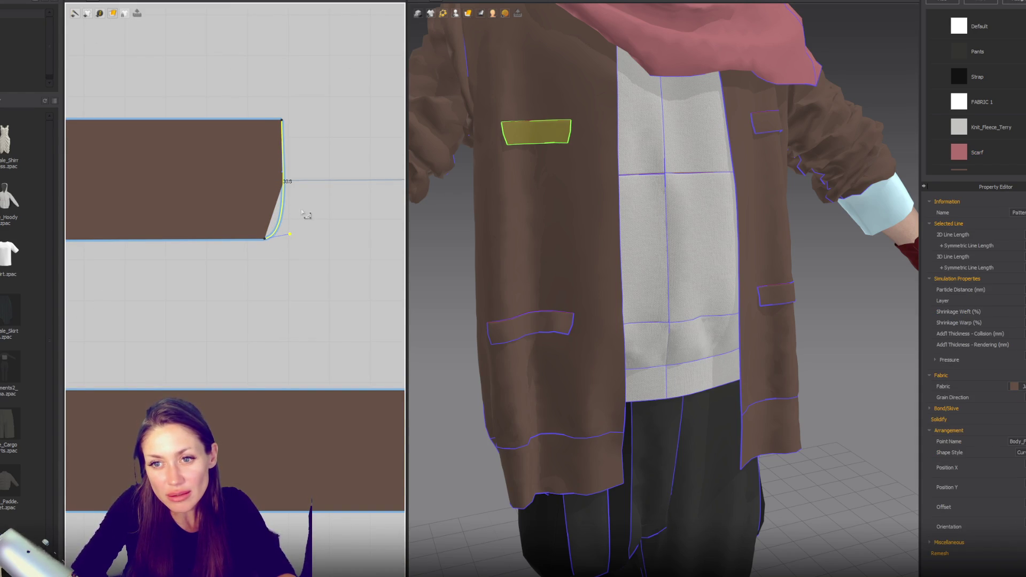
left_click_drag(285, 232, 283, 226)
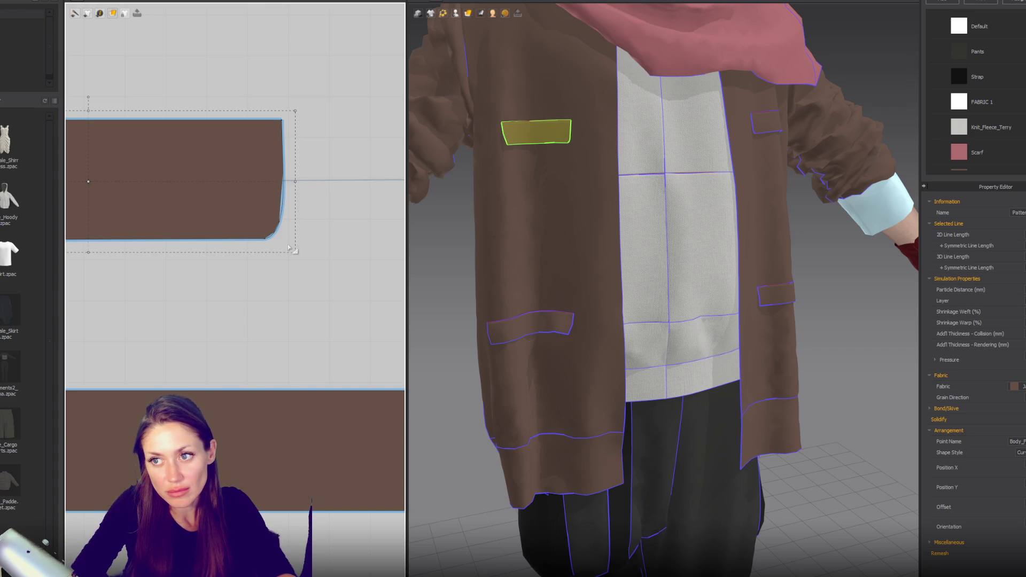
Step: Bring the mirrored pocket flap into view and select its bottom-left corner point
scroll(289, 242, "down", 3)
middle_click_drag(340, 244, 245, 229)
scroll(196, 238, "up", 3)
left_click(198, 238)
left_click(211, 239)
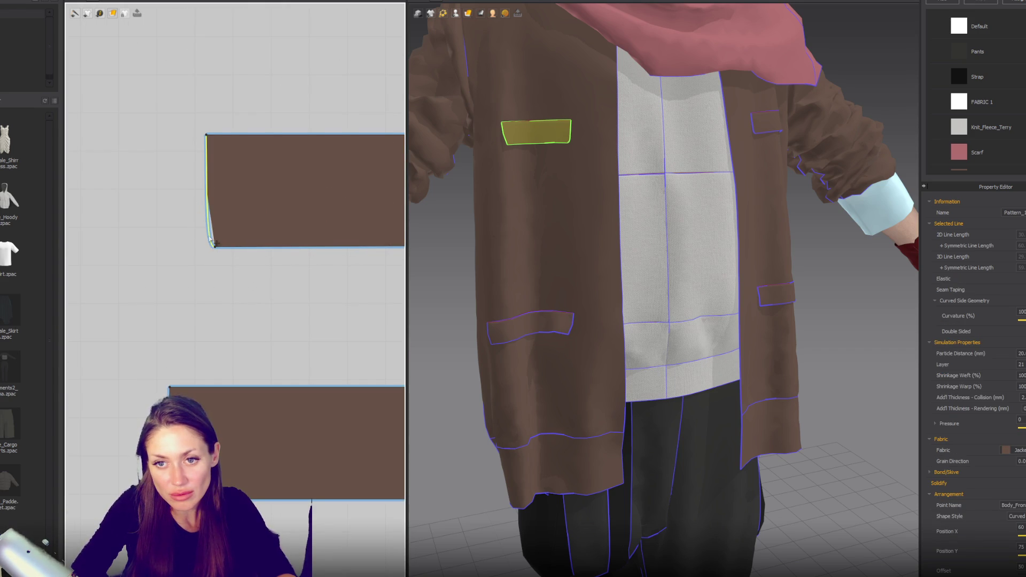
left_click(210, 236)
left_click(221, 246)
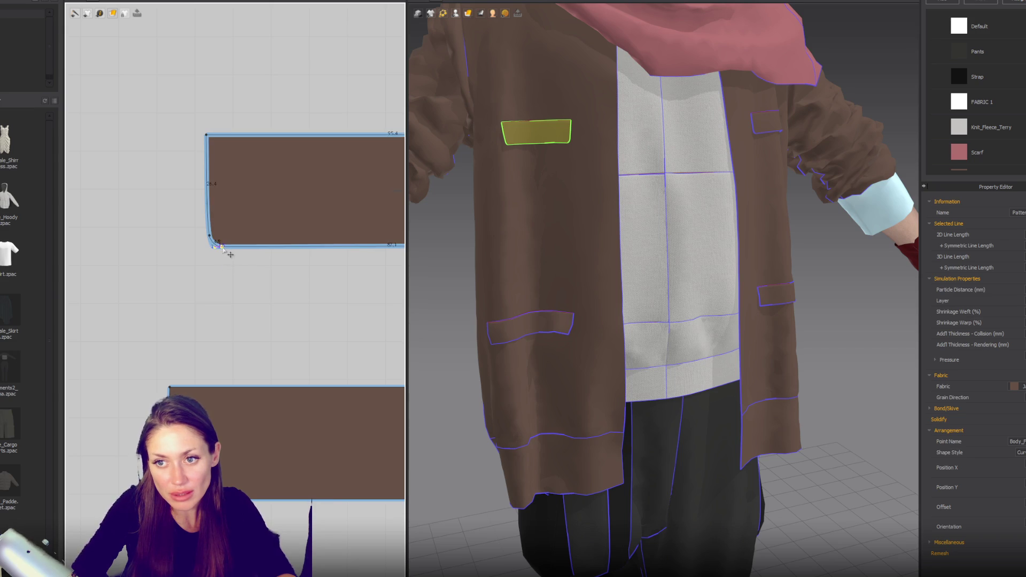
Step: Round off the lower pocket flap's bottom-left corner by dragging its corner point
middle_click_drag(307, 322, 266, 207)
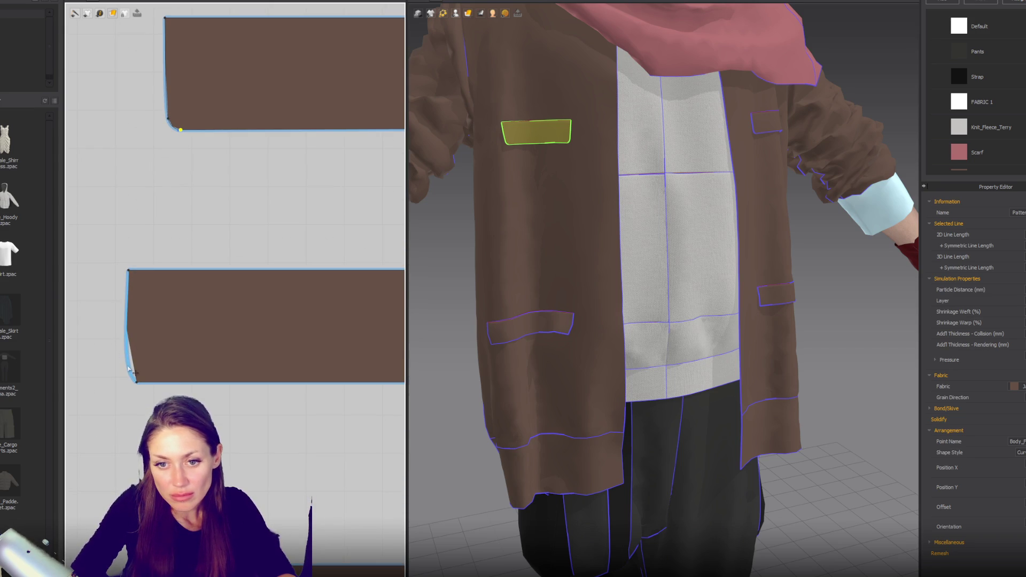
left_click(128, 365)
left_click(144, 383)
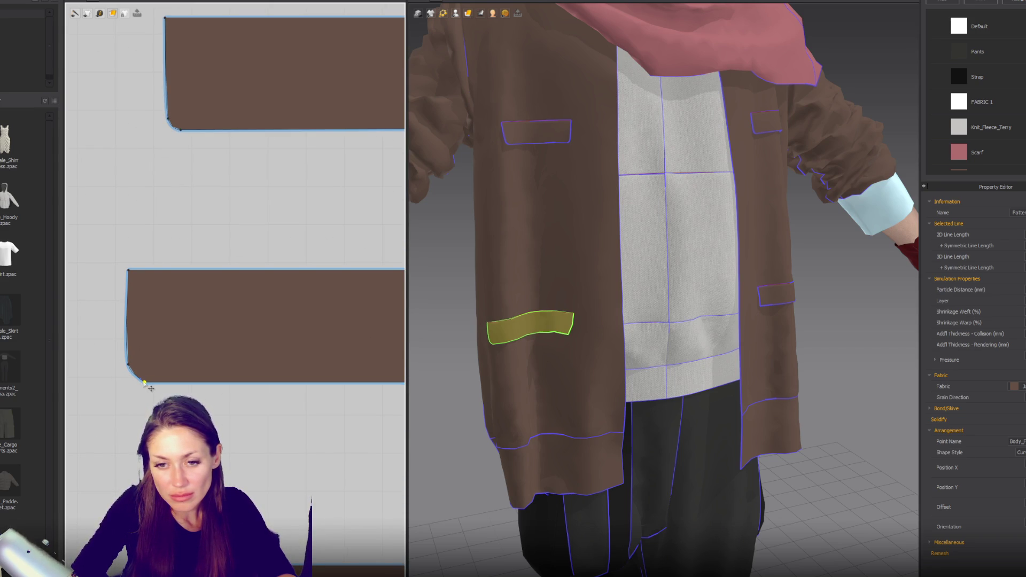
left_click(138, 378)
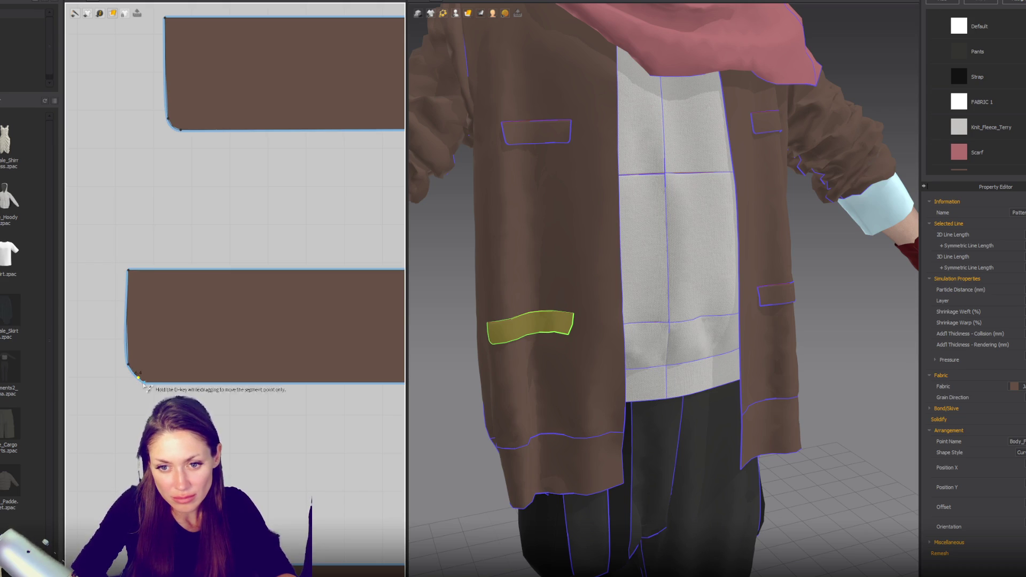
left_click(148, 383)
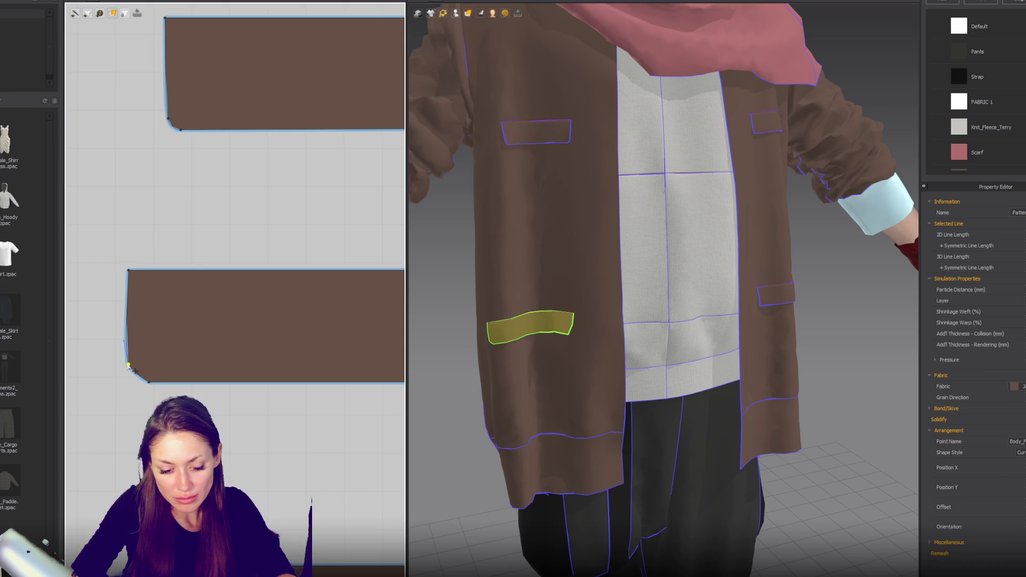
left_click_drag(135, 376, 139, 380)
Step: Zoom into the flap's right end and drag its bottom-right corner point into a curve
right_click_drag(257, 348, 191, 363)
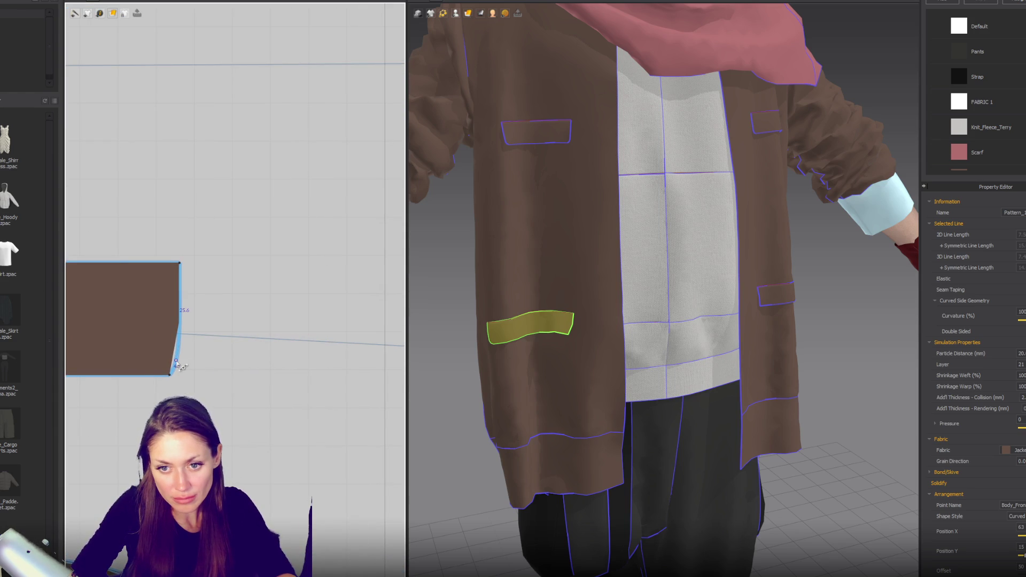
left_click(177, 360)
left_click_drag(178, 363, 176, 371)
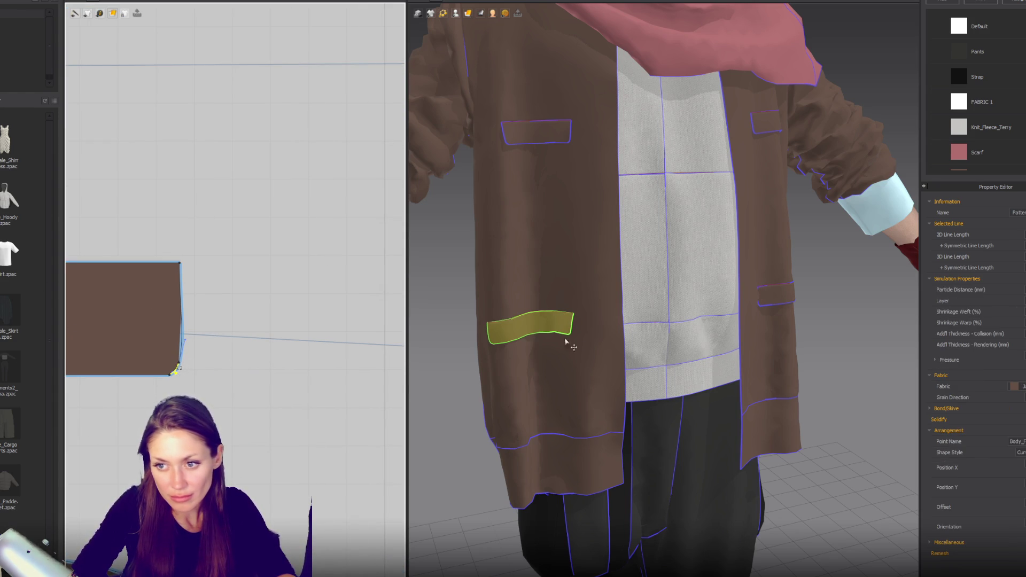
left_click_drag(167, 377, 161, 376)
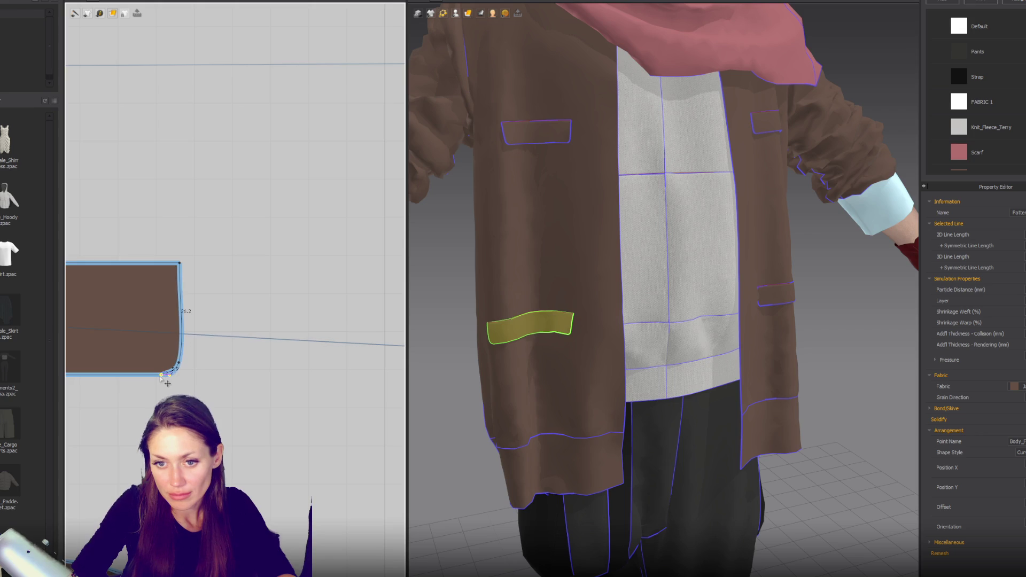
left_click(172, 374)
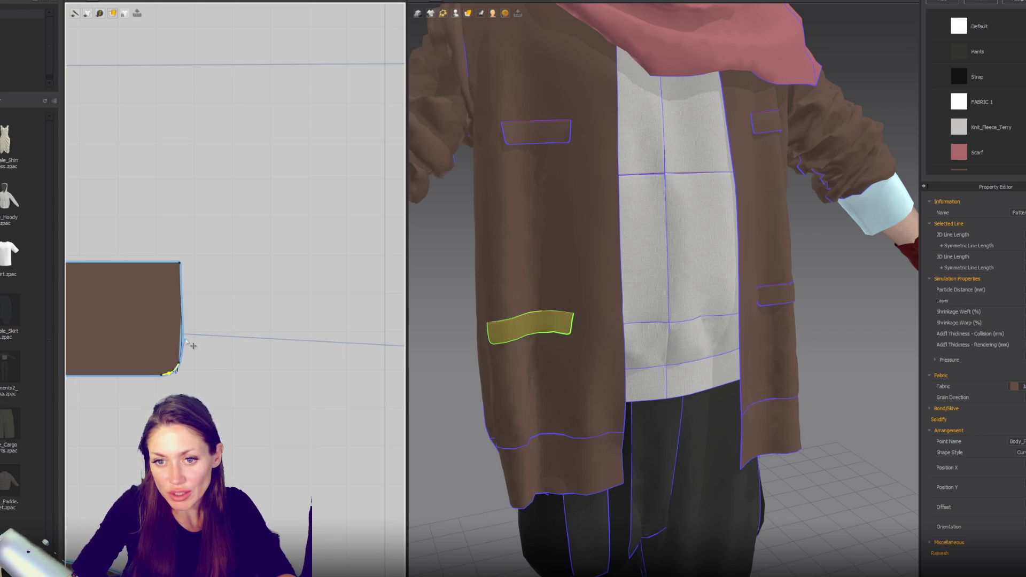
left_click(182, 358)
Step: Slide the curve point up to even the bottom-right rounding, then view the jacket front
left_click(161, 375)
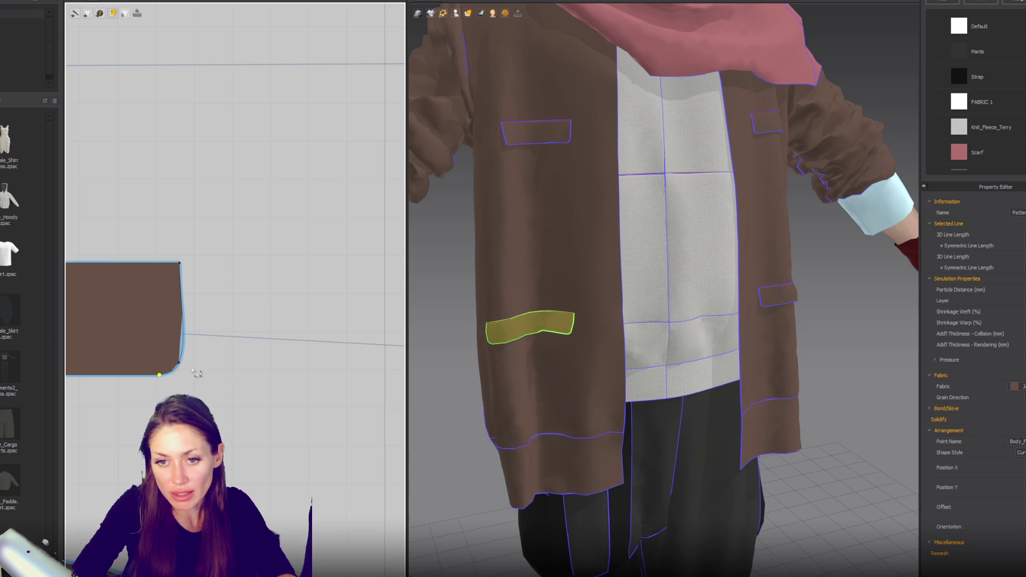
left_click(180, 365)
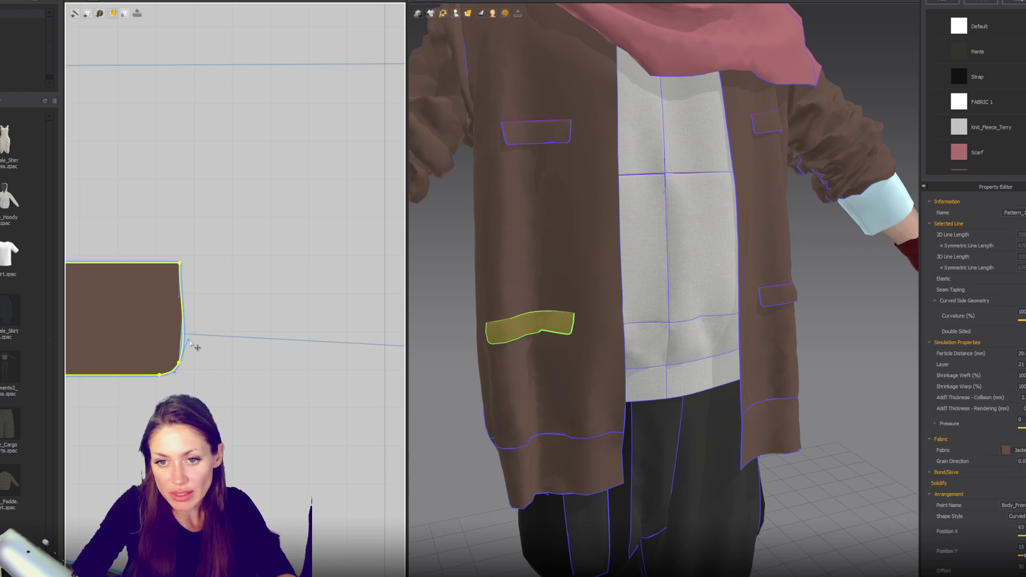
left_click(184, 339)
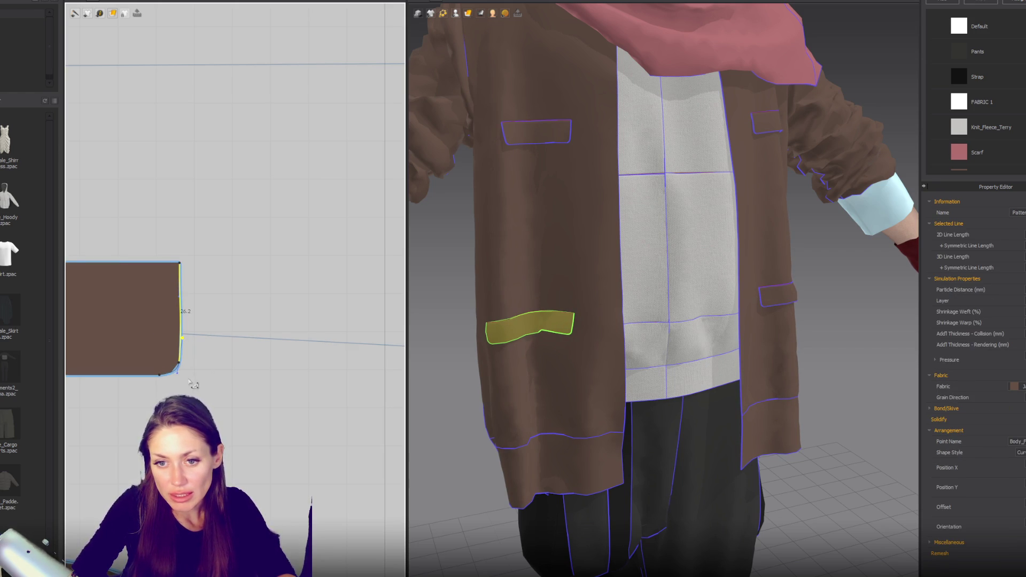
left_click_drag(178, 374, 184, 363)
left_click(188, 350)
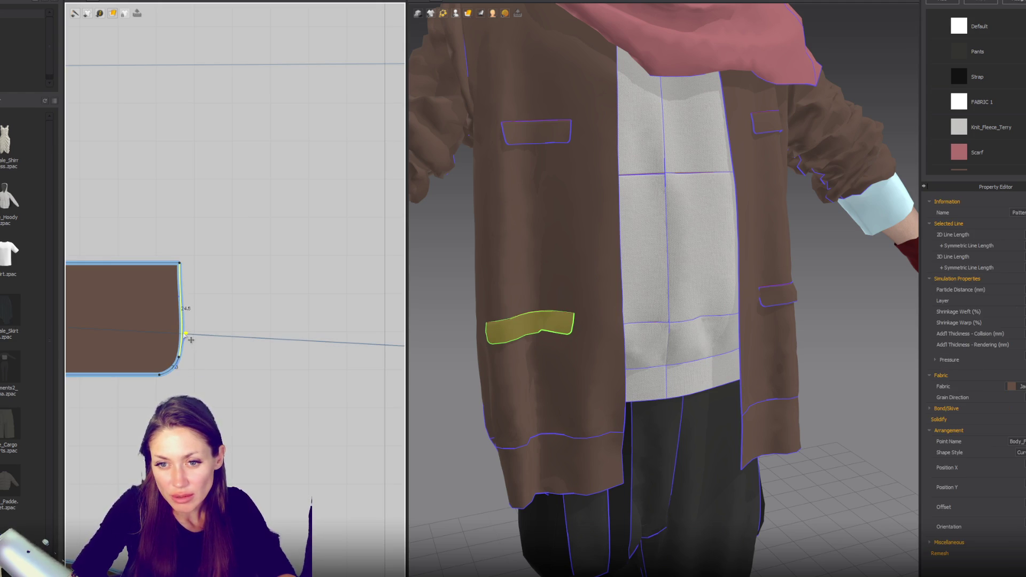
left_click(237, 351)
mouse_move(598, 299)
right_mouse_down()
mouse_move(591, 328)
mouse_move(545, 299)
mouse_move(645, 298)
mouse_move(554, 286)
mouse_move(510, 294)
mouse_move(751, 284)
mouse_move(500, 312)
mouse_move(669, 277)
mouse_move(607, 264)
right_mouse_up()
scroll(543, 205, "down", 5)
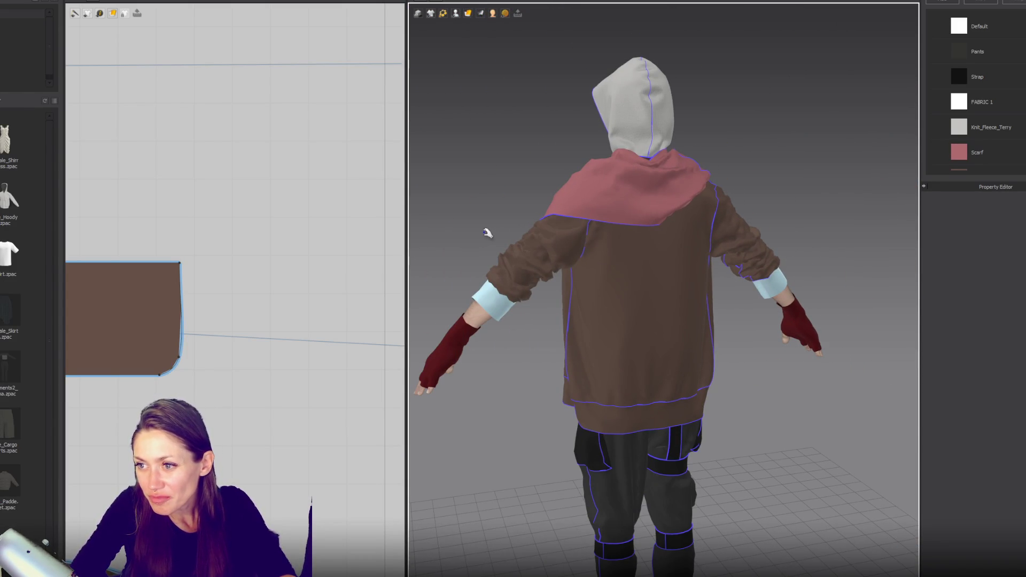
right_click_drag(716, 165, 517, 165)
scroll(581, 234, "up", 5)
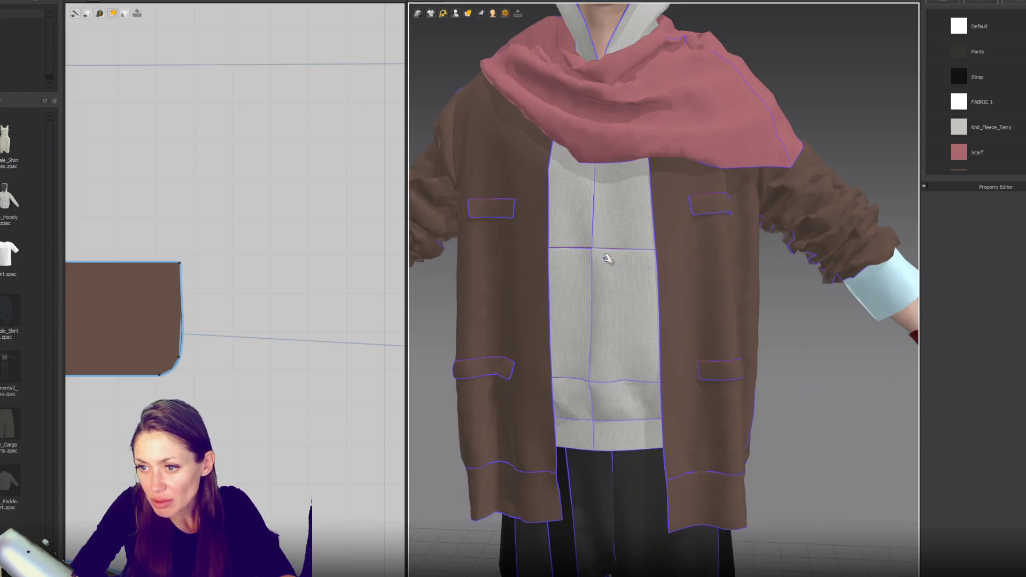
left_click(529, 374)
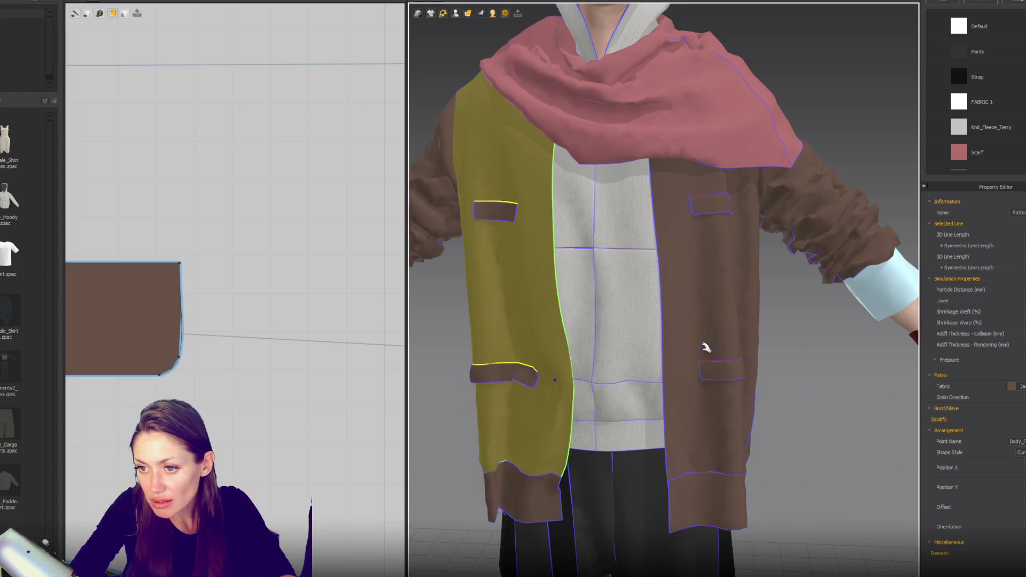
left_click(694, 355)
mouse_move(631, 350)
left_mouse_down()
mouse_move(646, 394)
mouse_move(636, 394)
mouse_move(655, 402)
left_mouse_up()
mouse_move(751, 348)
right_mouse_down()
mouse_move(614, 332)
mouse_move(781, 339)
mouse_move(724, 313)
mouse_move(757, 341)
mouse_move(692, 336)
right_mouse_up()
left_click(757, 341)
scroll(757, 340, "down", 5)
left_click(693, 335)
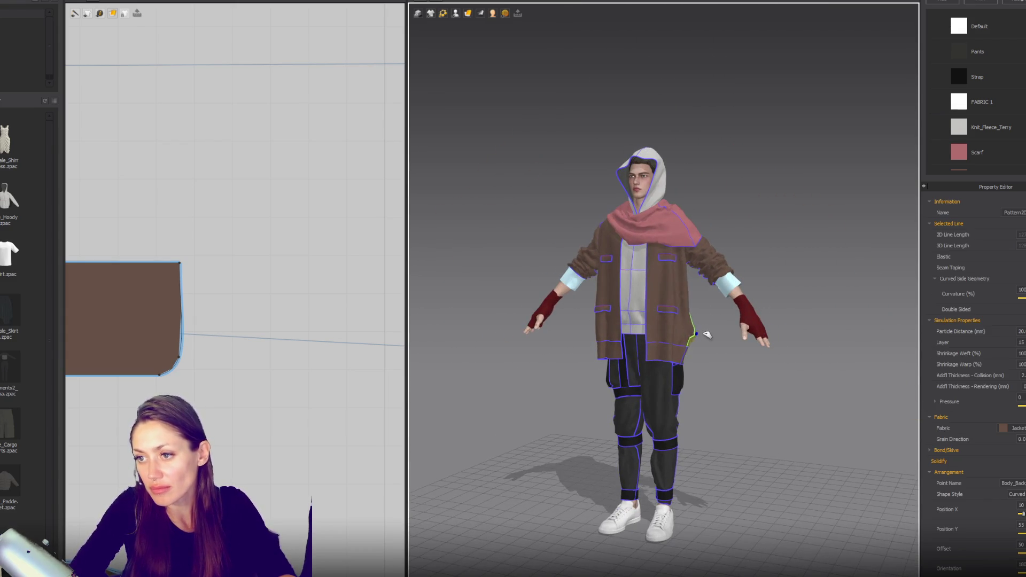
left_click(650, 349)
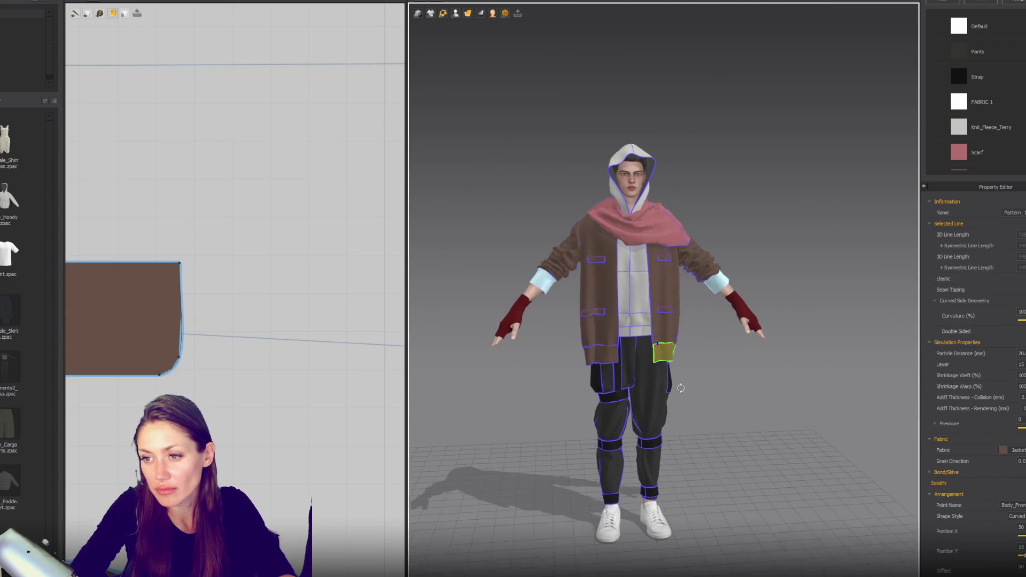
left_click(722, 378)
mouse_move(721, 378)
right_mouse_down()
mouse_move(716, 367)
mouse_move(517, 357)
mouse_move(735, 367)
mouse_move(542, 375)
mouse_move(573, 373)
right_mouse_up()
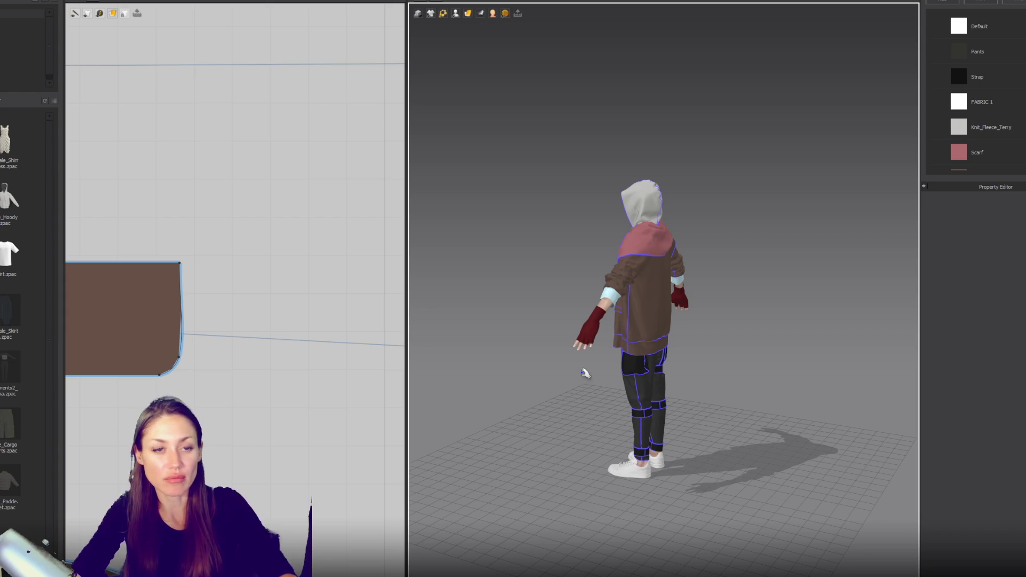
scroll(671, 282, "up", 3)
right_click_drag(672, 282, 629, 391)
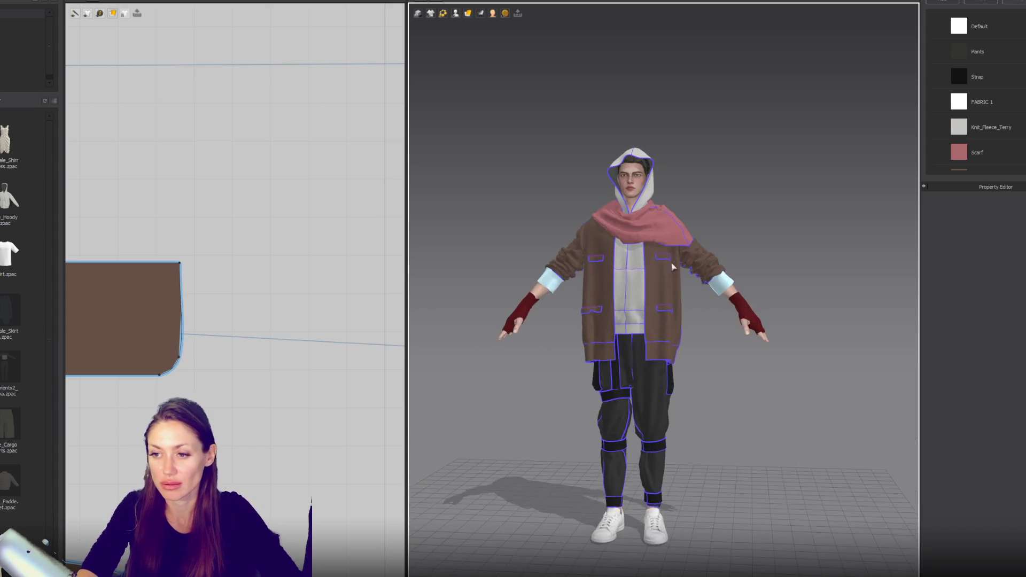
scroll(629, 391, "up", 3)
left_click(611, 438)
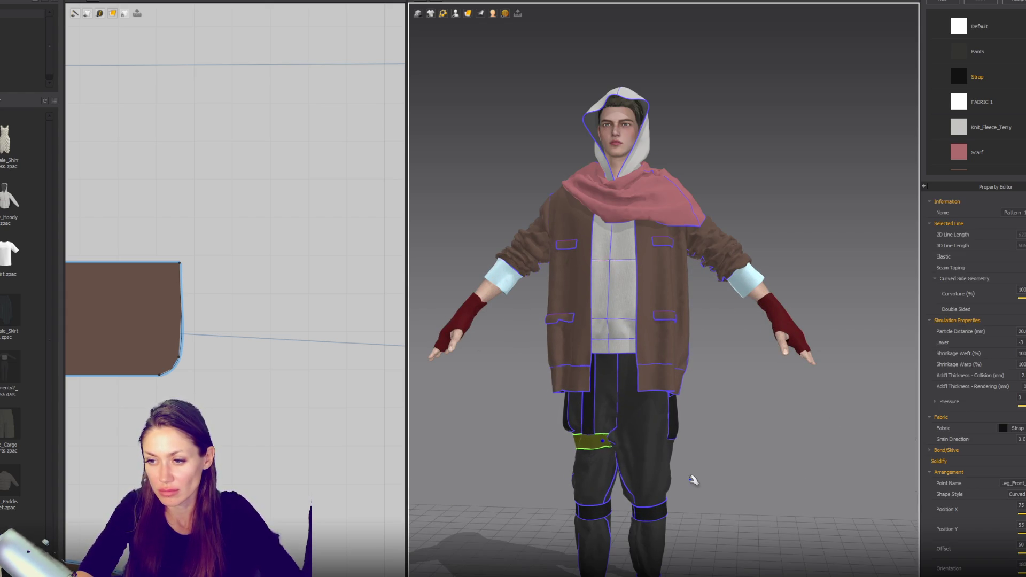
left_click(693, 479)
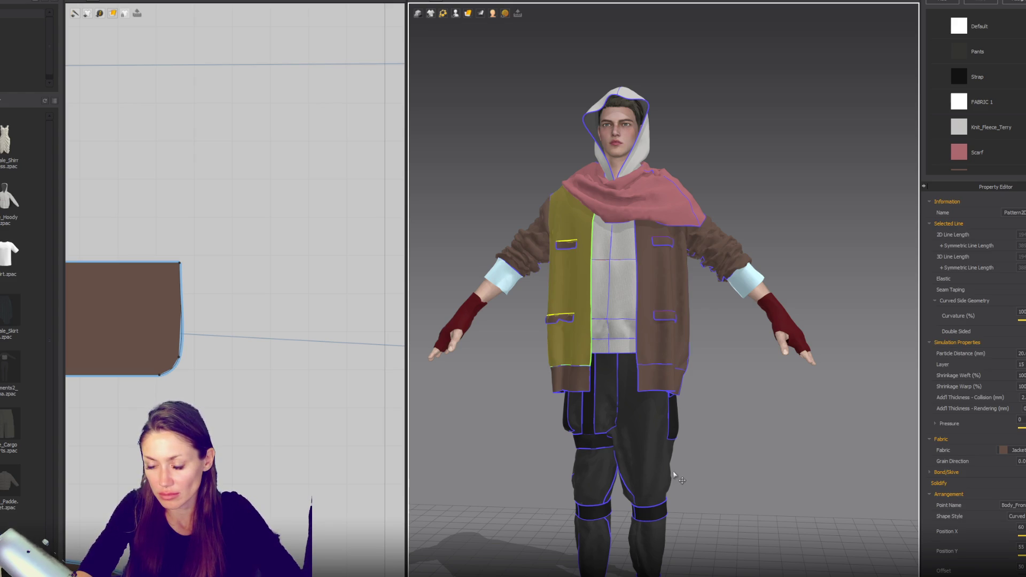
left_click(653, 440)
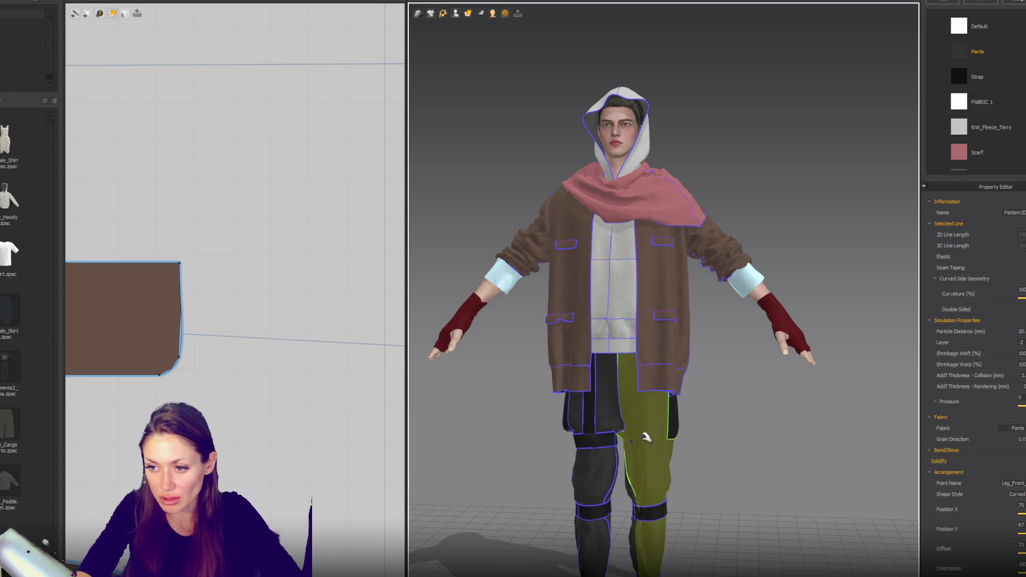
scroll(732, 409, "down", 5)
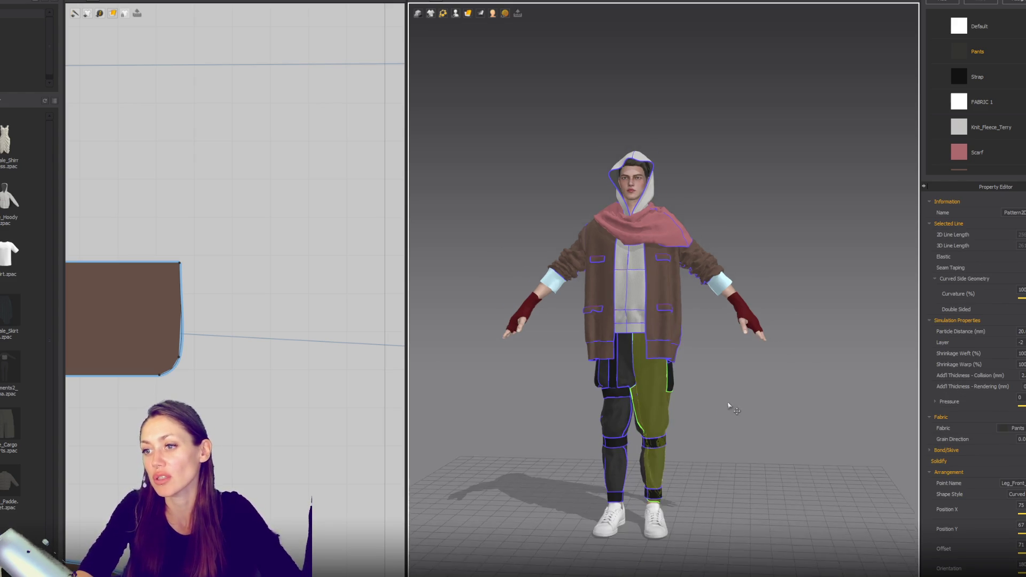
left_click(734, 412)
mouse_move(753, 401)
right_mouse_down()
mouse_move(521, 409)
mouse_move(896, 393)
mouse_move(1002, 409)
right_mouse_up()
right_click_drag(542, 347, 592, 353)
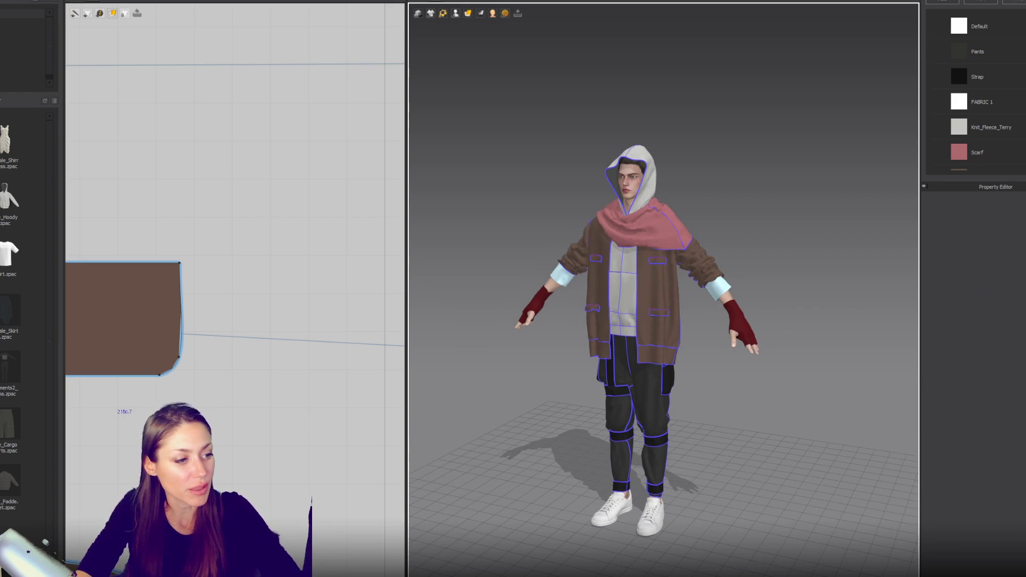
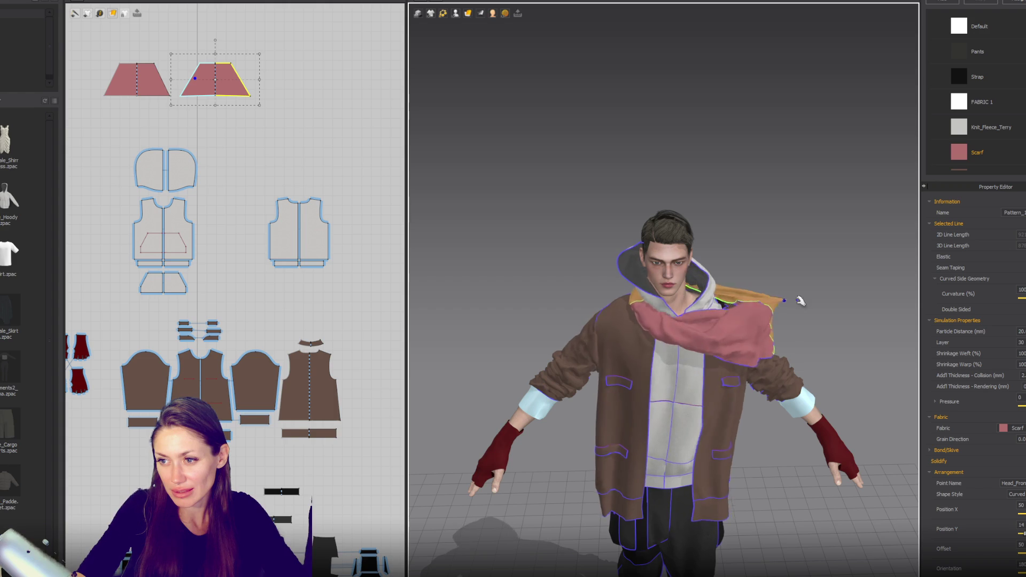
Step: Pull the two pink scarf pieces across the chest toward the left and right shoulders
mouse_move(555, 293)
left_mouse_down()
mouse_move(481, 294)
mouse_move(526, 329)
left_mouse_up()
mouse_move(734, 321)
left_mouse_down()
mouse_move(799, 306)
mouse_move(795, 351)
mouse_move(822, 326)
mouse_move(826, 334)
mouse_move(746, 339)
left_mouse_up()
right_click_drag(745, 339, 683, 352)
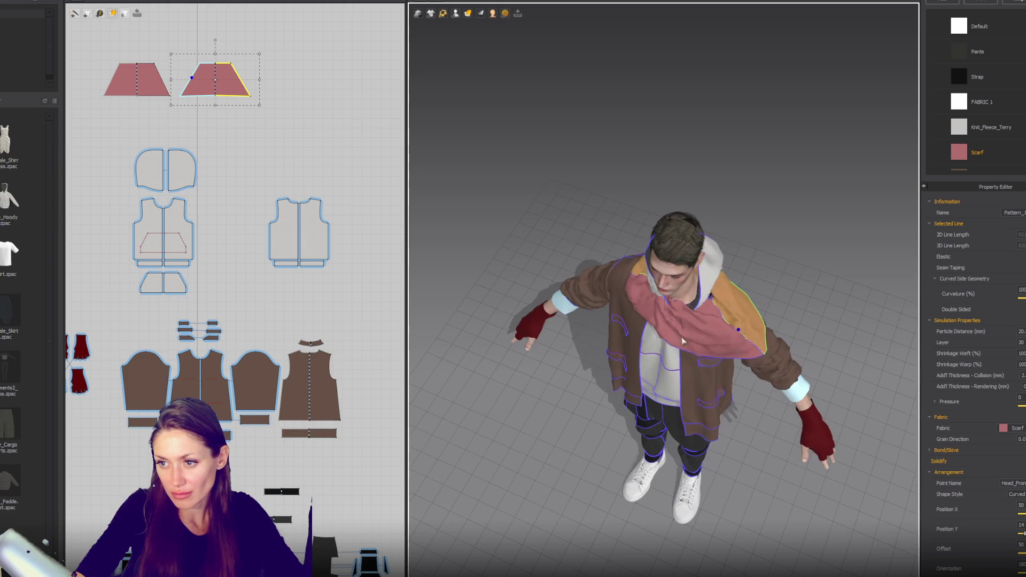
left_click(674, 310)
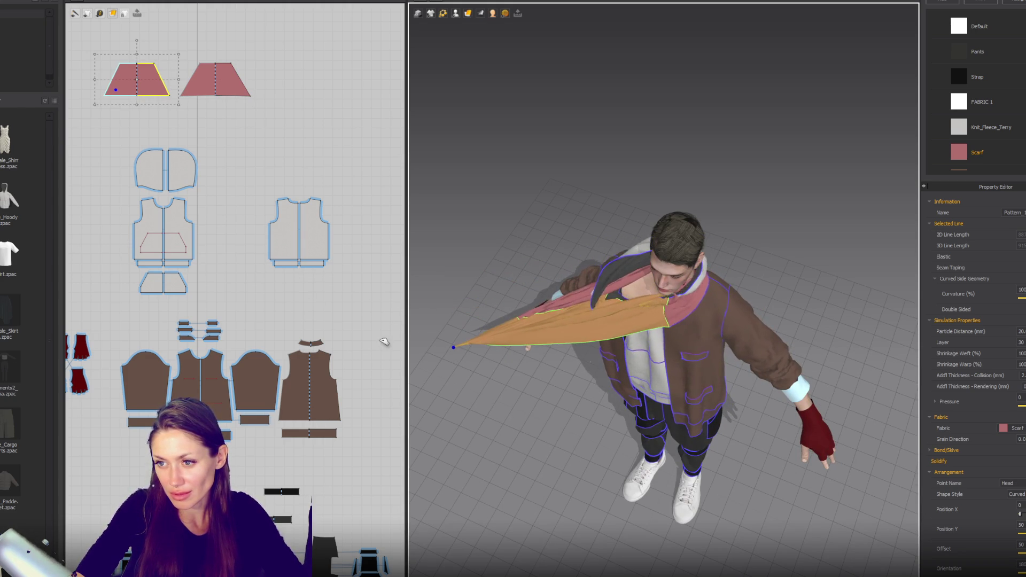
Step: From behind the avatar, pull the left hood half to reshape it
right_click_drag(585, 326, 696, 284)
left_click(553, 219)
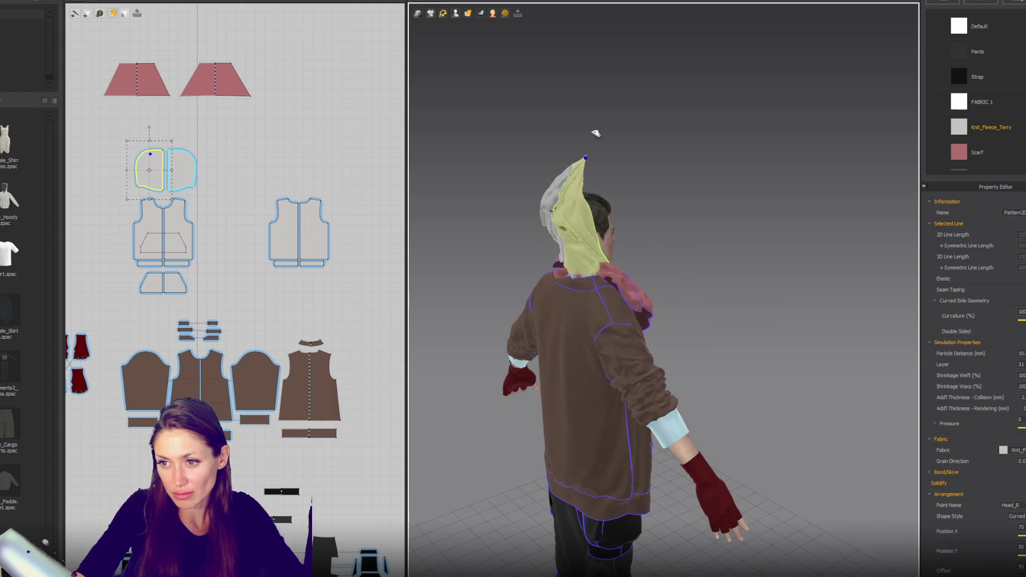
left_click_drag(539, 257, 490, 283)
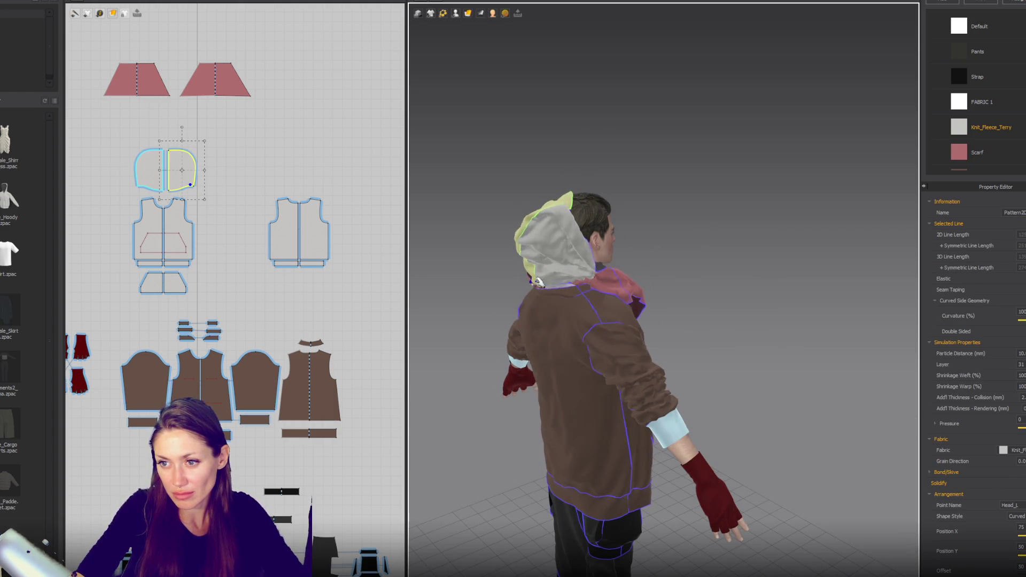
Step: Simulate so the scarf drapes around the neck, then view the avatar from the front
left_click(626, 289)
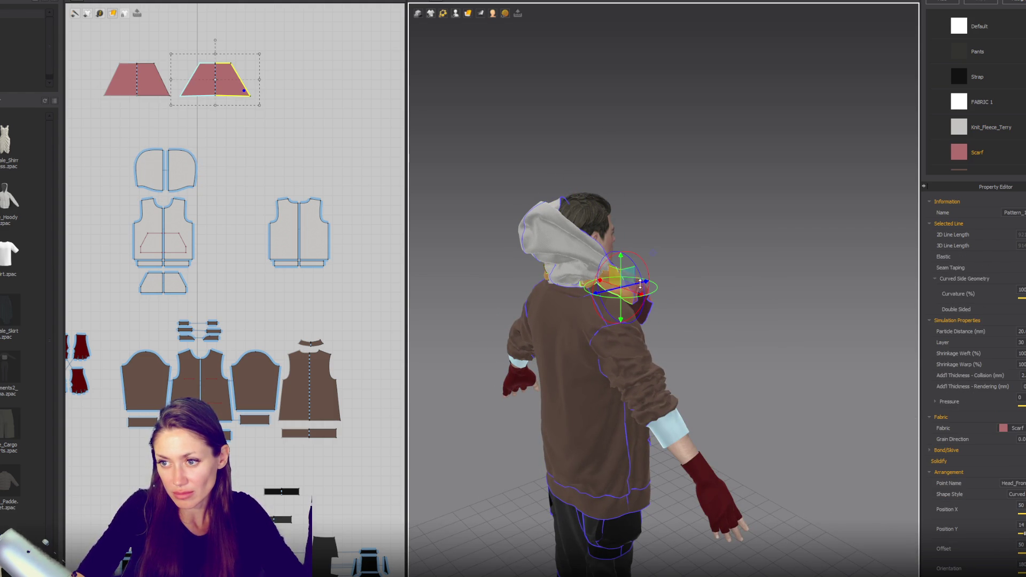
right_click_drag(622, 287, 652, 290)
left_click(652, 291)
left_click(652, 288)
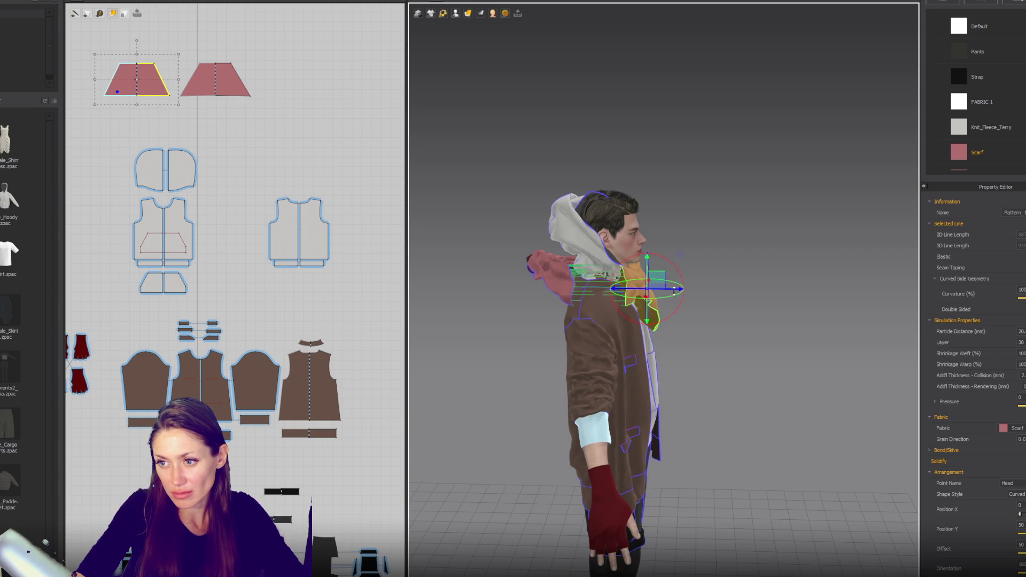
key("space")
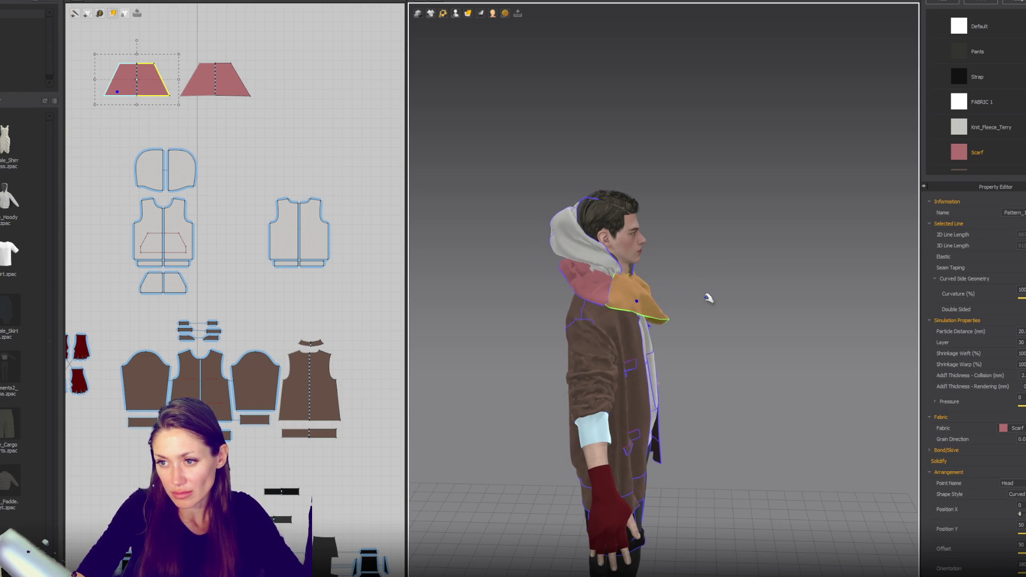
key("2")
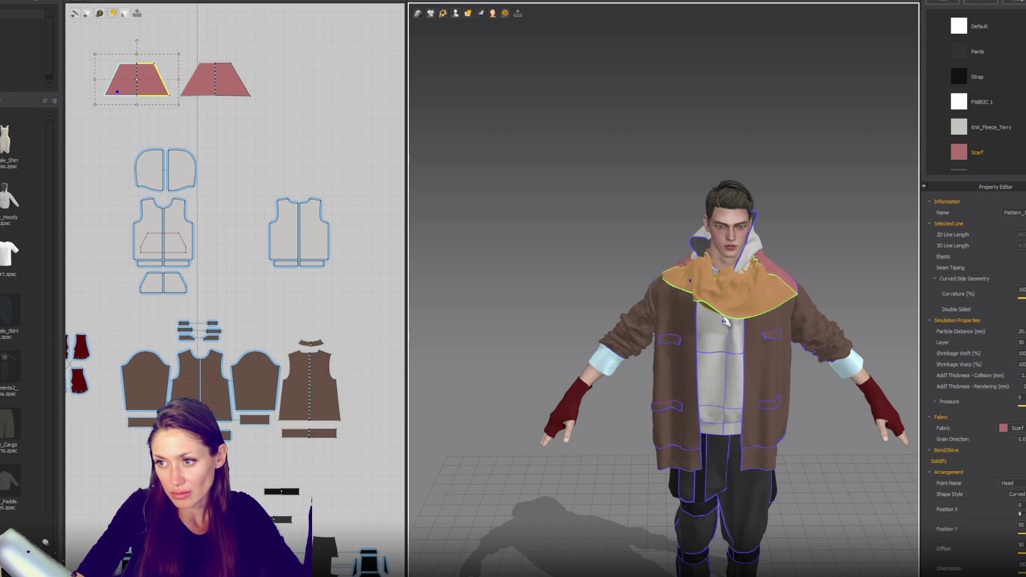
Step: Undo the scarf's wrapped drape with Ctrl+Z, redoing one step
left_click(778, 317)
left_click(778, 317)
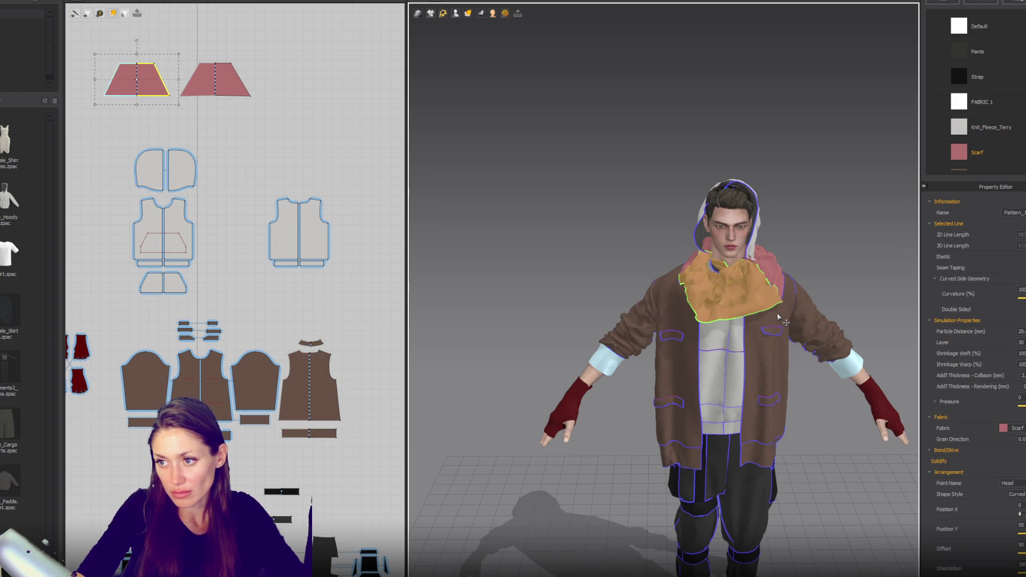
key("ctrl+z")
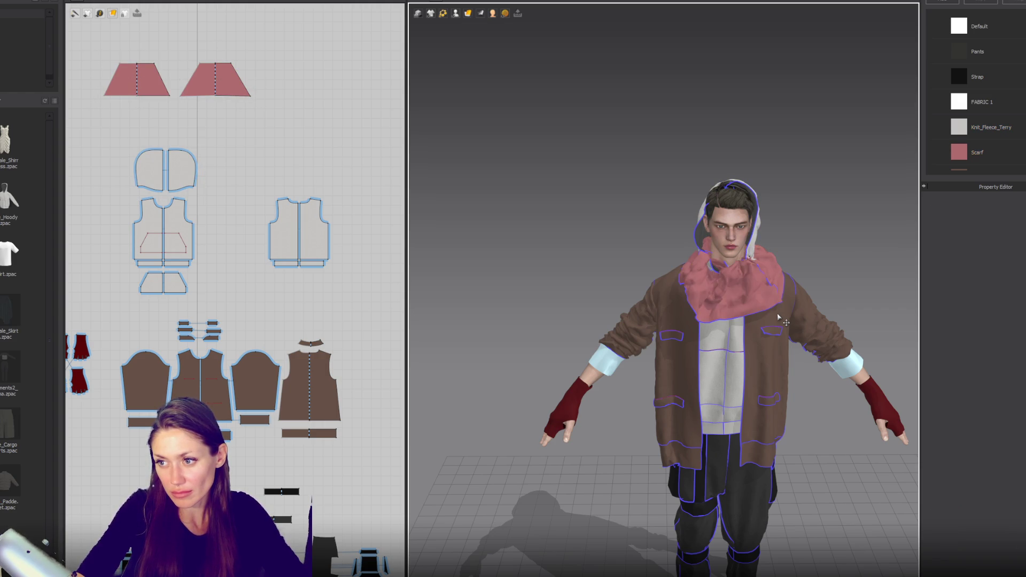
key("6")
key("ctrl+z")
key("ctrl+z")
key("ctrl+z")
key("ctrl+y")
key("ctrl+y")
key("ctrl+y")
key("ctrl+y")
key("ctrl+y")
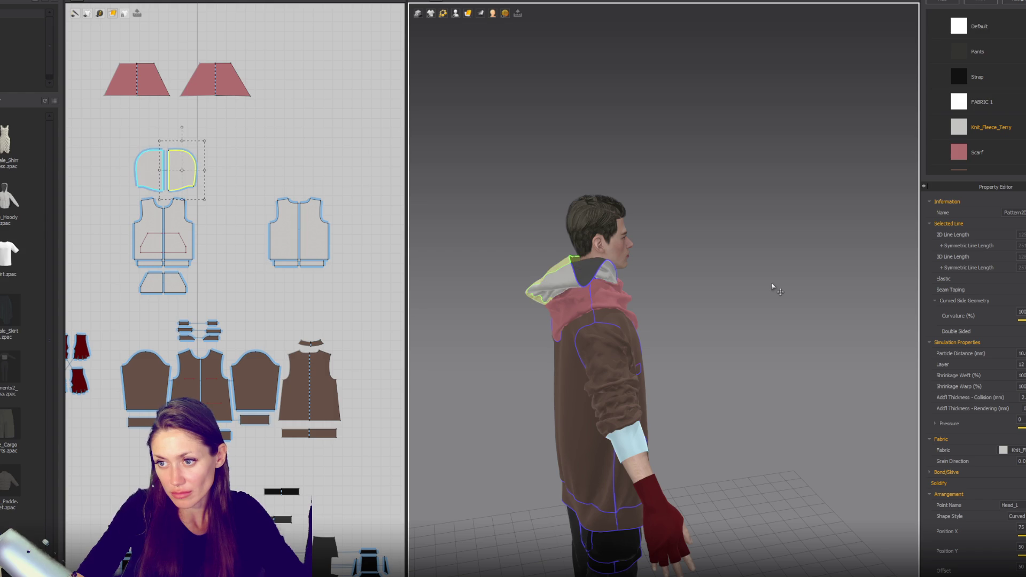
Step: Pull the hood up onto the head and right-click with both scarf pieces selected
mouse_move(771, 287)
right_mouse_down()
mouse_move(742, 284)
mouse_move(851, 357)
right_mouse_up()
left_click(711, 367, "shift")
scroll(710, 368, "down", 3)
right_click(631, 260)
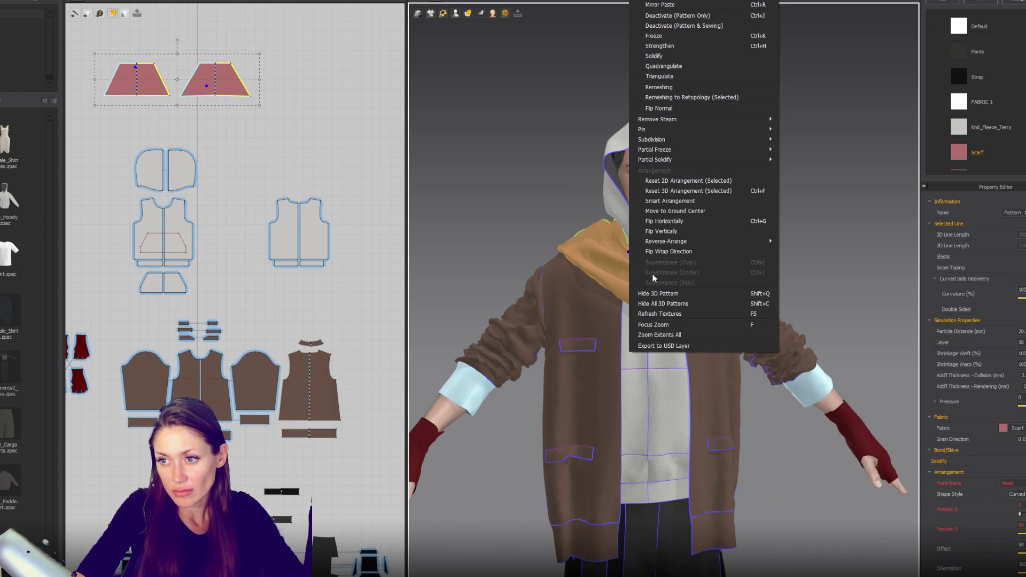
Step: Strengthen the scarf pieces and pull the hood back off the head
left_click(661, 46)
left_click(764, 152)
right_click_drag(801, 171, 693, 114)
mouse_move(693, 113)
left_mouse_down()
mouse_move(744, 144)
mouse_move(810, 229)
left_mouse_up()
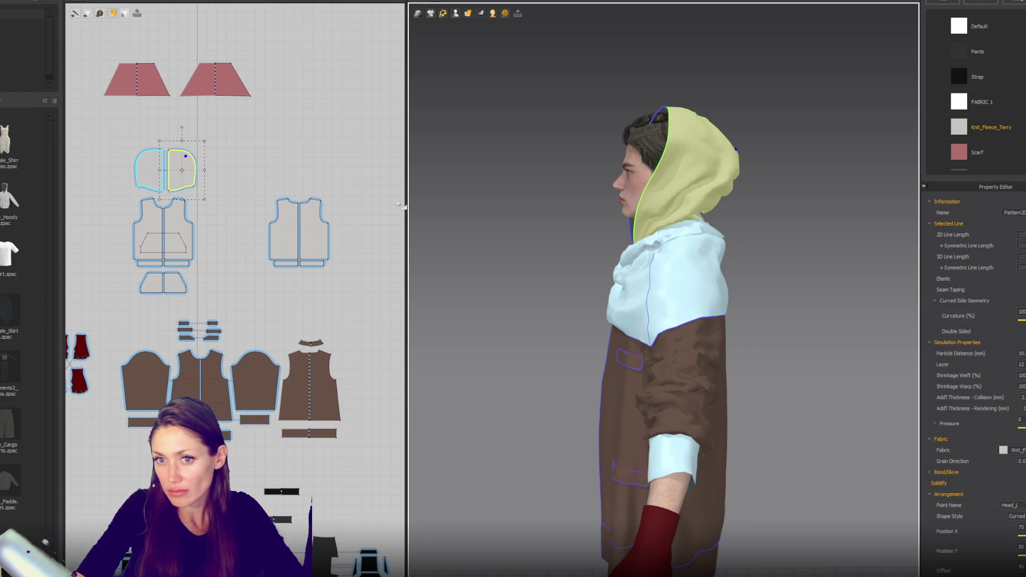
Step: Reshape the hood halves, pulling them down over the shoulder and upright beside the neck
left_click_drag(129, 126, 227, 203)
left_click(951, 365)
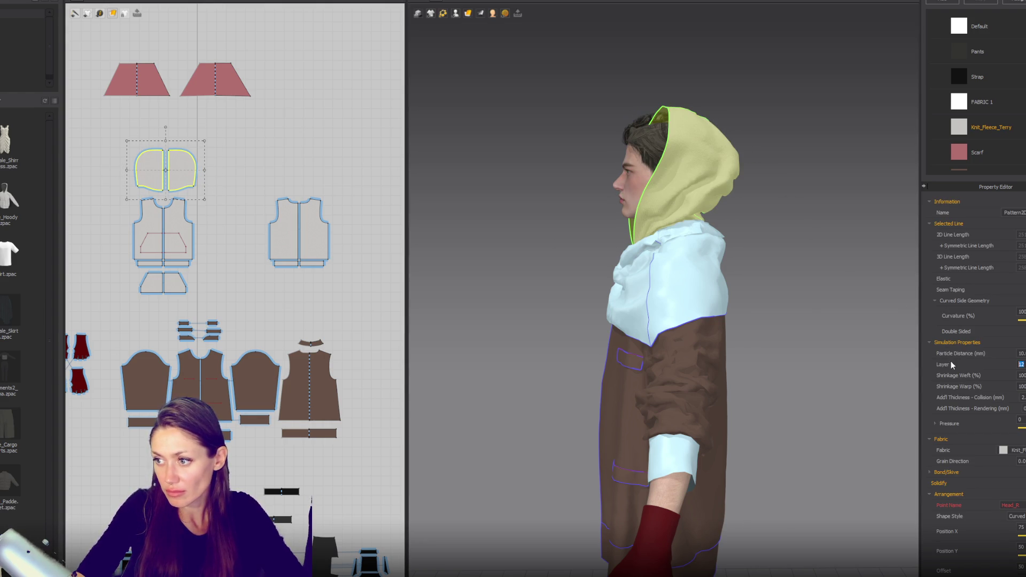
left_click(748, 168)
left_click_drag(722, 133, 748, 163)
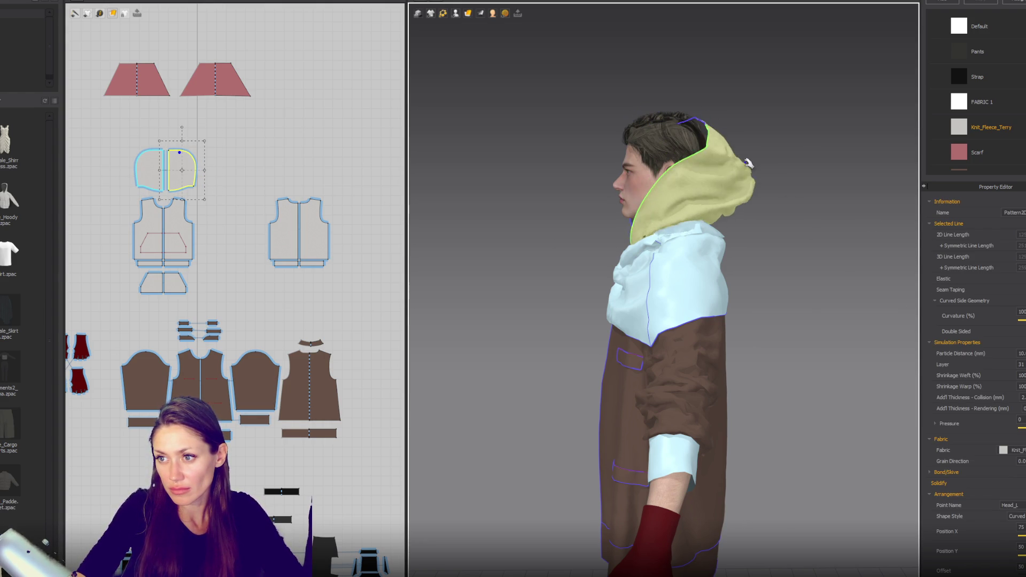
left_click_drag(684, 220, 703, 241)
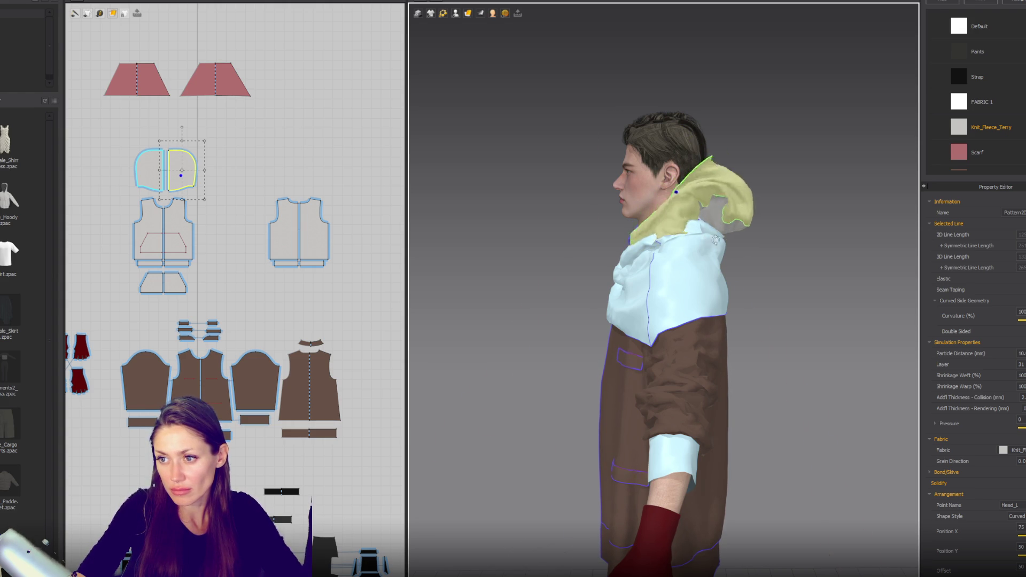
key("2")
left_click_drag(614, 220, 686, 239)
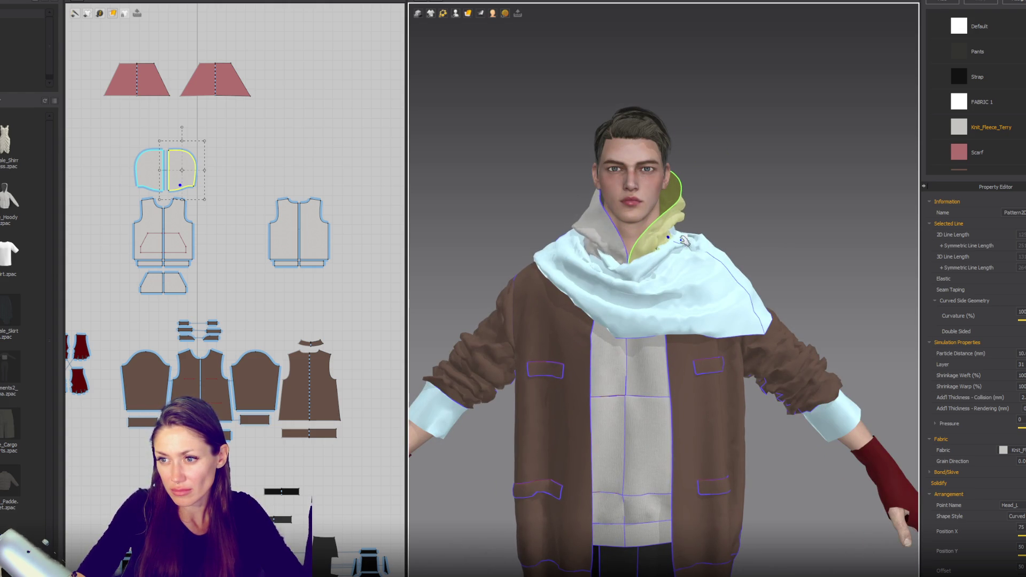
Step: Lower the whole hood pattern's Layer from 31 to 30
left_click(686, 239)
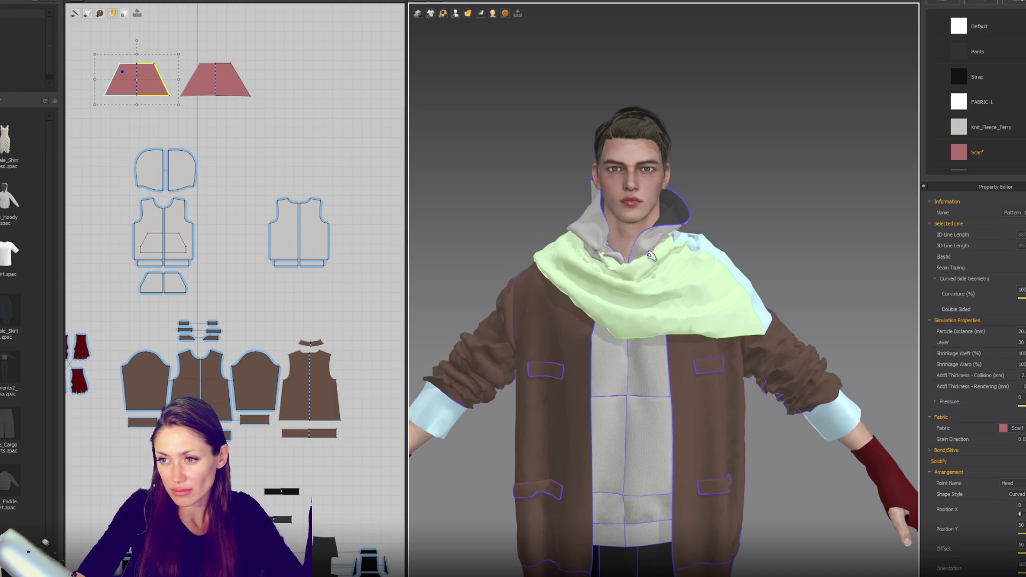
right_click_drag(520, 287, 909, 287)
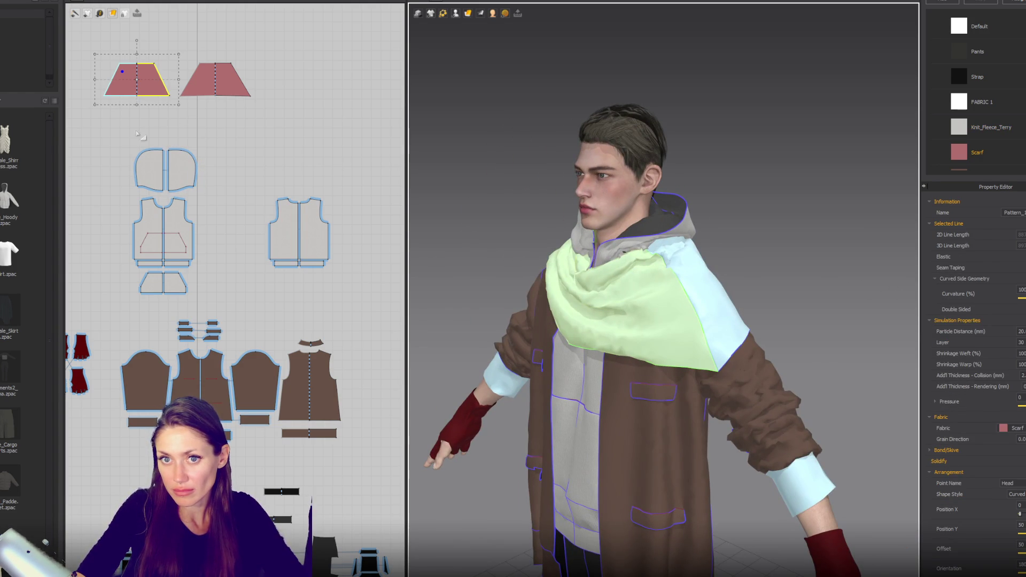
left_click_drag(105, 137, 219, 191)
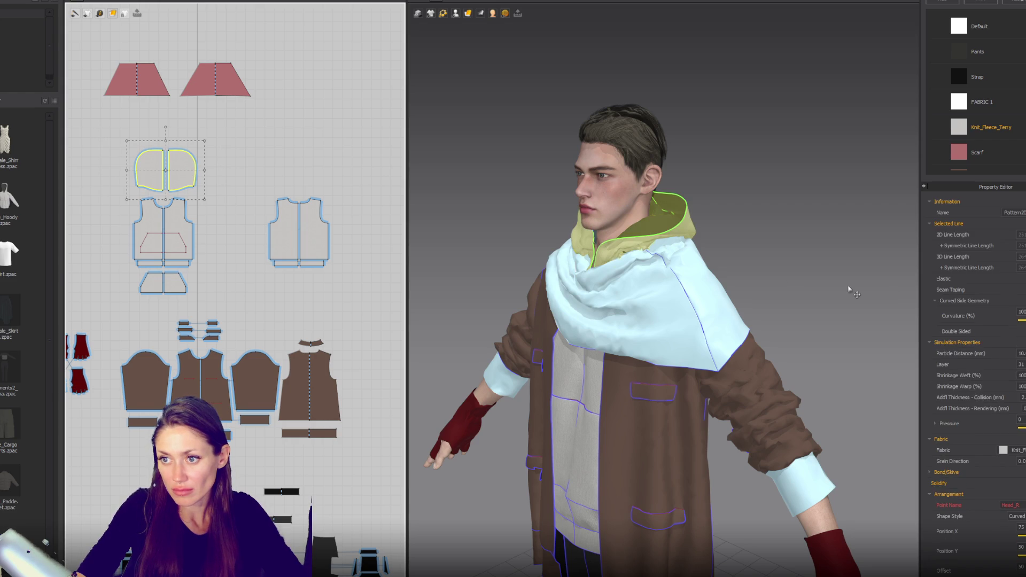
left_click(1023, 366)
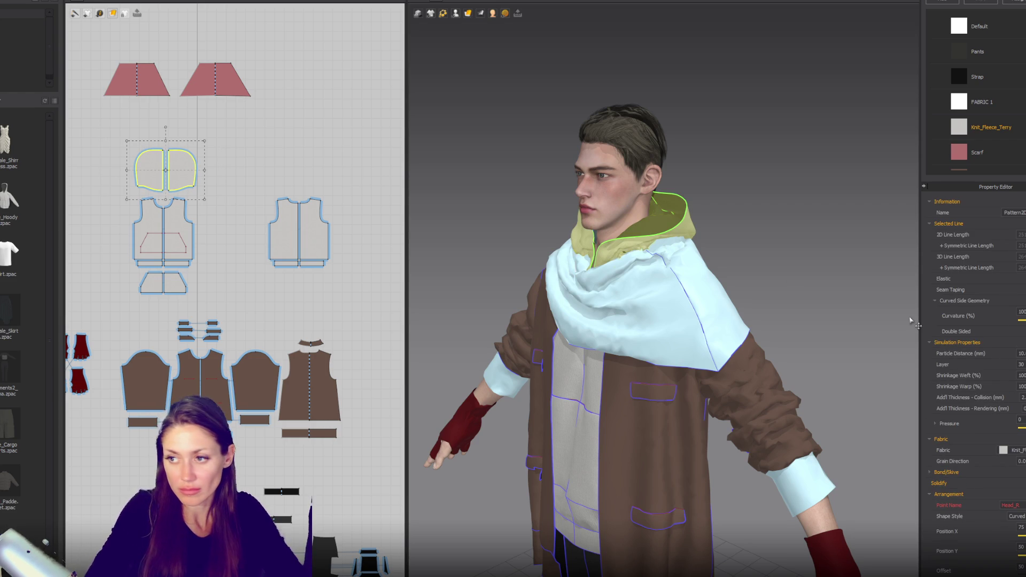
Step: Tug the hood so it settles on the shoulders and flips out behind the neck
mouse_move(784, 168)
right_mouse_down()
mouse_move(793, 200)
mouse_move(727, 231)
right_mouse_up()
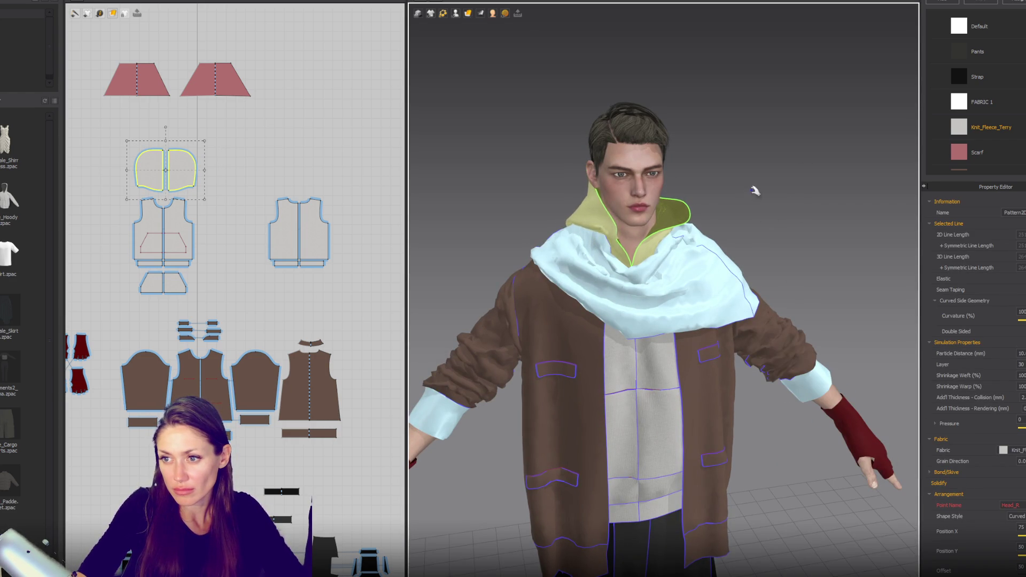
right_click_drag(763, 194, 729, 184)
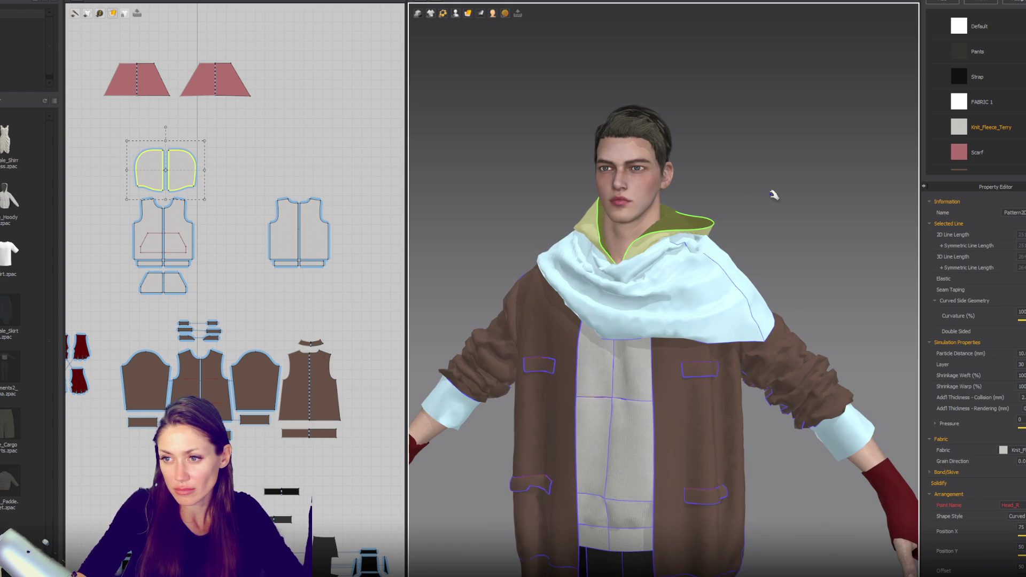
right_click_drag(760, 143, 624, 182)
left_click_drag(627, 238, 630, 239)
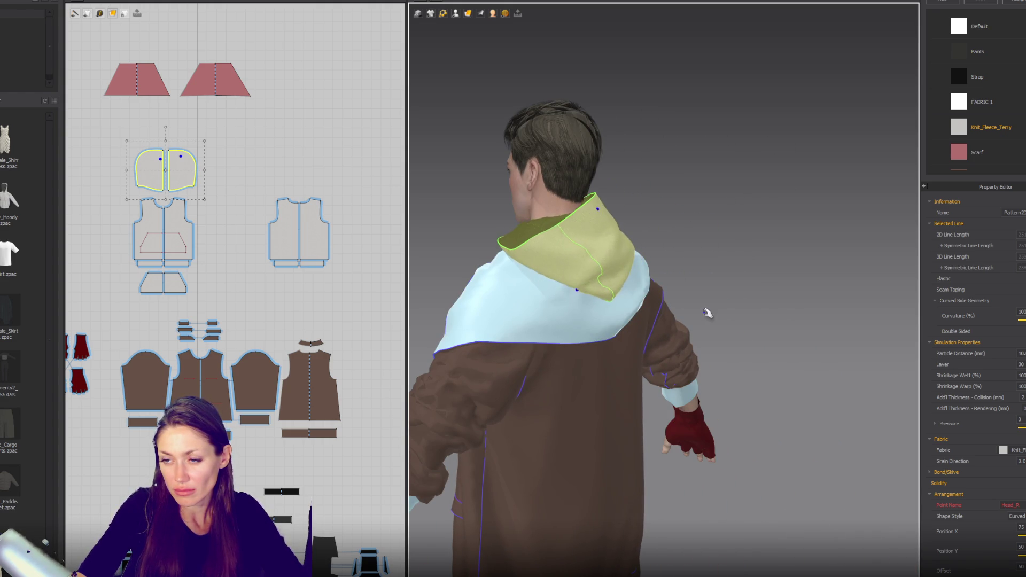
right_click_drag(680, 298, 609, 301)
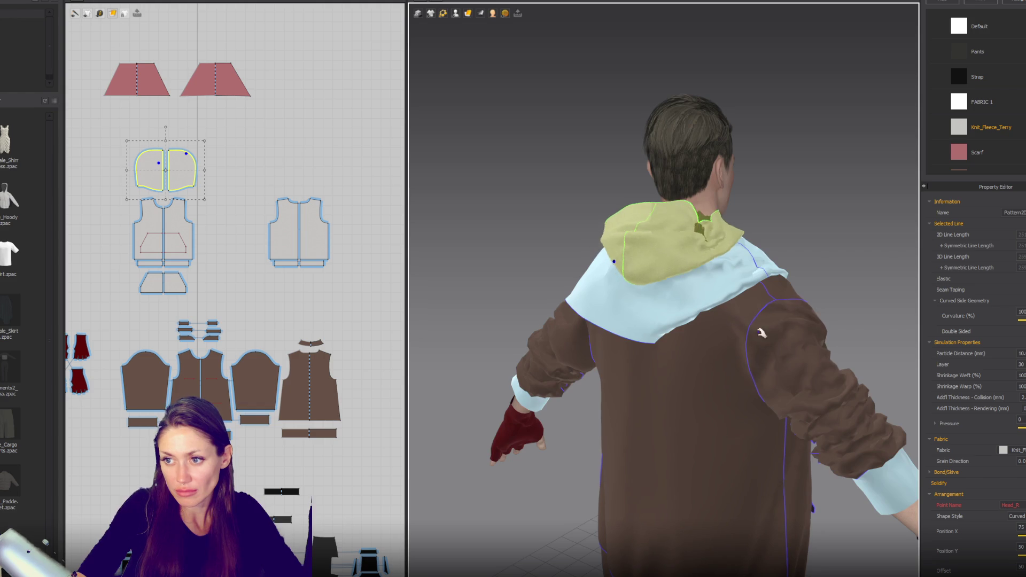
right_click_drag(737, 318, 831, 368)
mouse_move(699, 252)
left_mouse_down()
mouse_move(790, 287)
mouse_move(794, 323)
mouse_move(767, 321)
mouse_move(749, 299)
left_mouse_up()
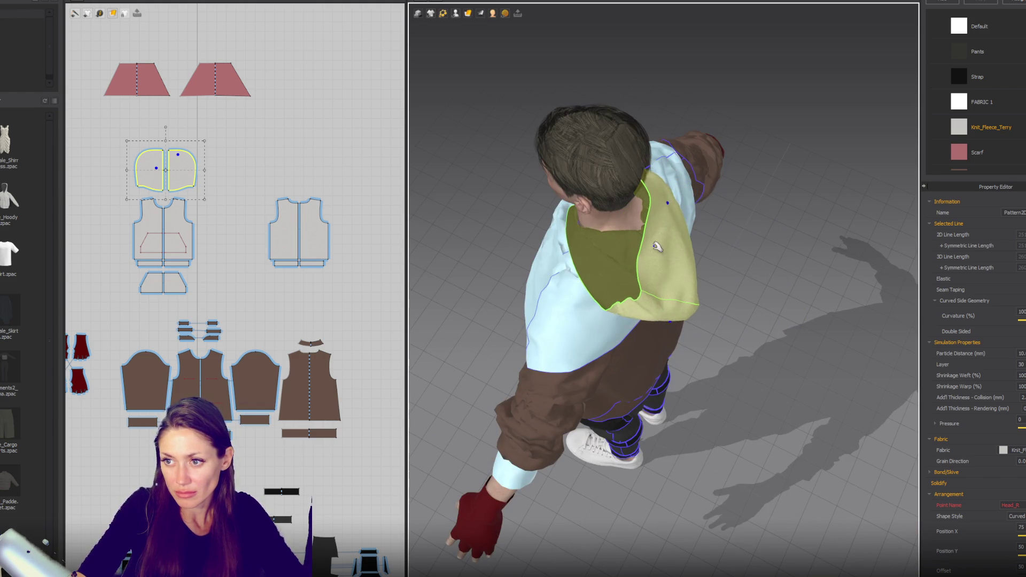
left_click_drag(694, 233, 691, 199)
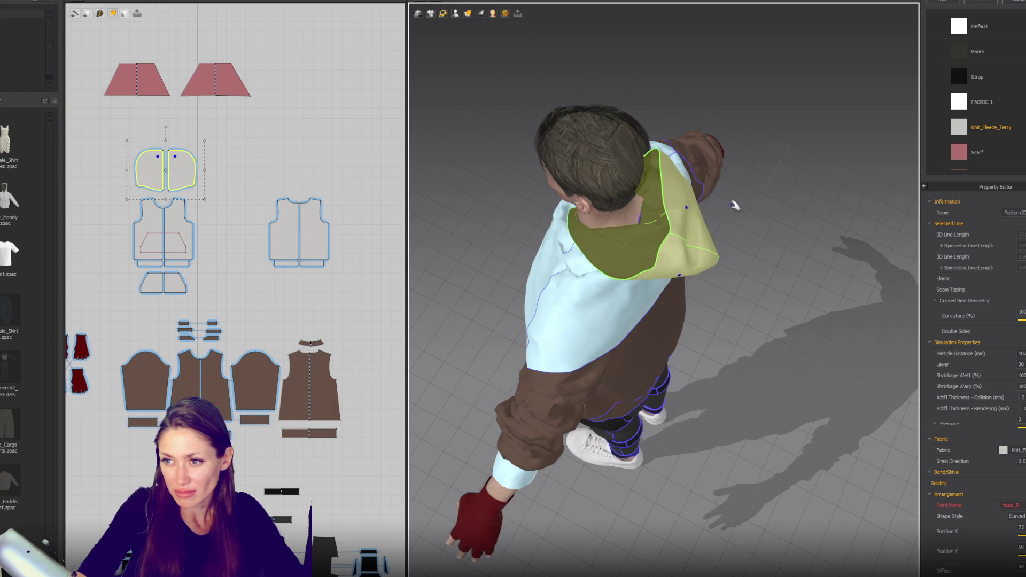
key("2")
scroll(756, 227, "down", 6)
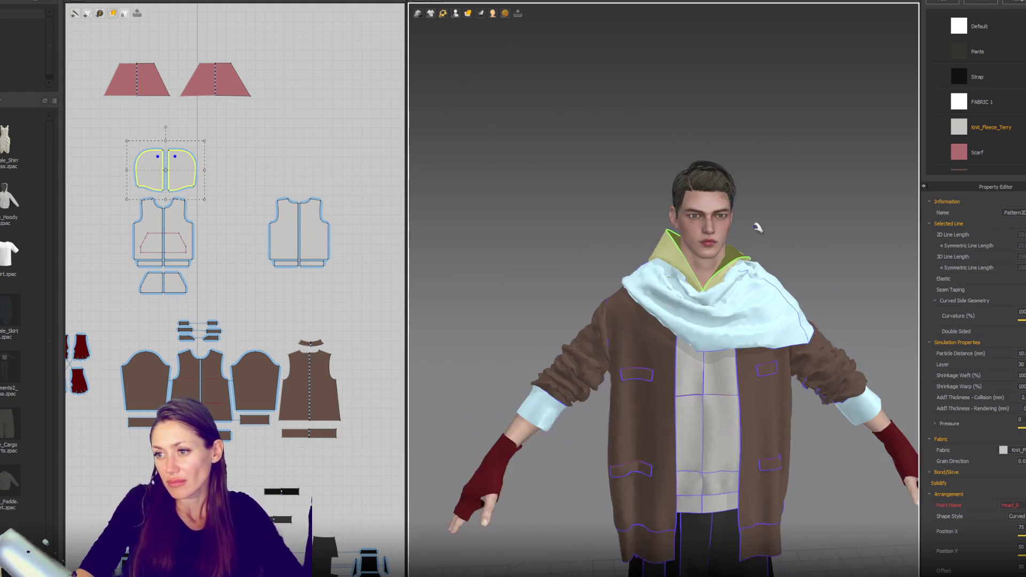
Step: From a rear three-quarter view, move the hood across the shoulders to the left
middle_click_drag(737, 247, 718, 217)
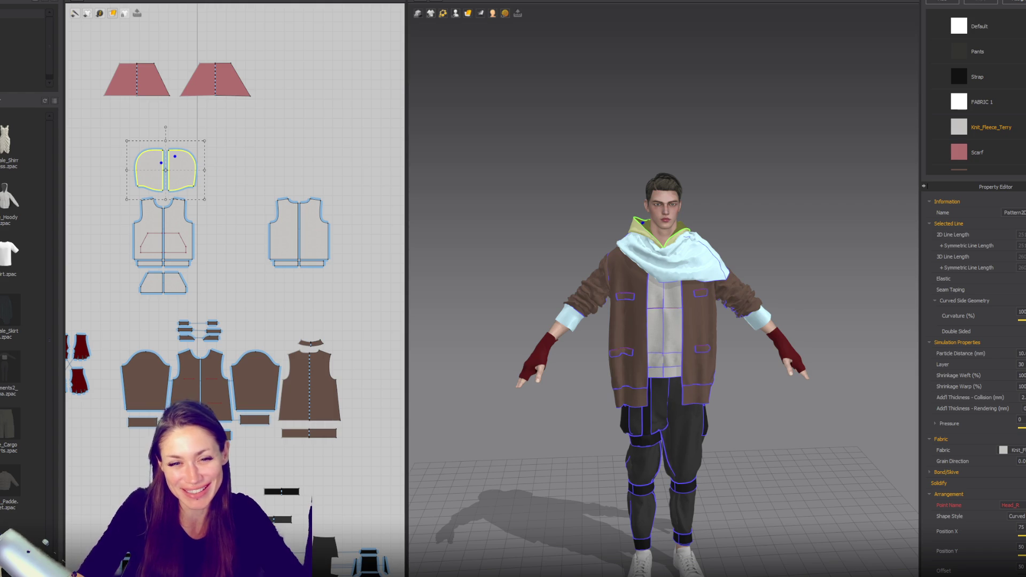
scroll(734, 167, "up", 3)
mouse_move(767, 119)
right_mouse_down()
mouse_move(636, 145)
mouse_move(593, 135)
right_mouse_up()
mouse_move(548, 184)
left_mouse_down()
mouse_move(527, 160)
mouse_move(491, 174)
mouse_move(523, 167)
mouse_move(553, 67)
left_mouse_up()
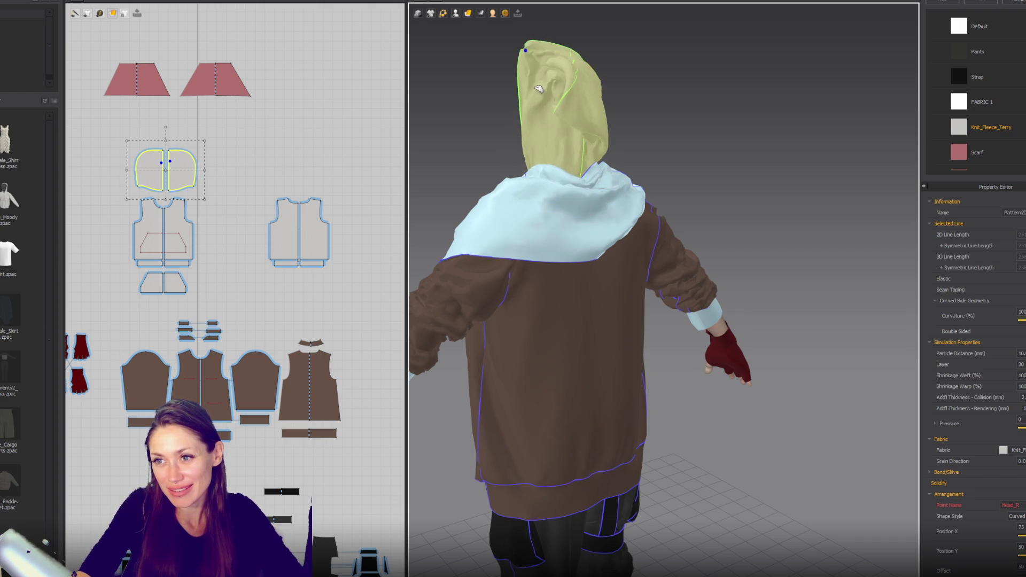
Step: Pull the yellow hood from behind into a new position around the neck
mouse_move(464, 126)
right_mouse_down()
mouse_move(502, 85)
mouse_move(572, 142)
right_mouse_up()
scroll(572, 142, "up", 3)
right_click_drag(604, 105, 643, 96)
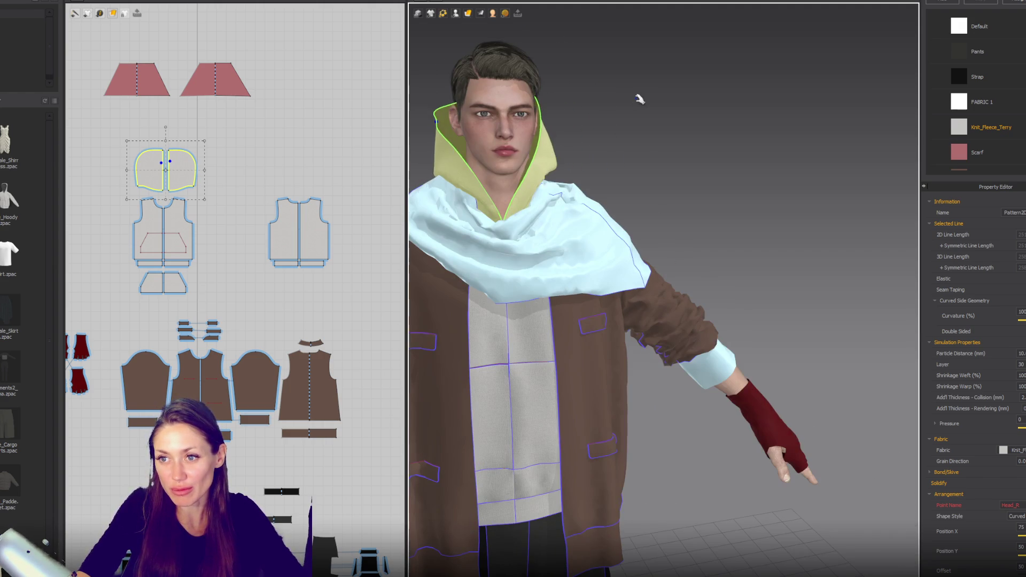
scroll(645, 140, "down", 2)
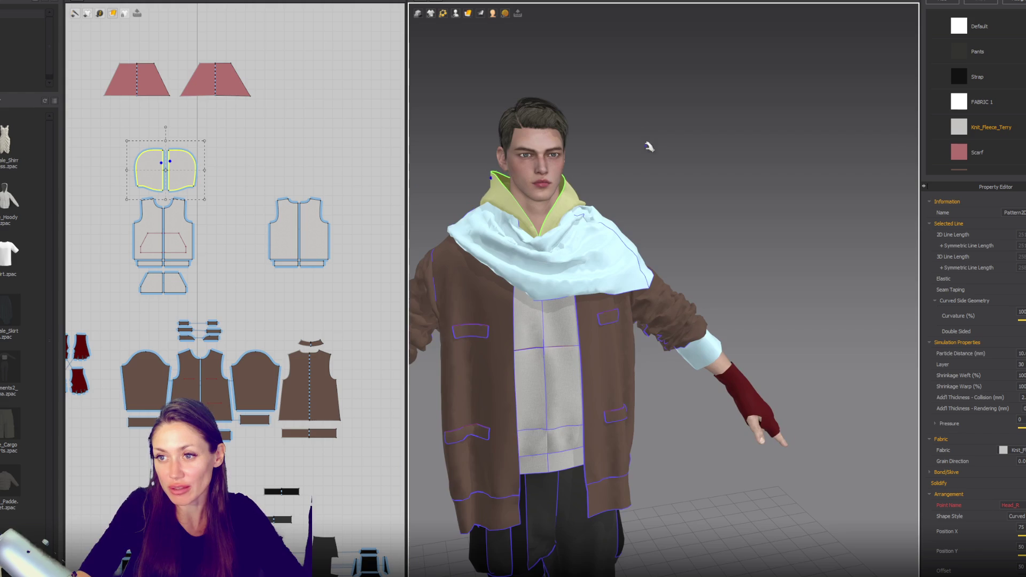
scroll(631, 246, "down", 2)
right_click_drag(691, 222, 638, 222)
left_click_drag(609, 242, 633, 230)
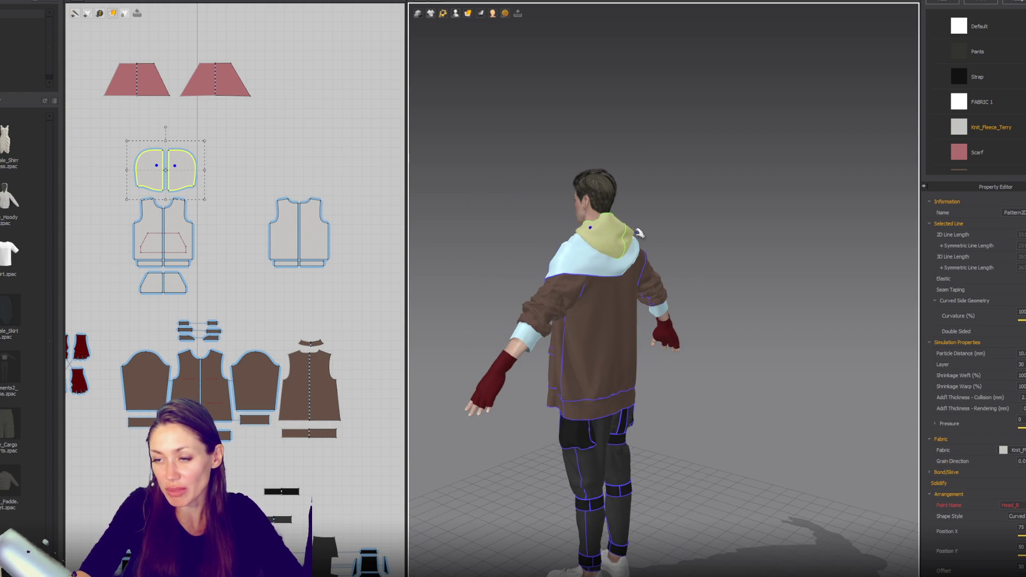
right_click_drag(655, 278, 700, 271)
scroll(760, 237, "up", 3)
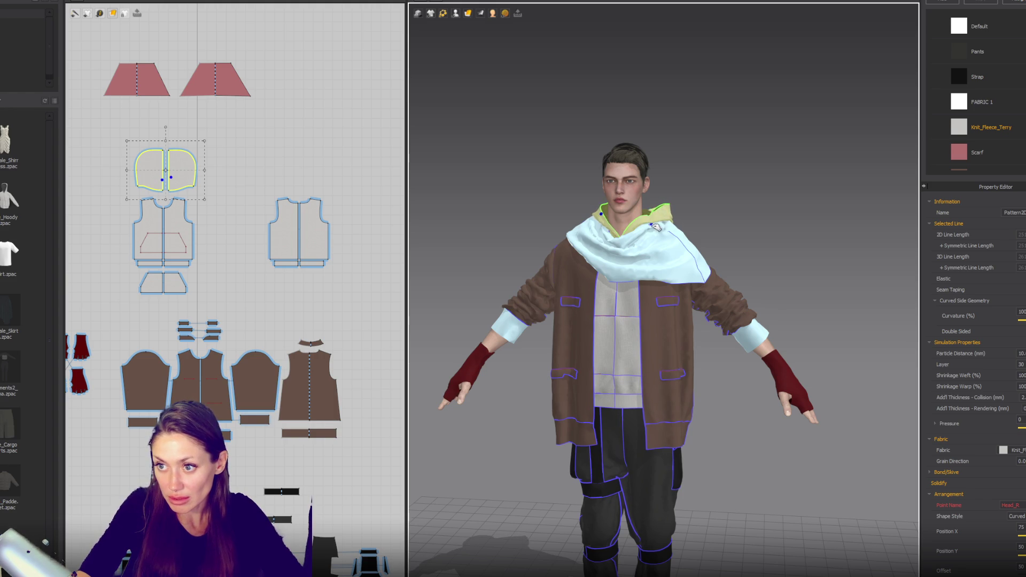
Step: Shift the hood's left tip up, then box-select the hood, vest and bottom patterns
left_click(656, 226)
left_click(570, 220)
left_click_drag(569, 220, 578, 217)
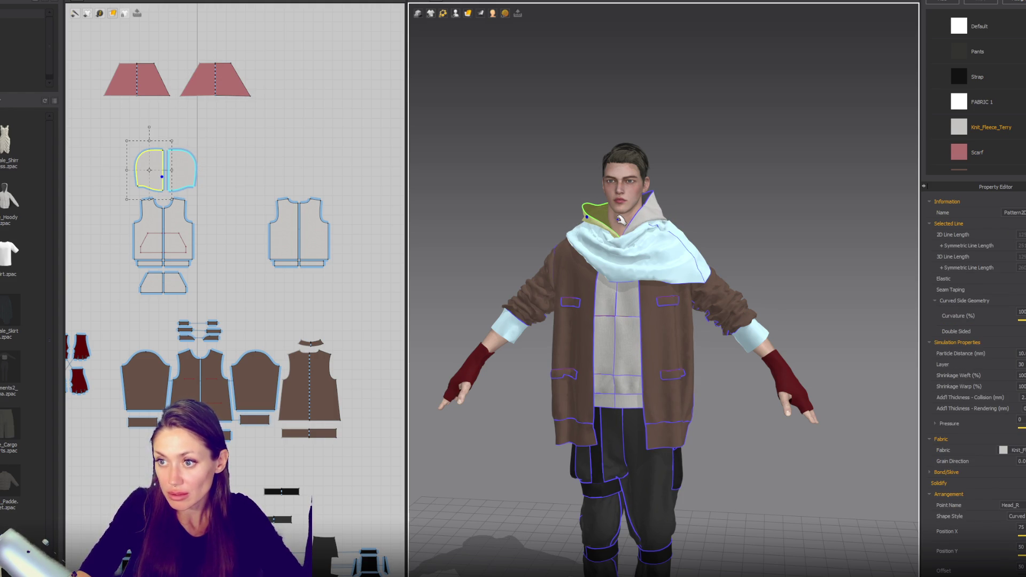
left_click_drag(129, 133, 353, 299)
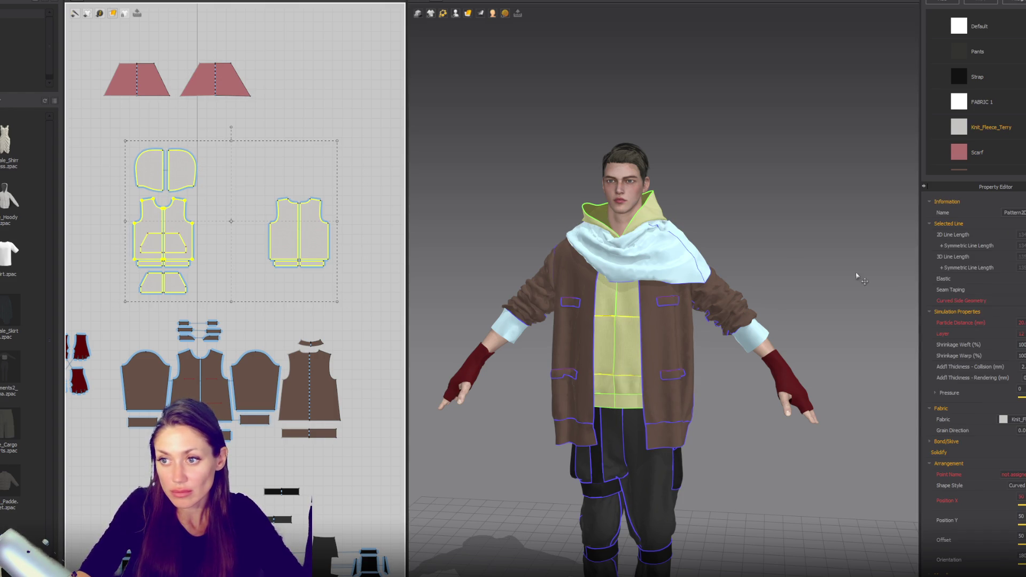
Step: Change the Particle Distance of the selected hood, vest and bottom pieces
left_click(1021, 323)
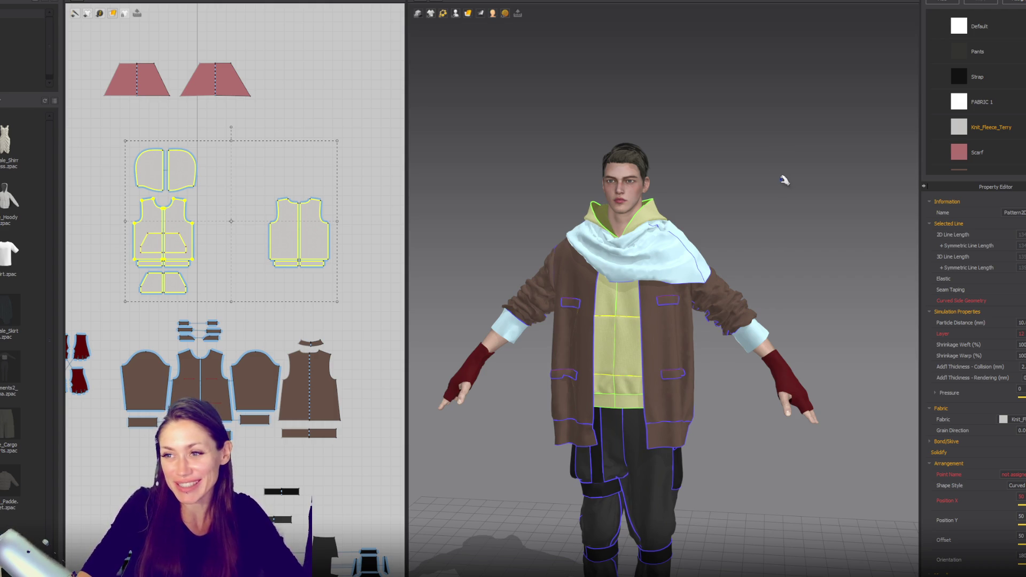
left_click(703, 139)
mouse_move(703, 139)
right_mouse_down()
mouse_move(787, 158)
mouse_move(703, 160)
mouse_move(758, 210)
mouse_move(506, 203)
mouse_move(545, 245)
right_mouse_up()
scroll(703, 160, "up", 1)
scroll(724, 194, "up", 2)
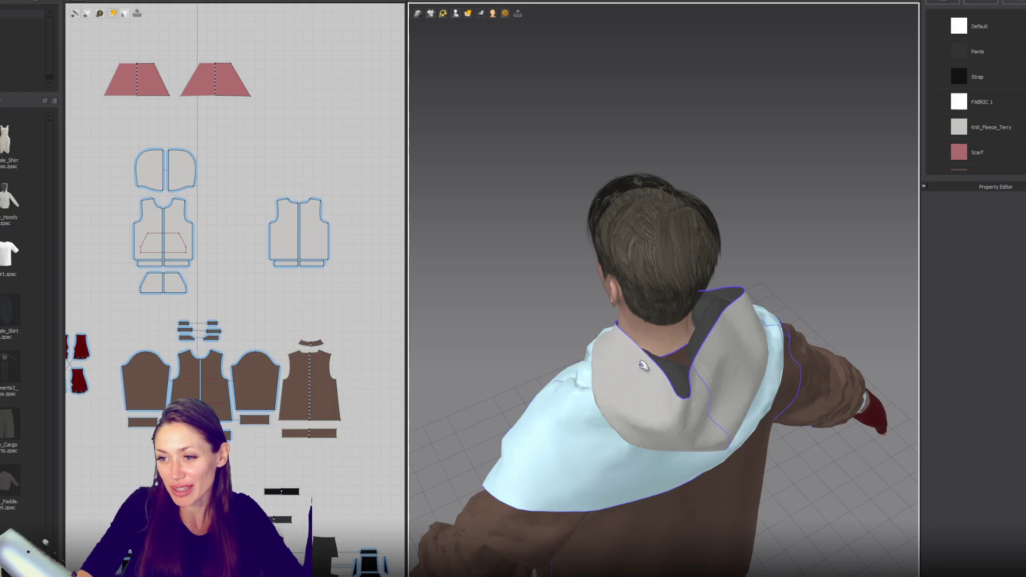
Step: Pick the hood piece and pull its point outward and down-right in front view
left_click(589, 379)
mouse_move(729, 355)
right_mouse_down()
mouse_move(784, 244)
mouse_move(808, 236)
right_mouse_up()
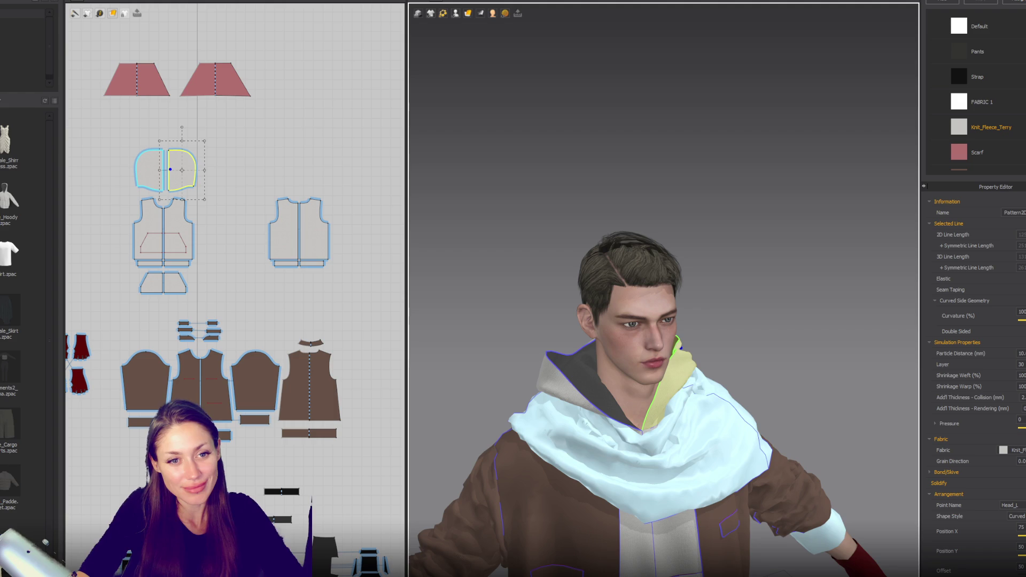
key("2")
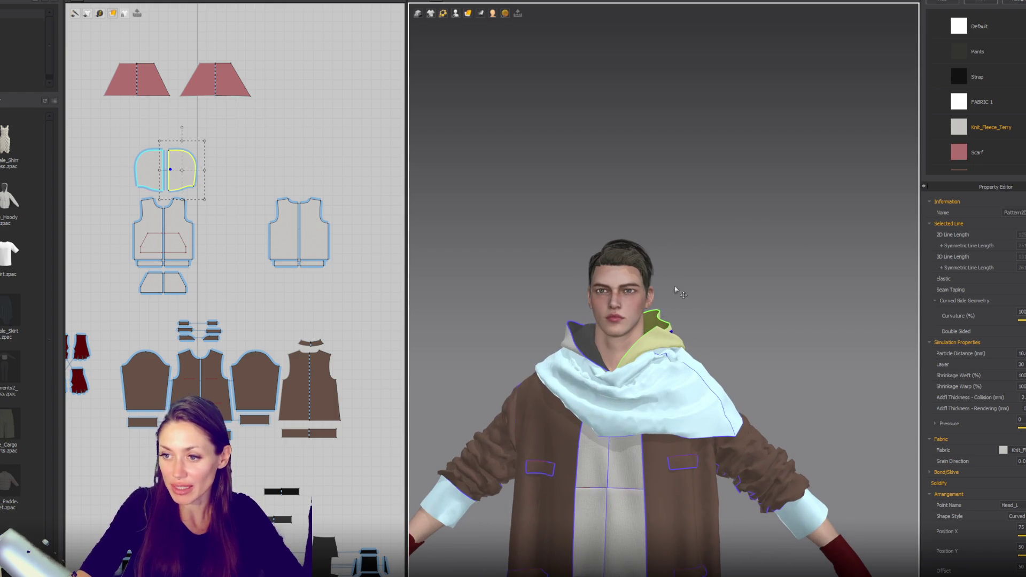
mouse_move(651, 340)
left_mouse_down()
mouse_move(681, 355)
mouse_move(698, 345)
left_mouse_up()
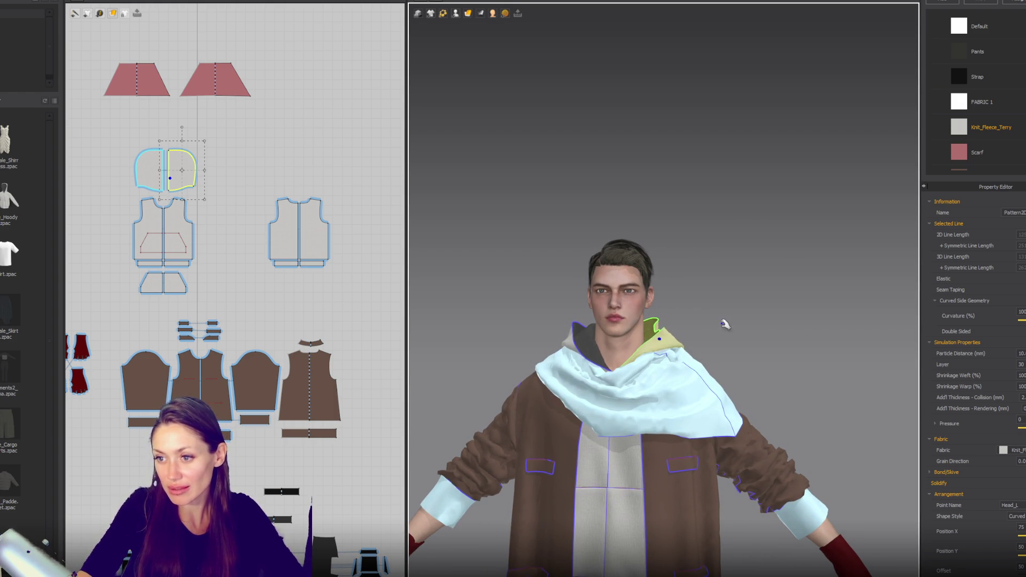
scroll(725, 301, "down", 2)
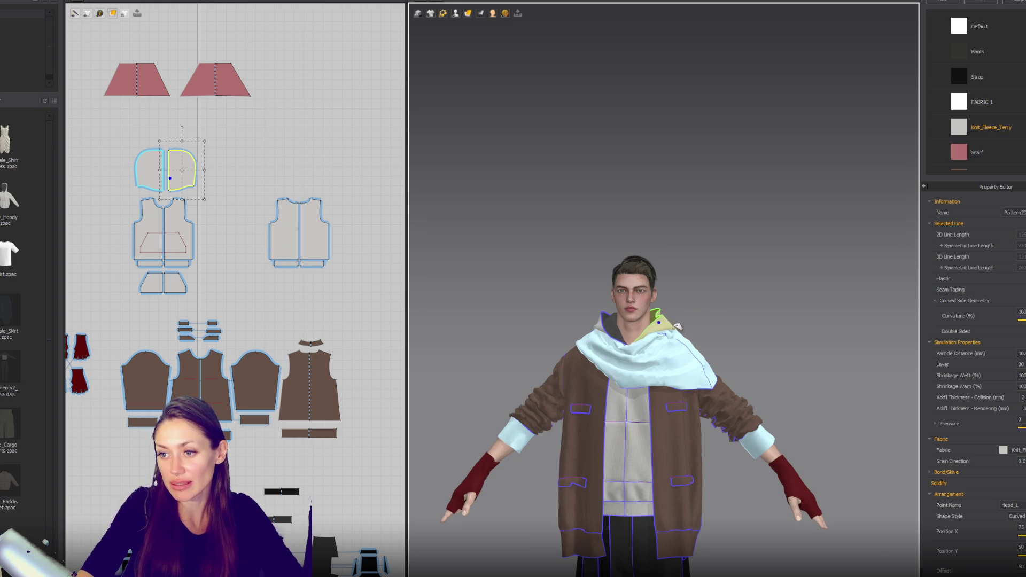
left_click_drag(680, 330, 683, 334)
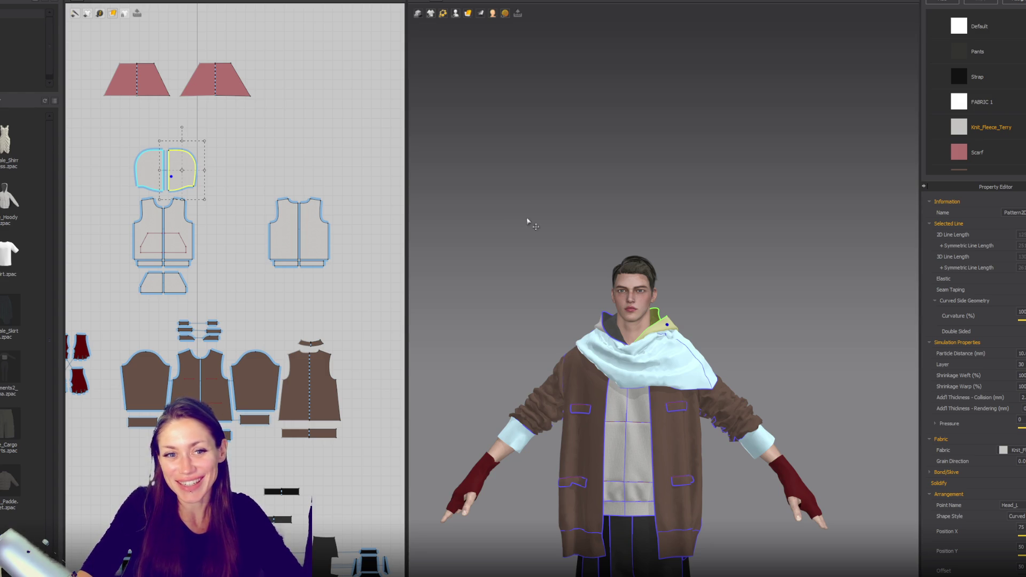
Step: Widen the yellow hood panel and check the fit from front and back
right_click_drag(772, 204, 573, 231)
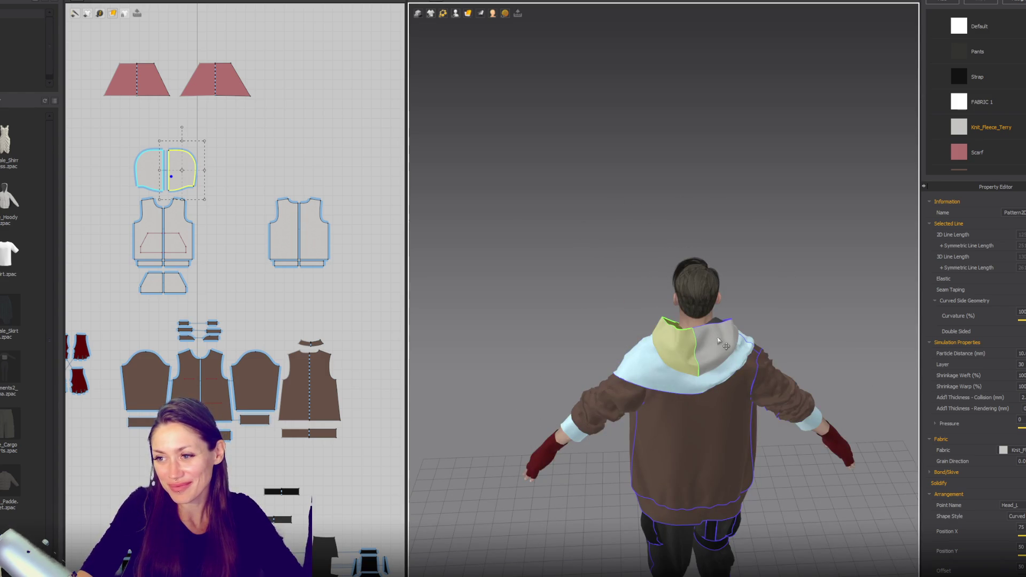
left_click(661, 359)
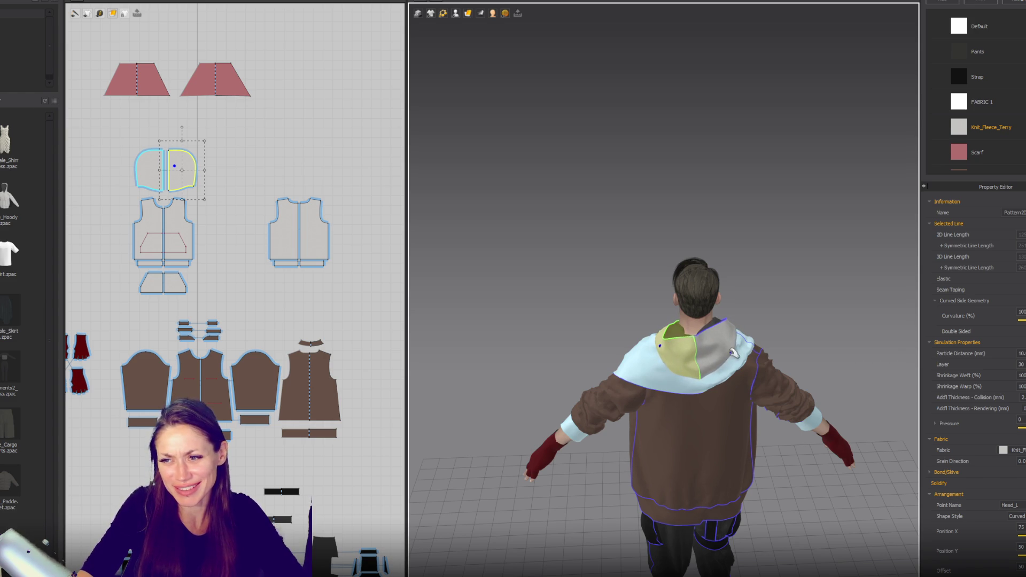
mouse_move(588, 238)
right_mouse_down()
mouse_move(767, 222)
mouse_move(797, 200)
mouse_move(781, 236)
right_mouse_up()
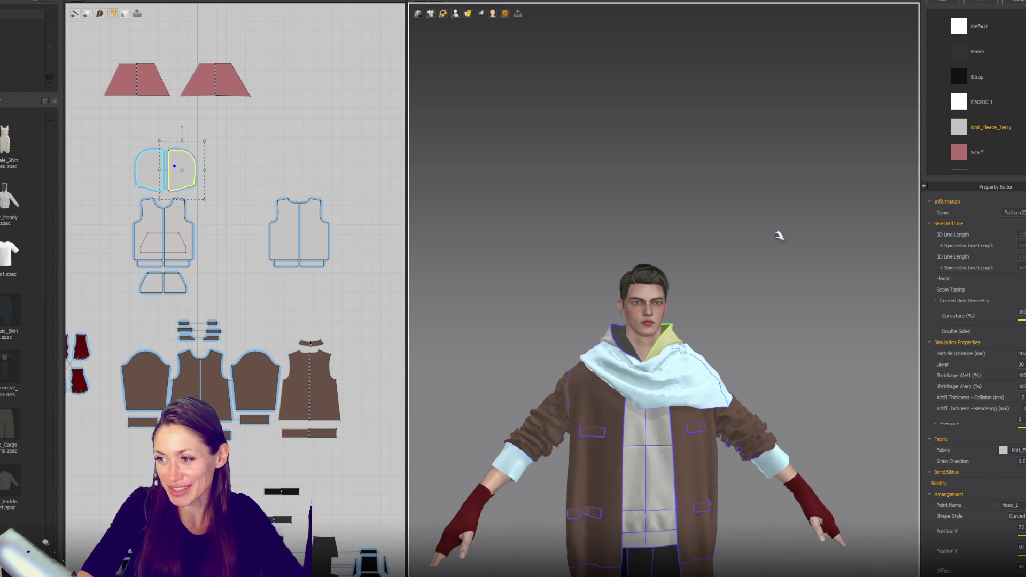
scroll(732, 251, "down", 5)
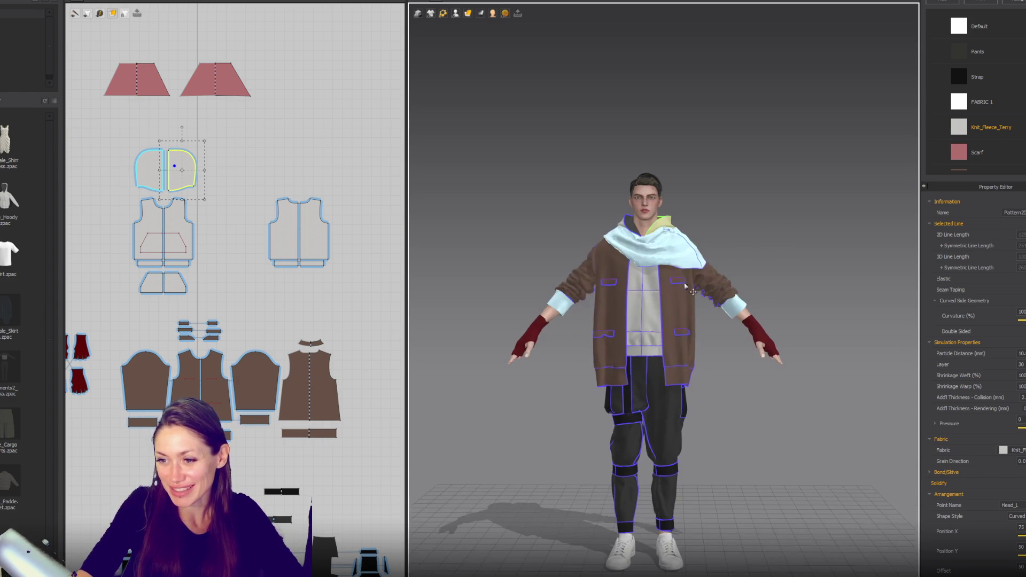
scroll(759, 296, "down", 3)
mouse_move(762, 297)
right_mouse_down()
mouse_move(914, 322)
mouse_move(859, 328)
mouse_move(676, 309)
mouse_move(655, 222)
mouse_move(607, 327)
mouse_move(456, 305)
mouse_move(460, 267)
mouse_move(587, 296)
mouse_move(789, 224)
right_mouse_up()
scroll(914, 322, "up", 2)
scroll(676, 309, "up", 2)
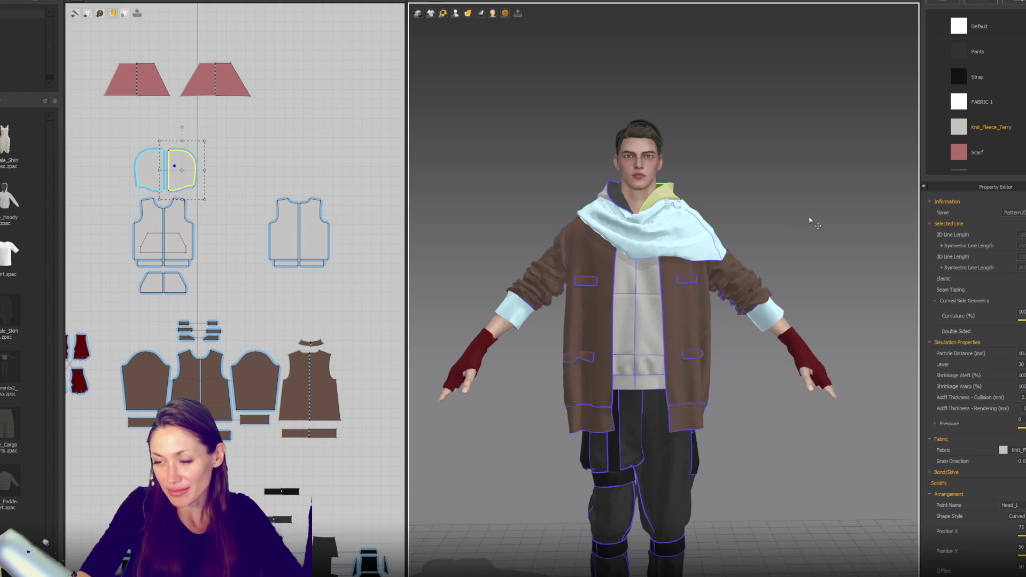
scroll(789, 224, "down", 3)
left_click(806, 244)
mouse_move(720, 266)
right_mouse_down()
mouse_move(679, 352)
mouse_move(729, 243)
mouse_move(531, 245)
mouse_move(757, 244)
right_mouse_up()
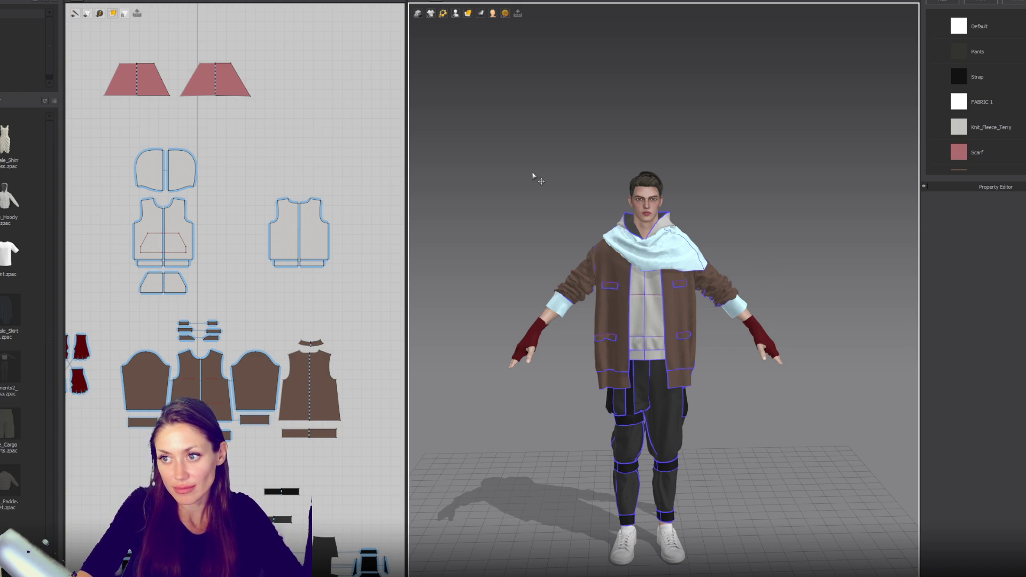
scroll(600, 332, "up", 5)
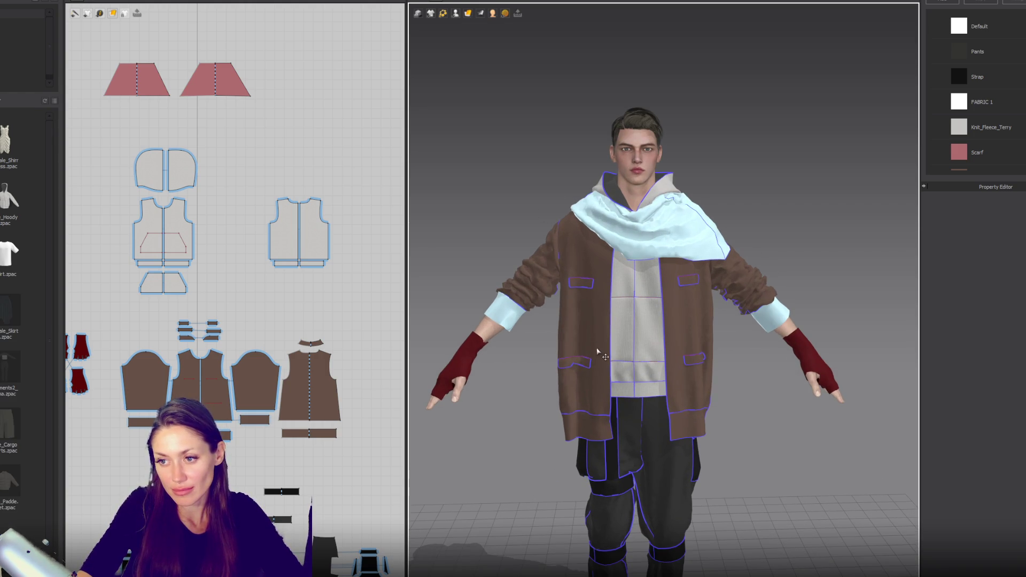
left_click(601, 357)
scroll(261, 292, "down", 5)
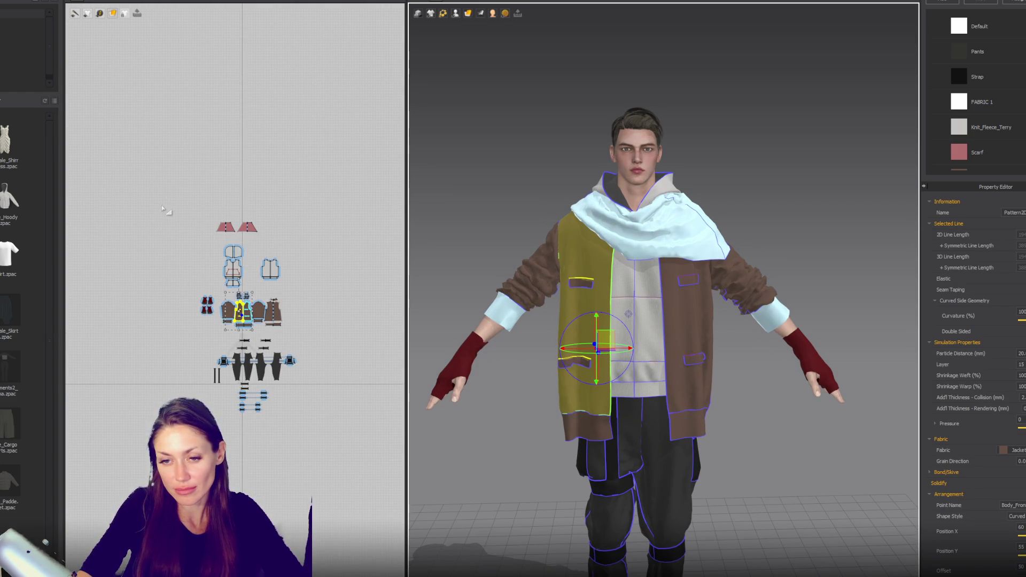
scroll(224, 285, "up", 3)
middle_click_drag(223, 285, 197, 227)
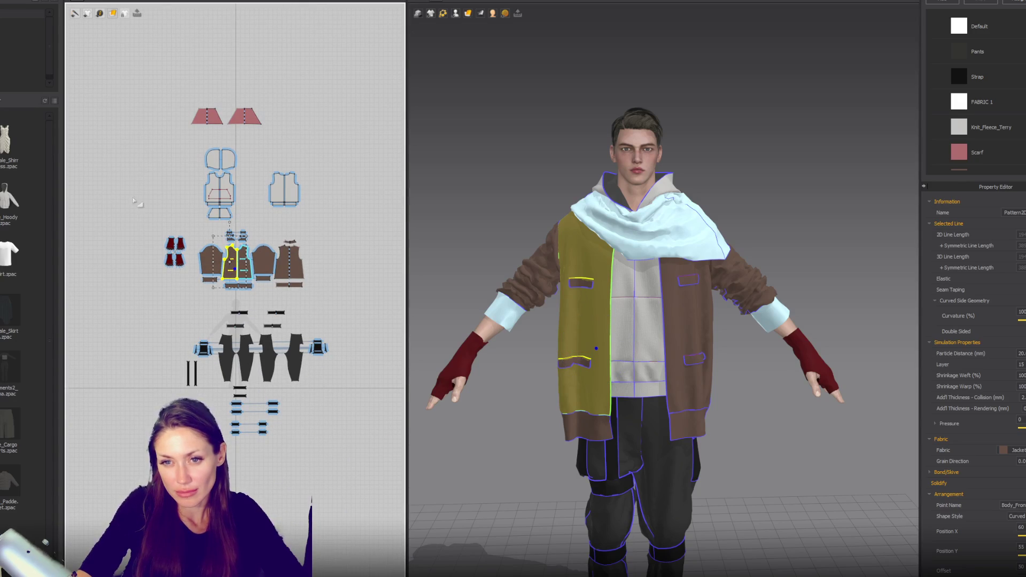
left_click_drag(140, 459, 345, 355)
left_click_drag(367, 309, 369, 309)
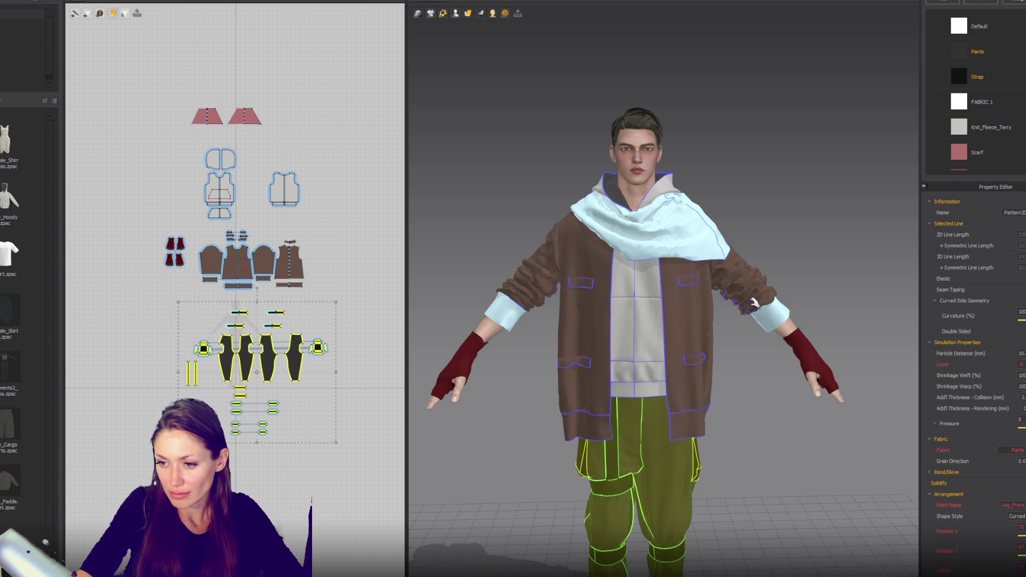
mouse_move(738, 413)
right_mouse_down()
mouse_move(745, 350)
mouse_move(769, 339)
right_mouse_up()
scroll(759, 360, "up", 5)
left_click(758, 361)
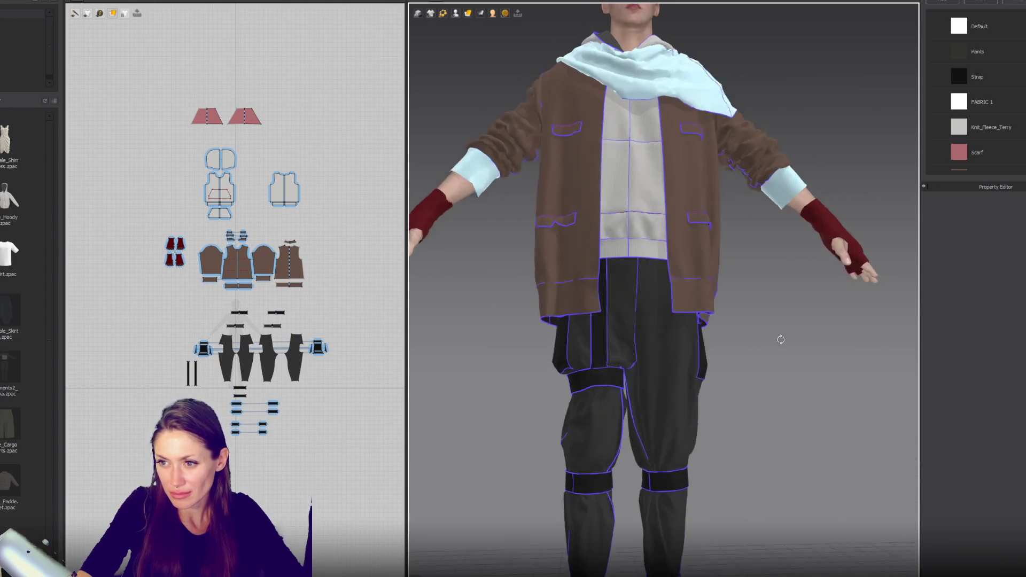
scroll(770, 338, "up", 5)
scroll(694, 299, "up", 2)
scroll(280, 299, "up", 6)
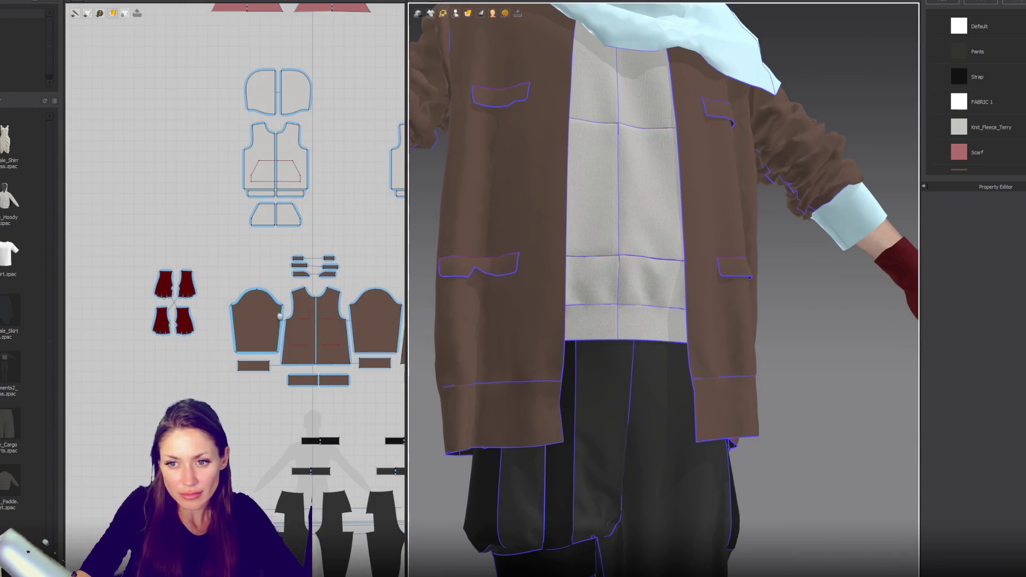
left_click(281, 299)
scroll(281, 299, "down", 3)
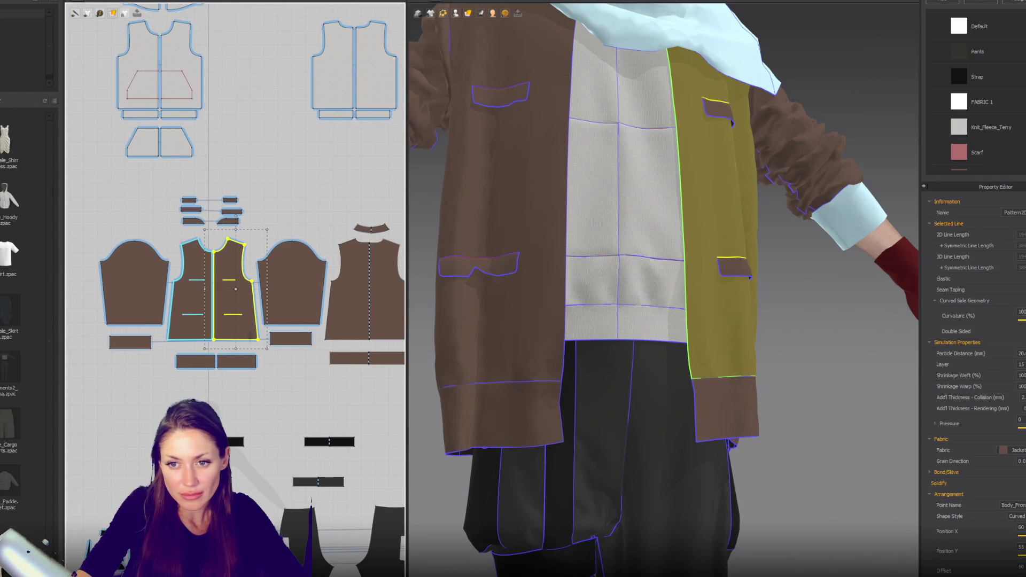
left_click_drag(91, 231, 175, 345)
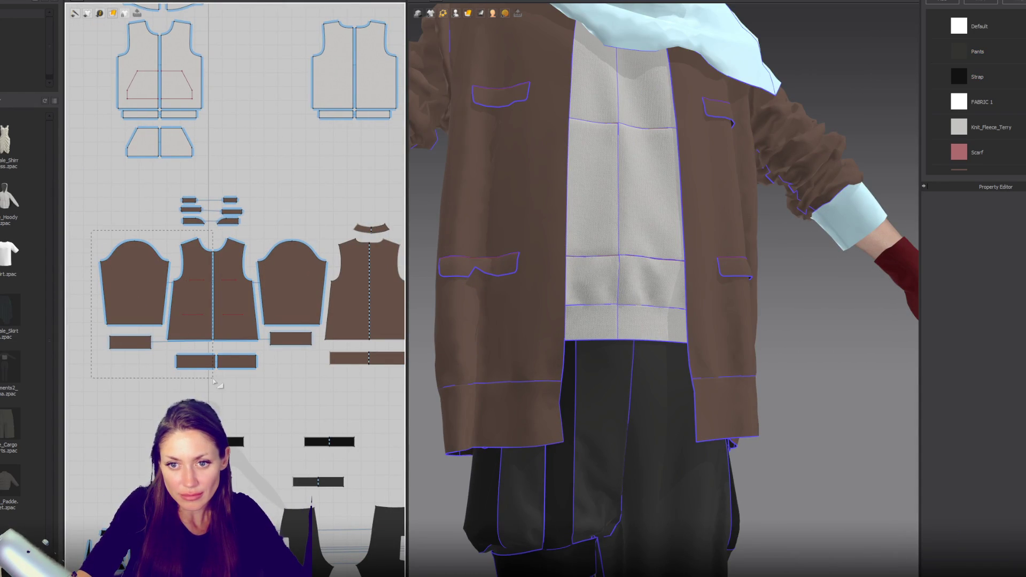
left_click_drag(216, 382, 202, 354)
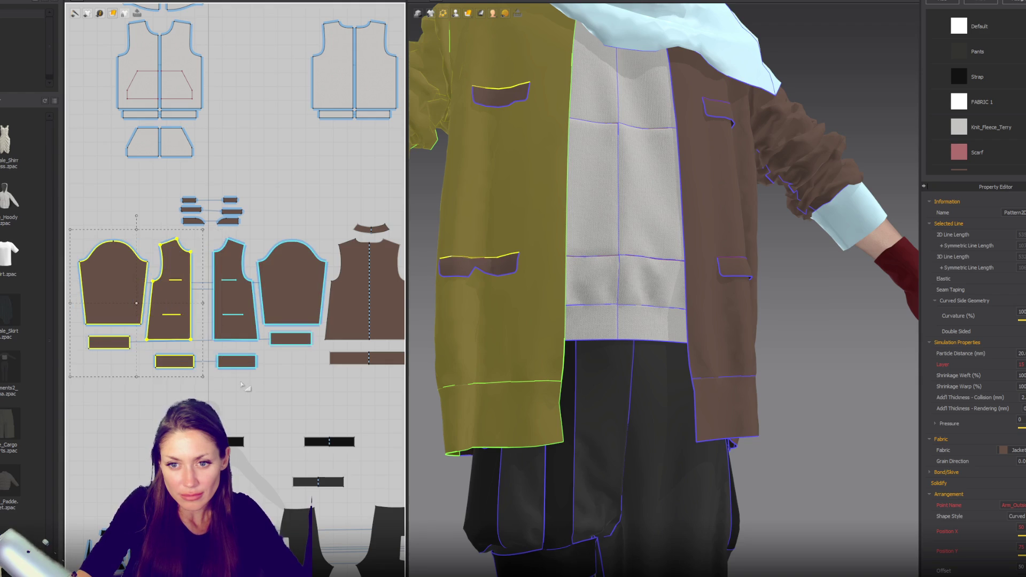
scroll(232, 352, "up", 5)
scroll(232, 352, "down", 3)
scroll(231, 238, "up", 3)
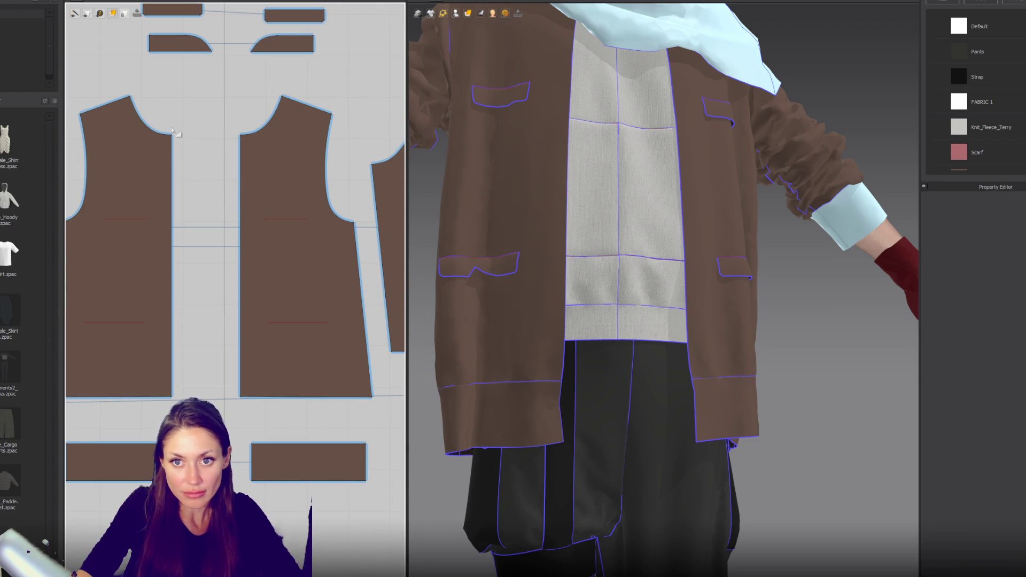
Step: Draw a narrow strip between the front panels and sew it to the centre-front edge
mouse_move(186, 139)
left_mouse_down()
mouse_move(206, 235)
mouse_move(196, 406)
mouse_move(178, 406)
left_mouse_up()
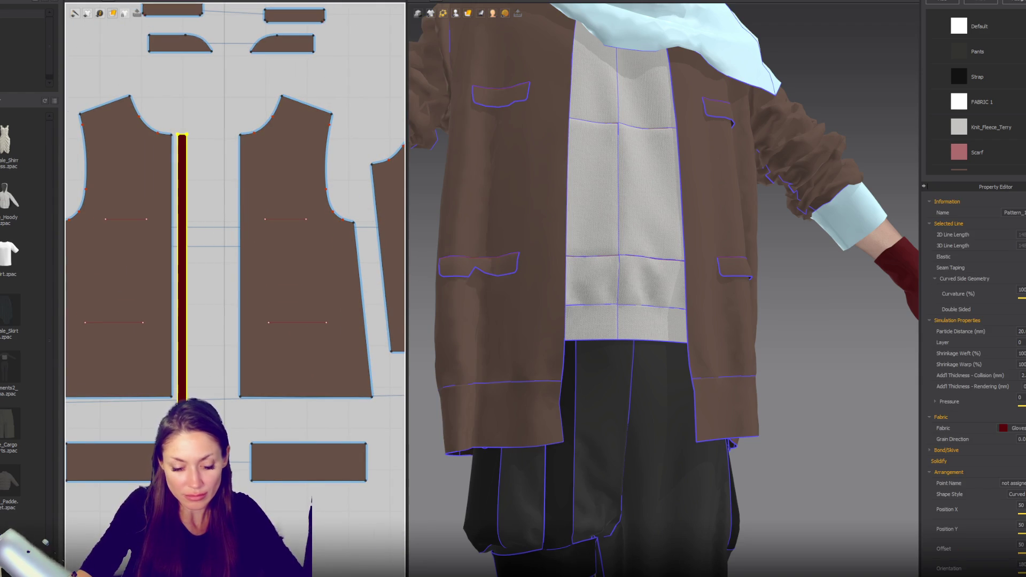
key("n")
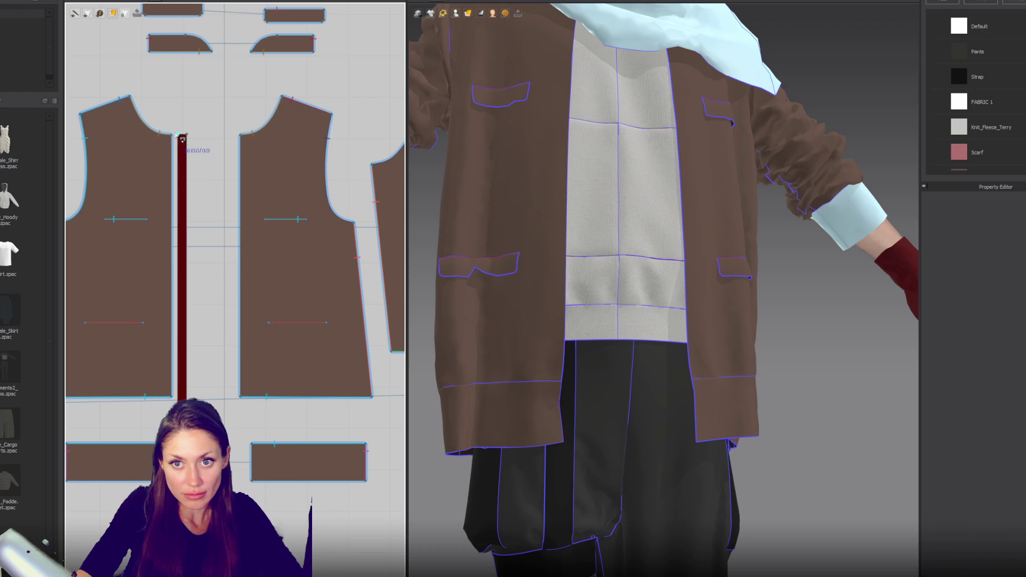
left_click(171, 136)
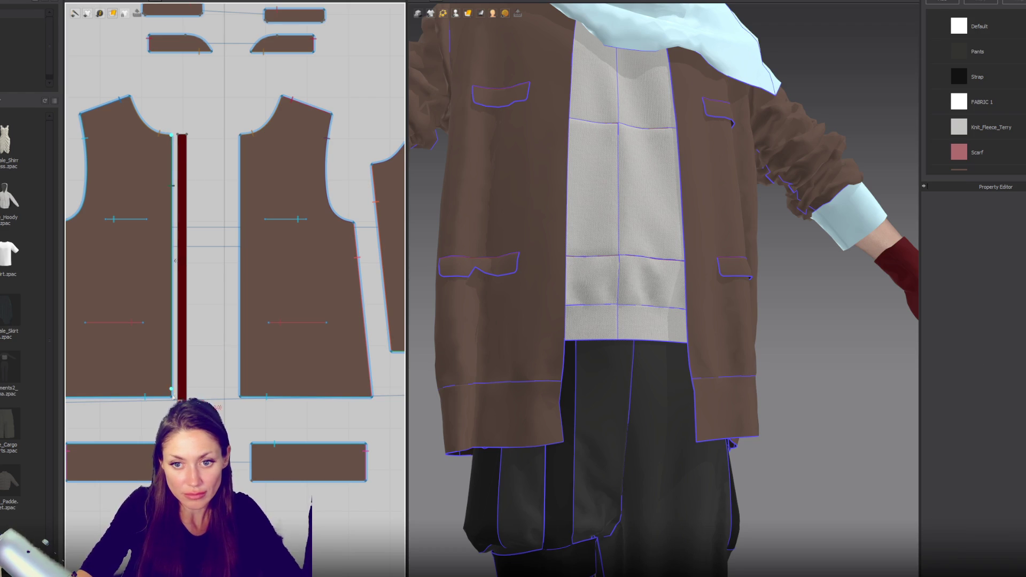
left_click(178, 135)
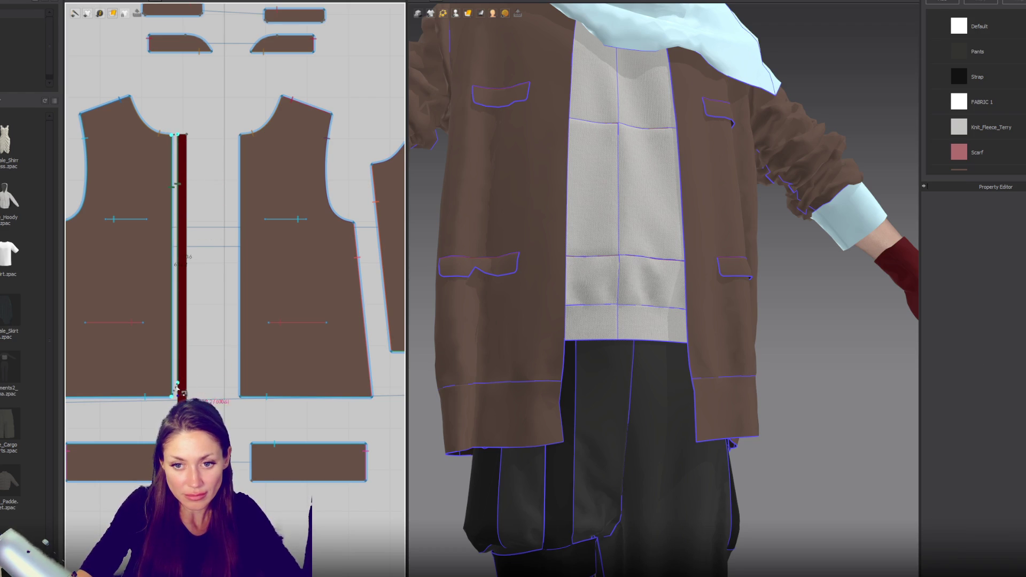
left_click(176, 396)
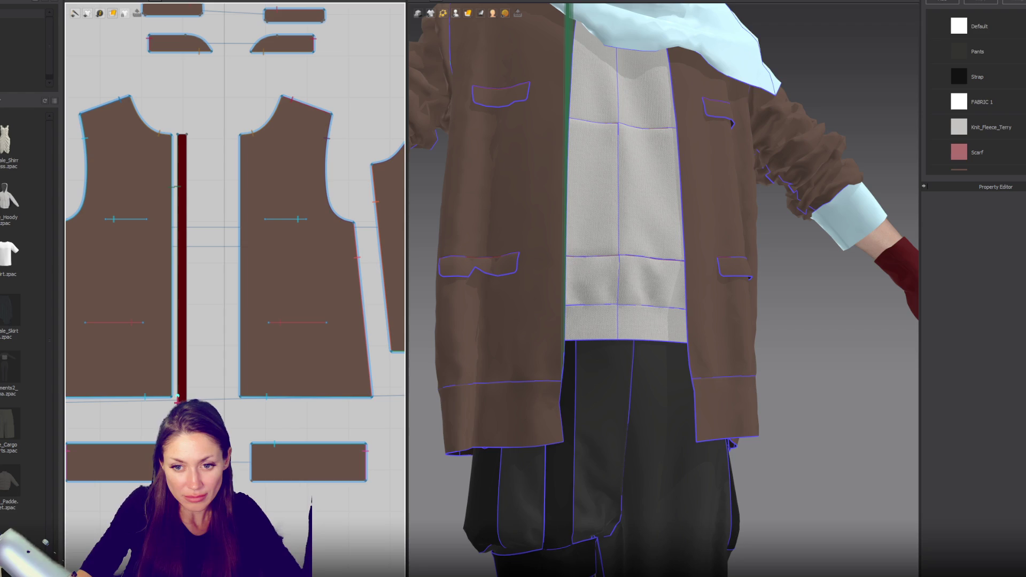
Step: Assign the Jacket fabric to the dark-red strip
key("a")
left_click(184, 374)
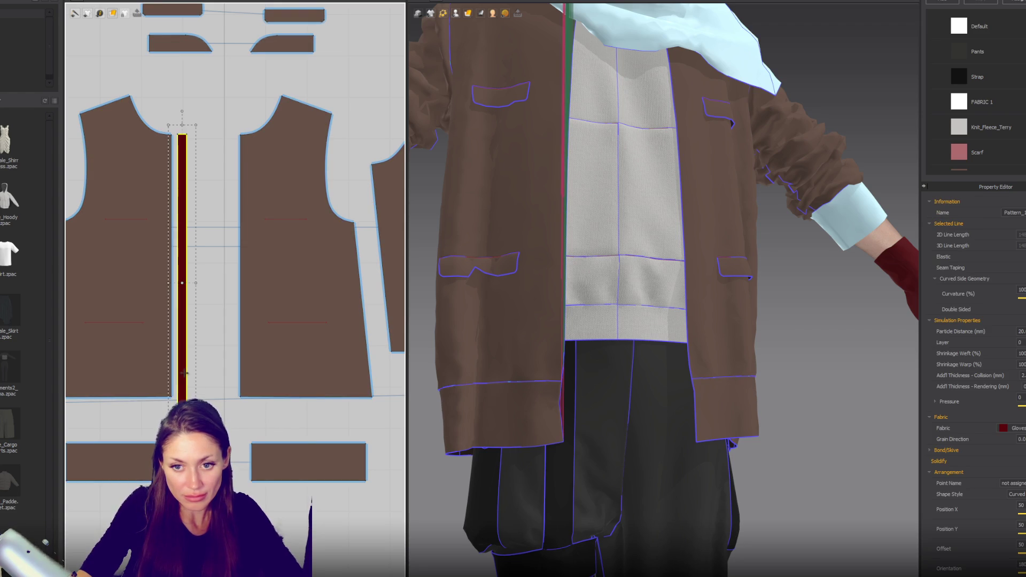
left_click(1015, 428)
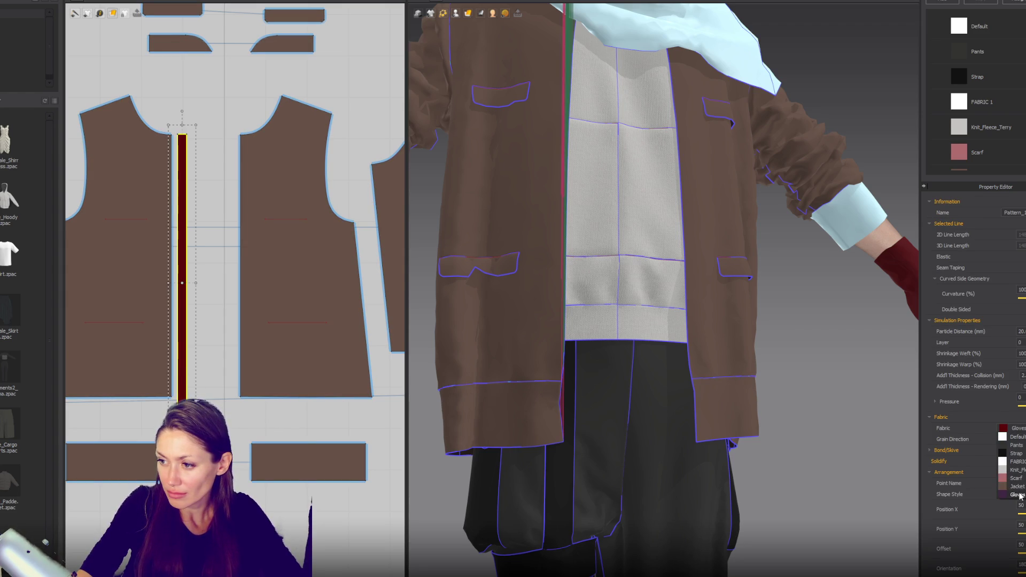
left_click(1017, 487)
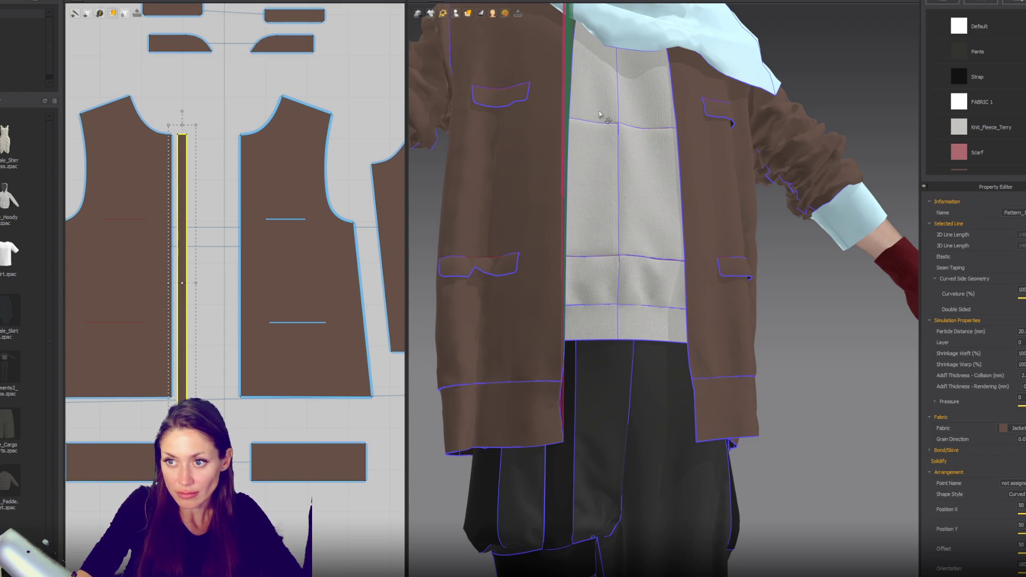
Step: Place the strip on the Body_Front arrangement point and simulate
scroll(692, 171, "down", 5)
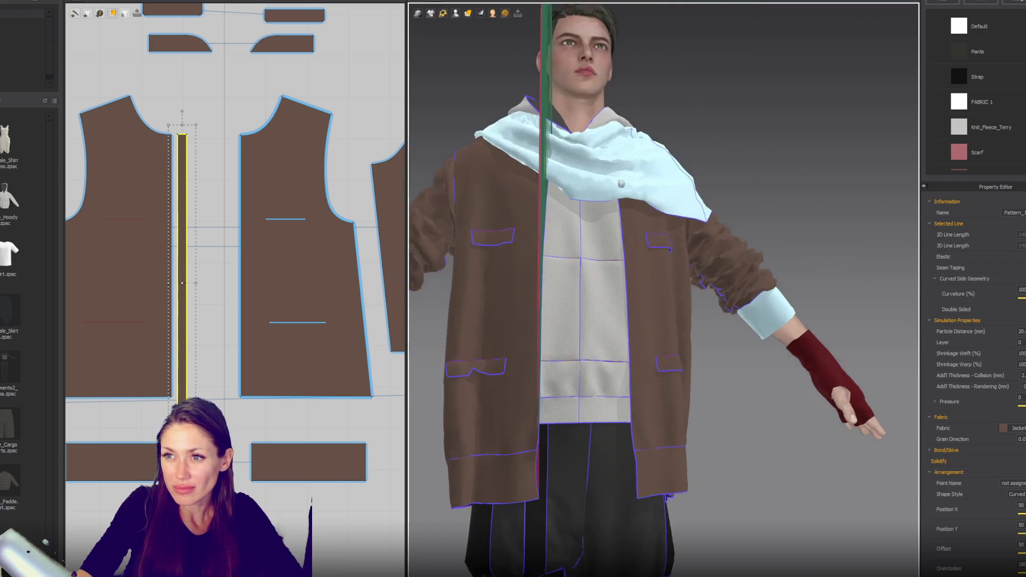
right_click_drag(692, 171, 677, 207)
left_click(455, 13)
left_click(471, 56)
right_click_drag(587, 268, 535, 266)
left_click(542, 264)
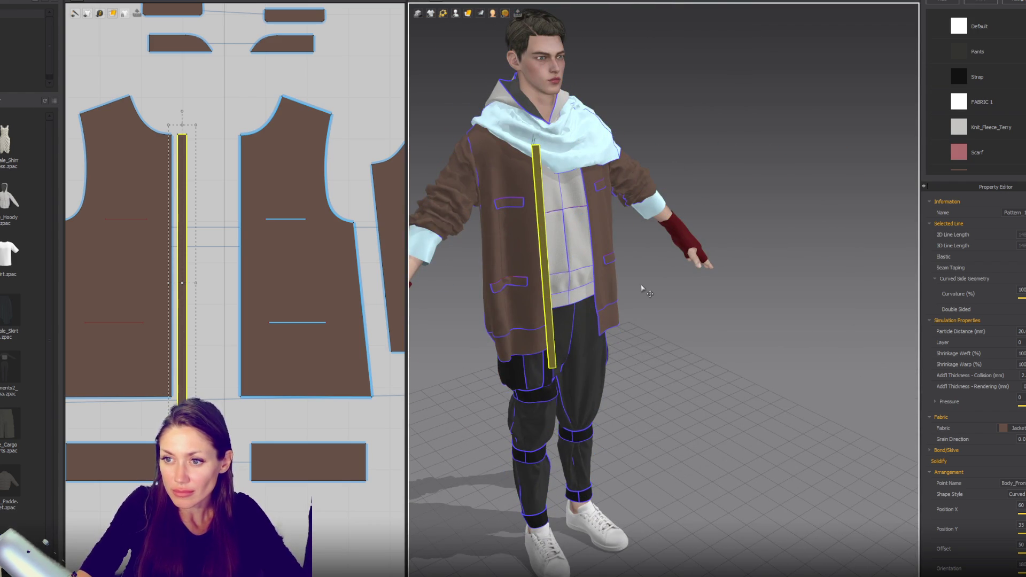
key("space")
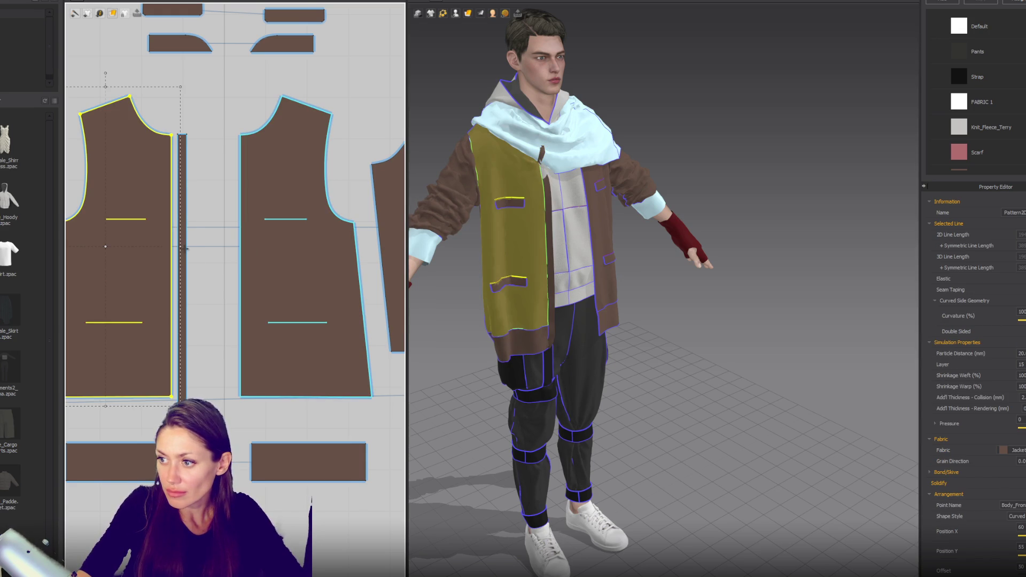
Step: Set the centre-front strip's Layer to 15
type("15")
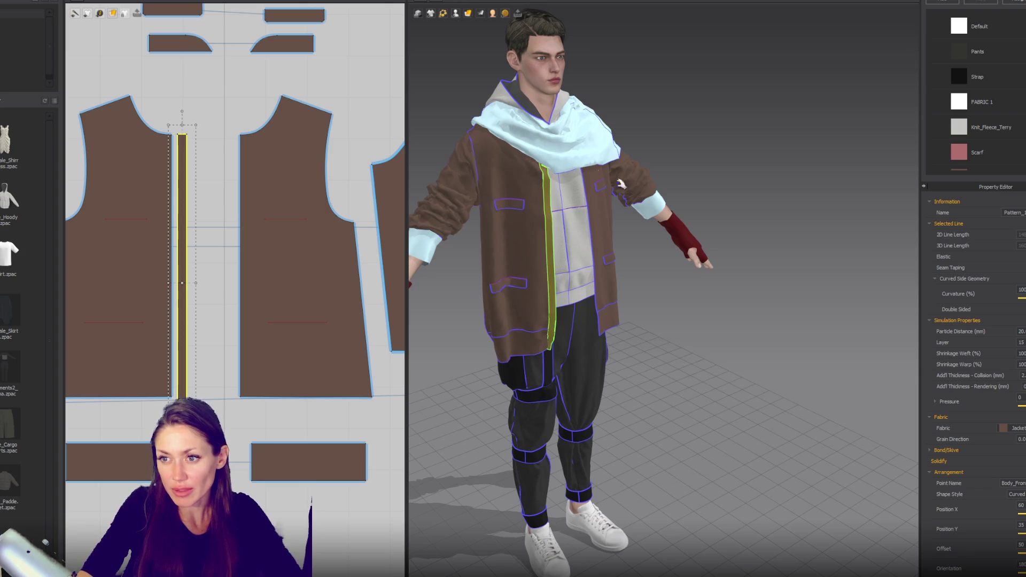
type("2")
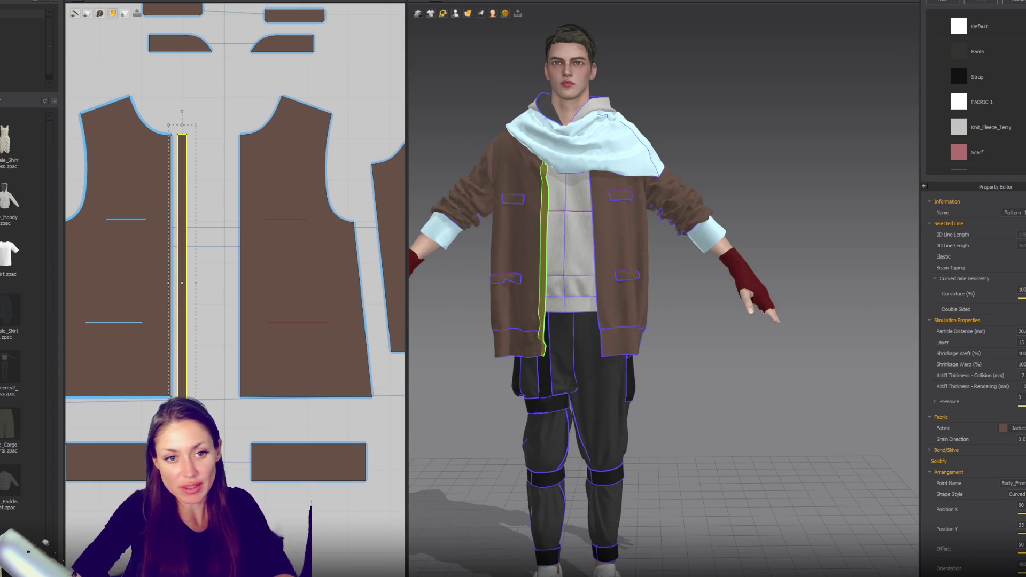
left_click(195, 285)
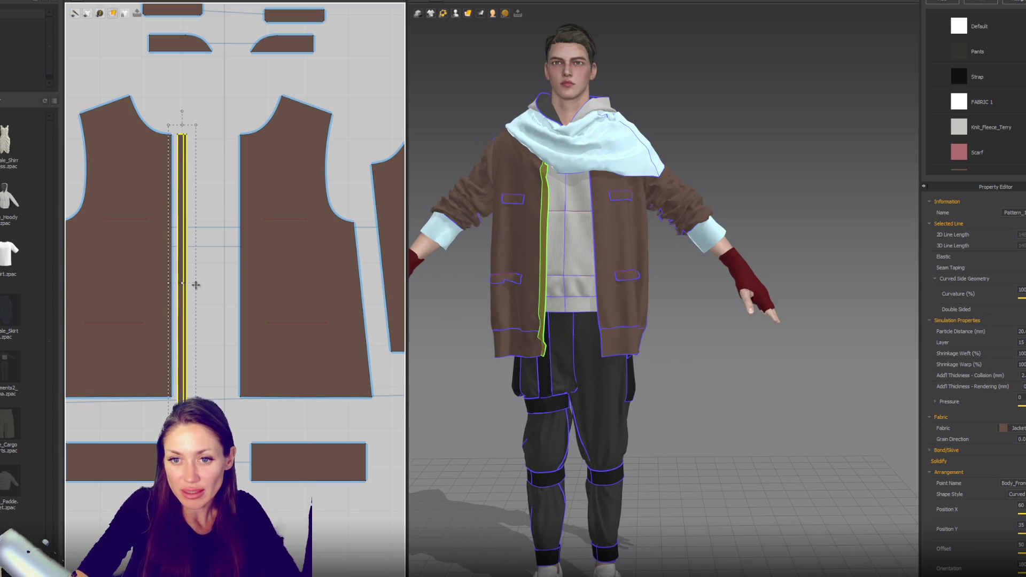
scroll(195, 285, "up", 3)
Step: Duplicate the strip beside the opposite front panel's edge
left_click(182, 312)
left_click_drag(165, 284, 243, 294)
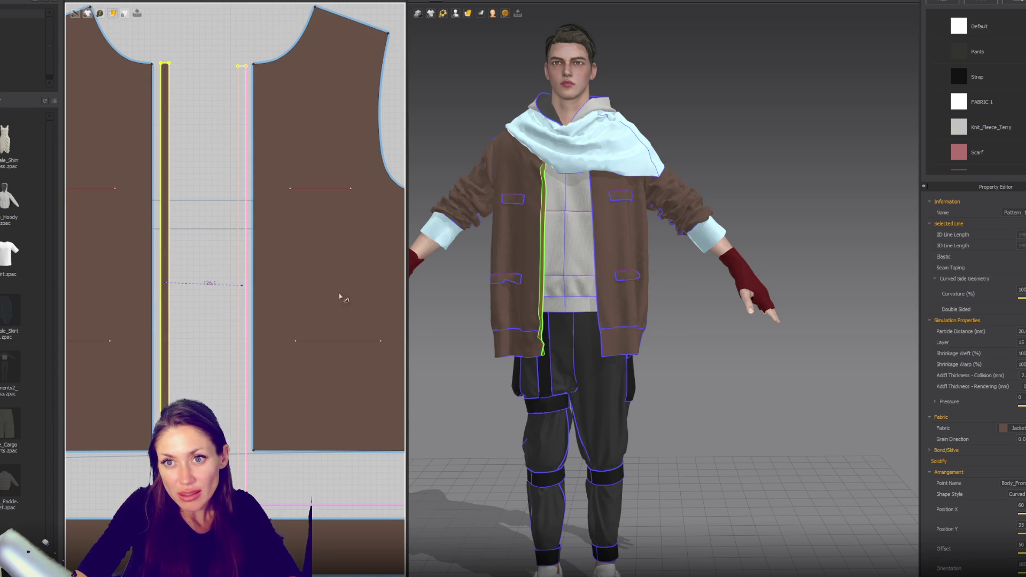
key("Escape")
key("z")
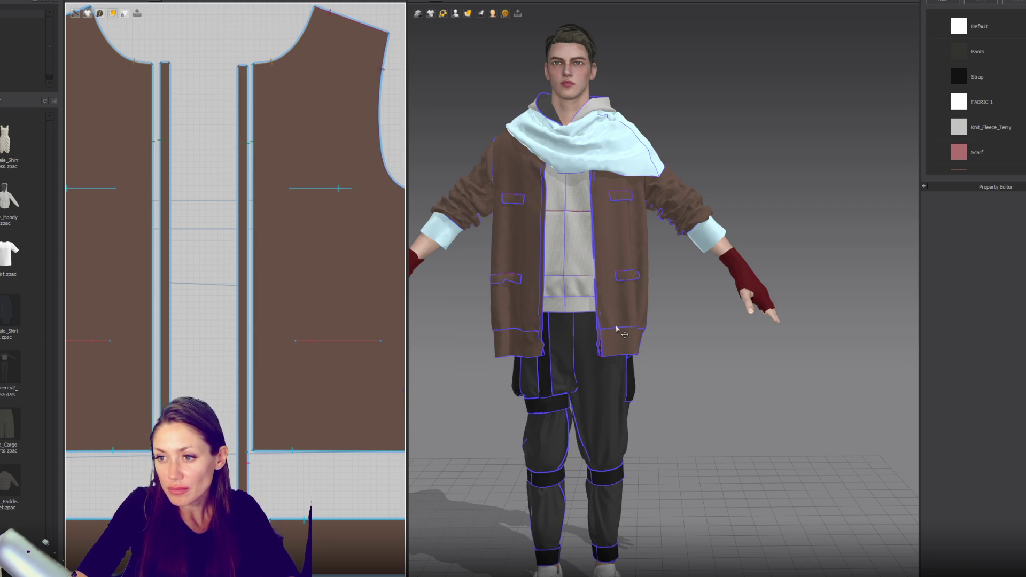
Step: Simulate, tug the right front panel outward, and inspect the strips and hem band from front and back
key("space")
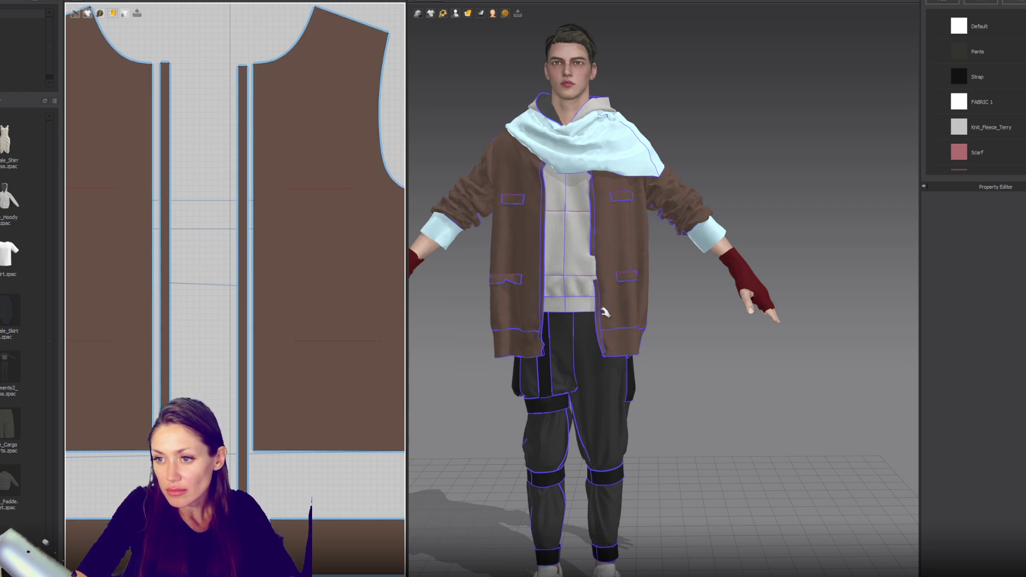
right_click_drag(607, 291, 634, 279)
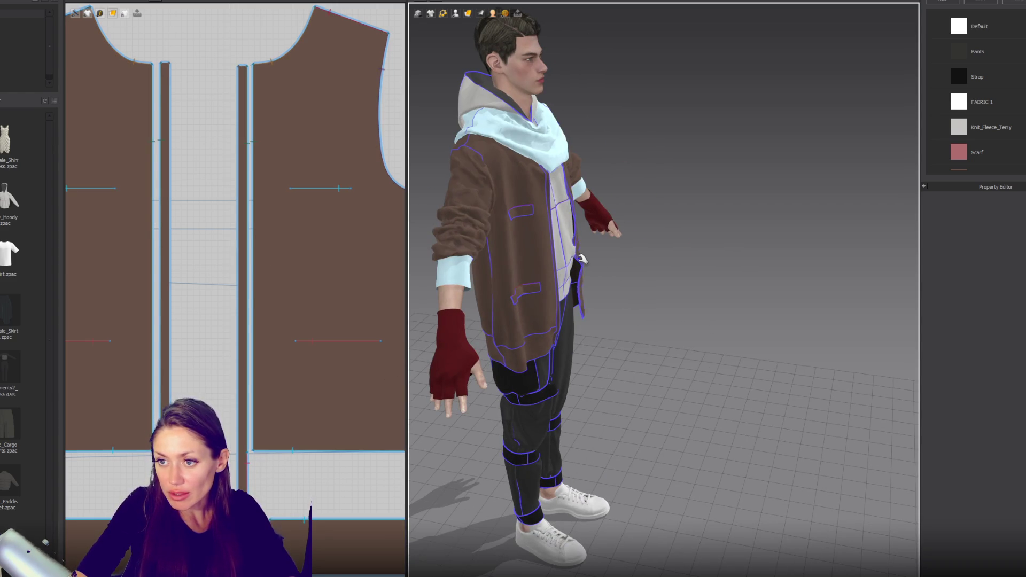
left_click_drag(581, 265, 623, 257)
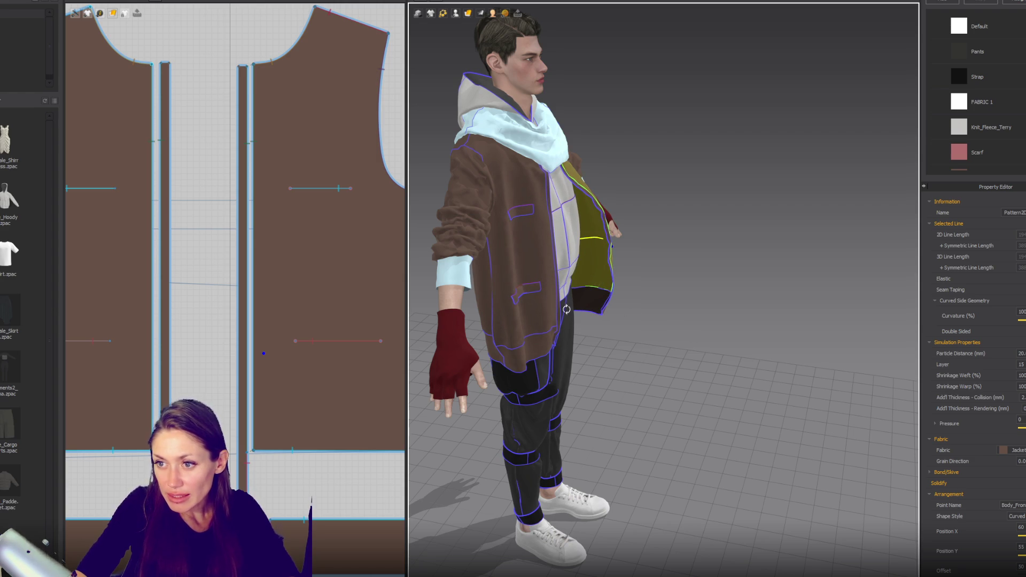
right_click_drag(531, 304, 631, 305)
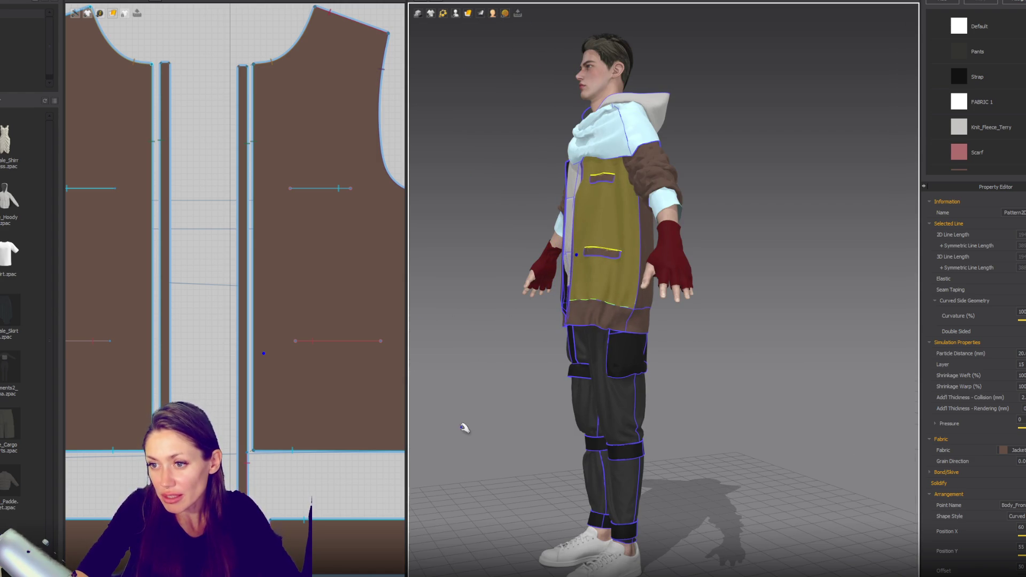
right_click_drag(488, 396, 529, 395)
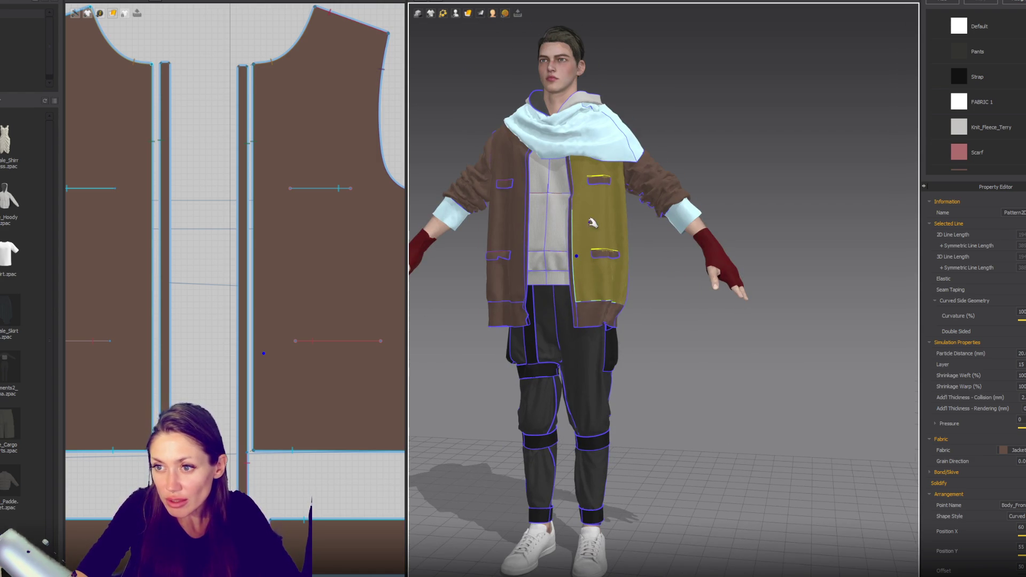
mouse_move(617, 313)
middle_mouse_down()
mouse_move(706, 329)
mouse_move(709, 341)
middle_mouse_up()
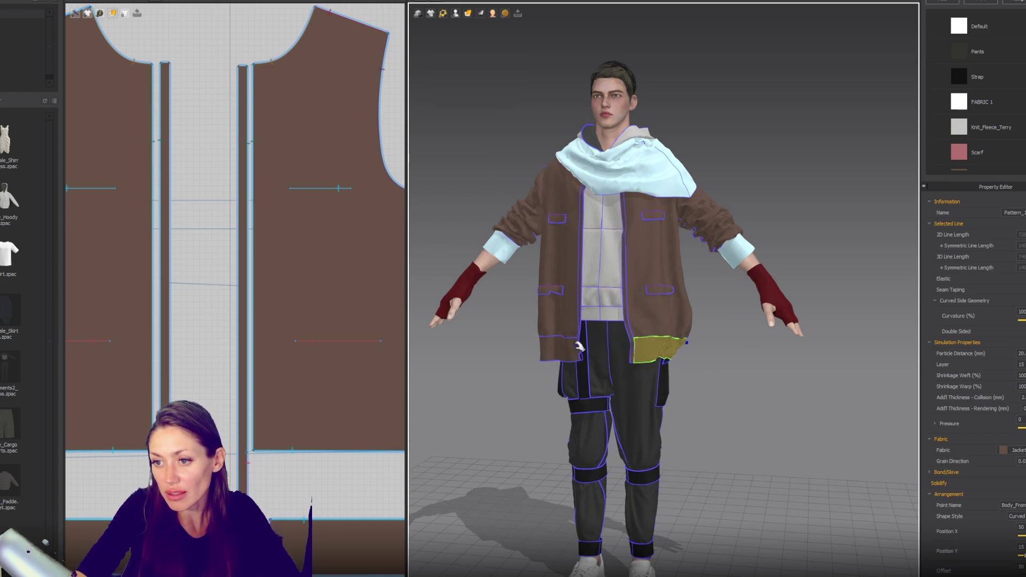
left_click(598, 346)
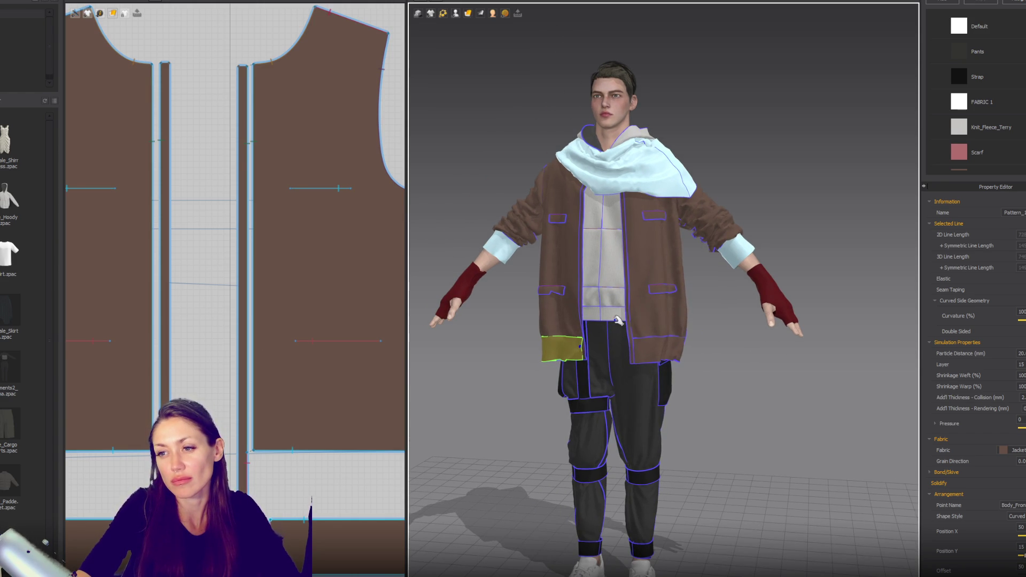
mouse_move(697, 318)
left_mouse_down()
mouse_move(769, 287)
mouse_move(895, 270)
left_mouse_up()
mouse_move(895, 270)
right_mouse_down()
mouse_move(825, 220)
mouse_move(737, 238)
mouse_move(699, 300)
mouse_move(707, 295)
right_mouse_up()
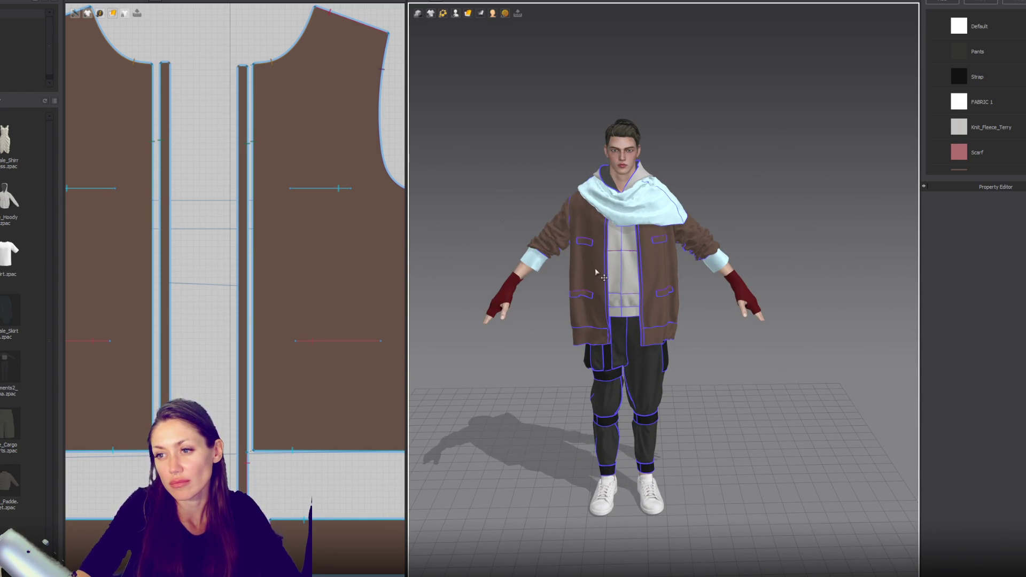
Step: Select the left and right front panels and orbit around the avatar
left_click(631, 270)
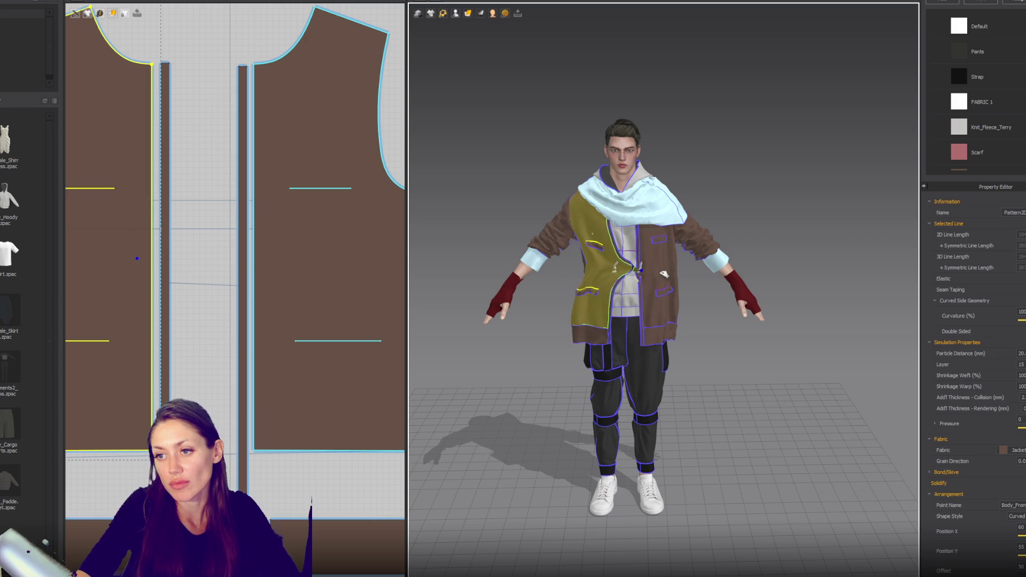
left_click(623, 276)
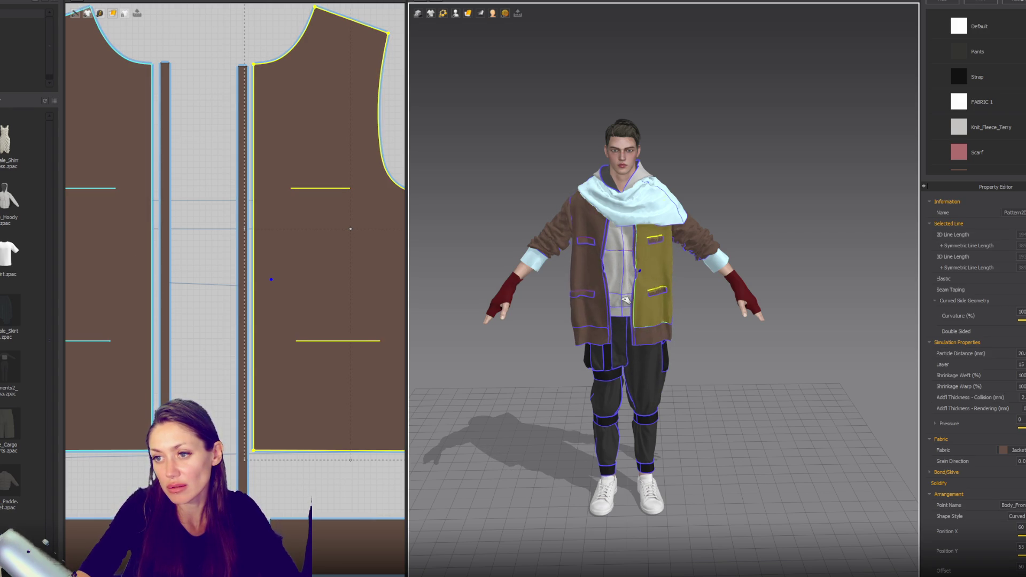
left_click(598, 288)
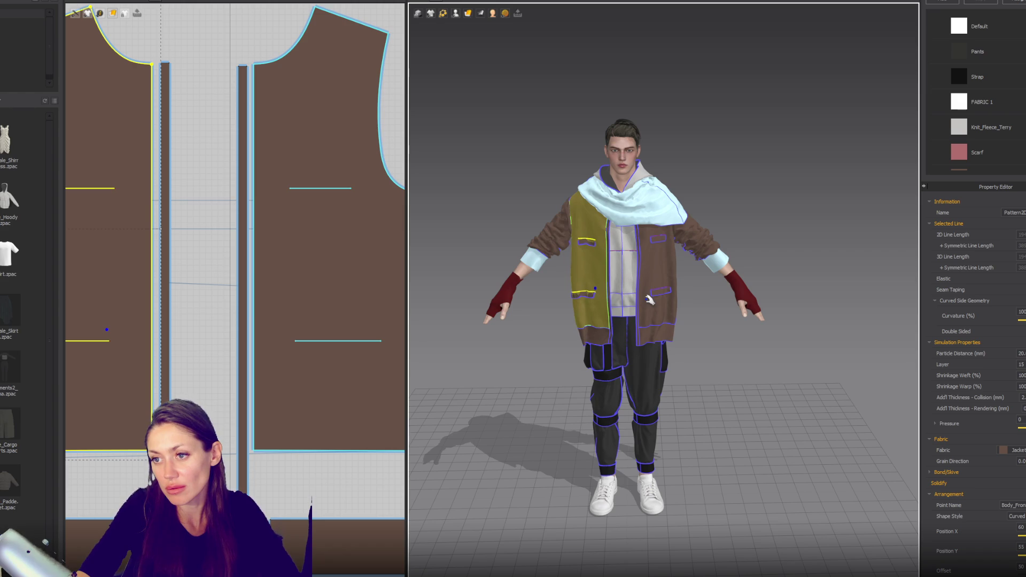
right_click_drag(658, 304, 609, 324)
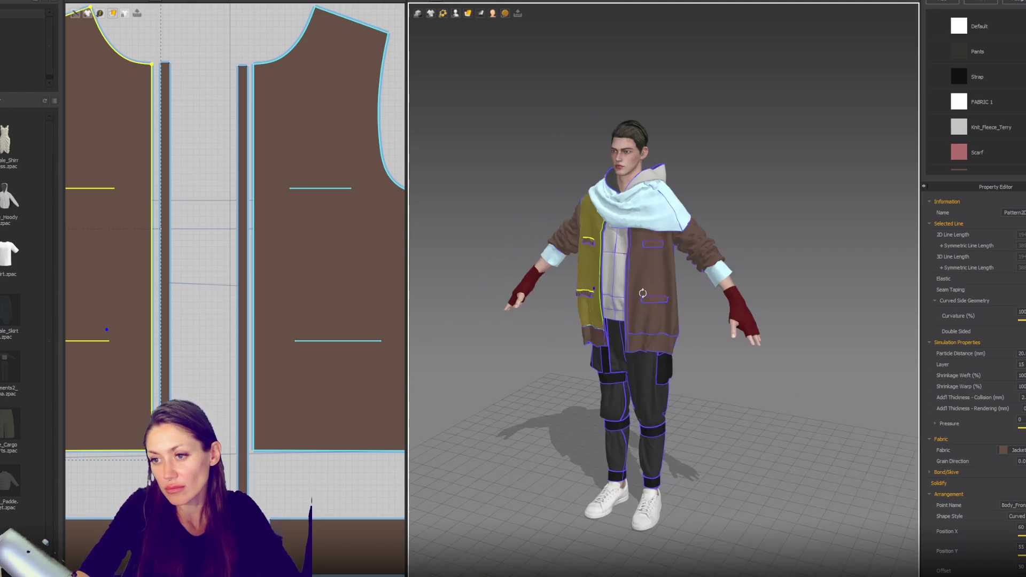
scroll(208, 374, "down", 5)
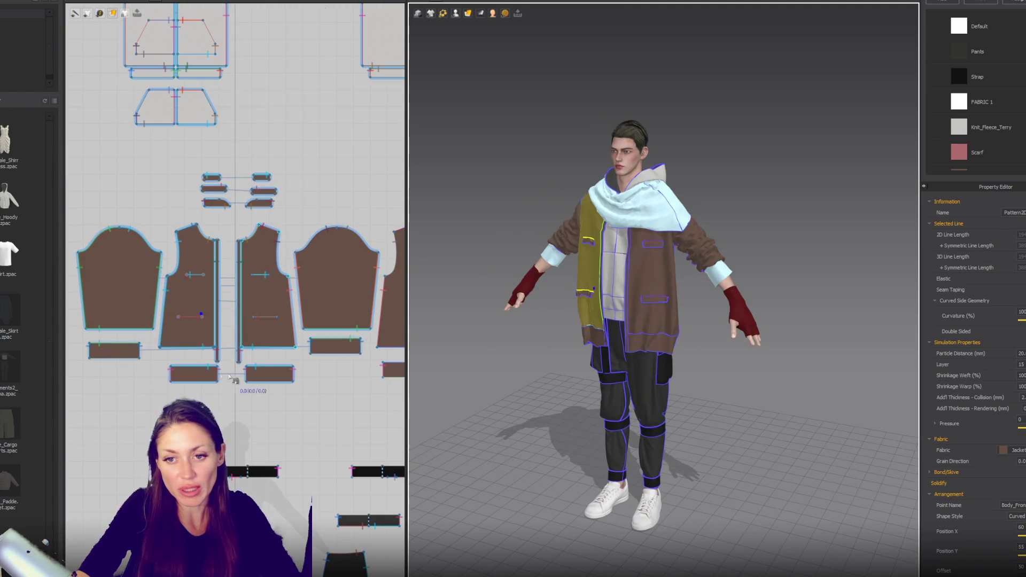
key("Escape")
Step: Select the four hem band pieces and scale them slightly narrower
left_click(188, 381)
left_click(267, 374, "shift")
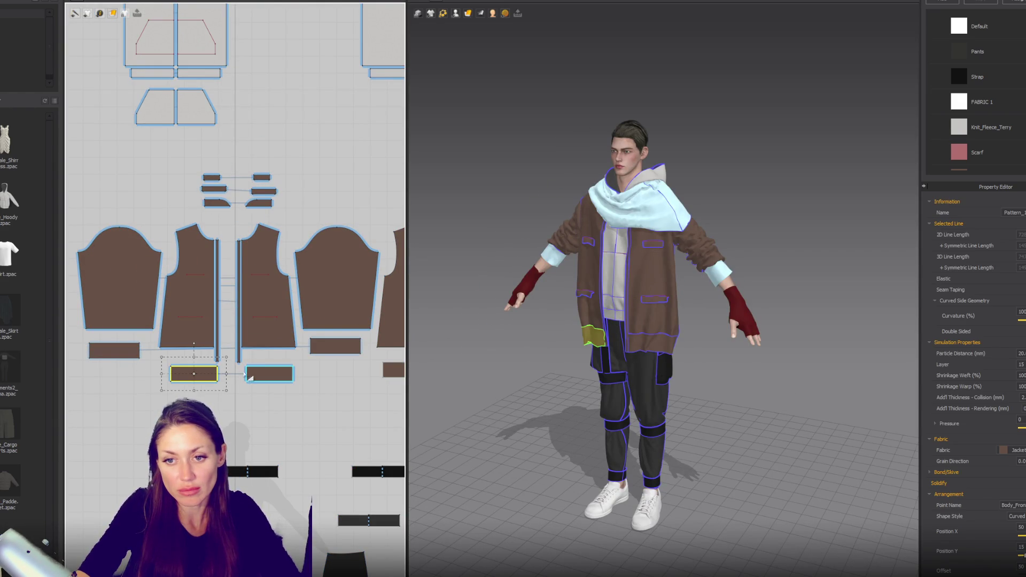
left_click(319, 350, "shift")
middle_click_drag(361, 375, 263, 375)
left_click(374, 370, "shift")
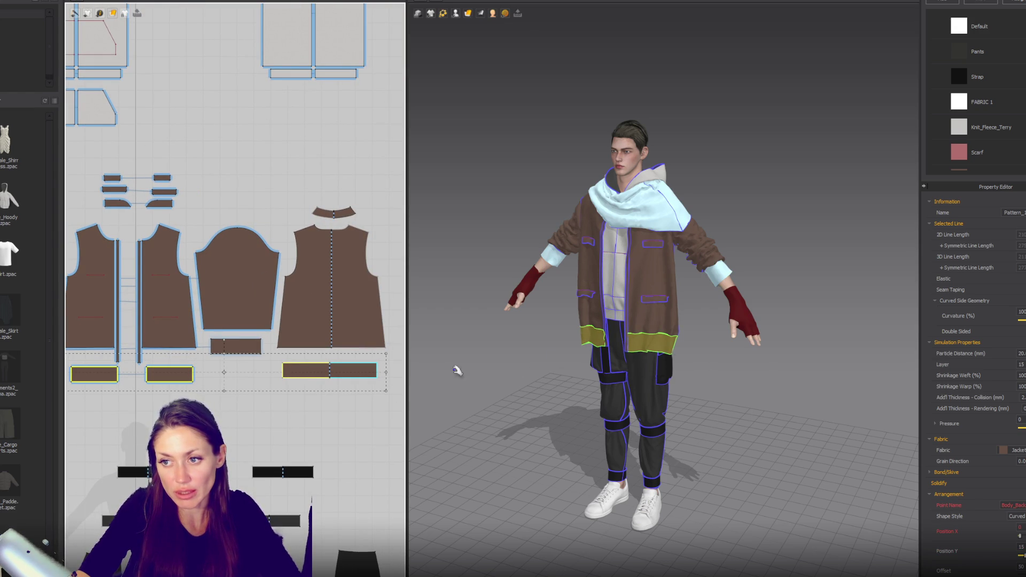
left_click_drag(387, 374, 383, 374)
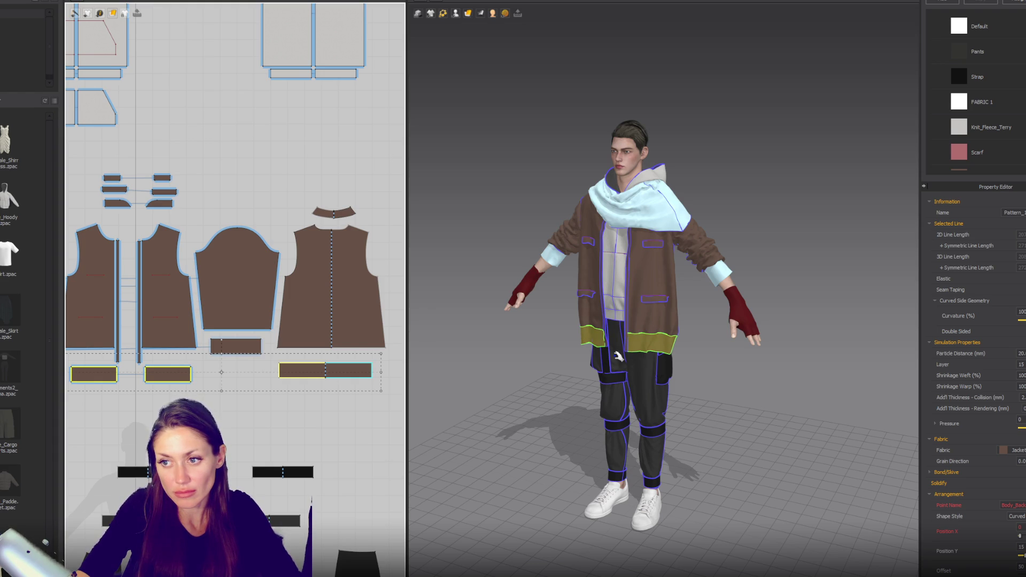
right_click_drag(622, 376, 664, 371)
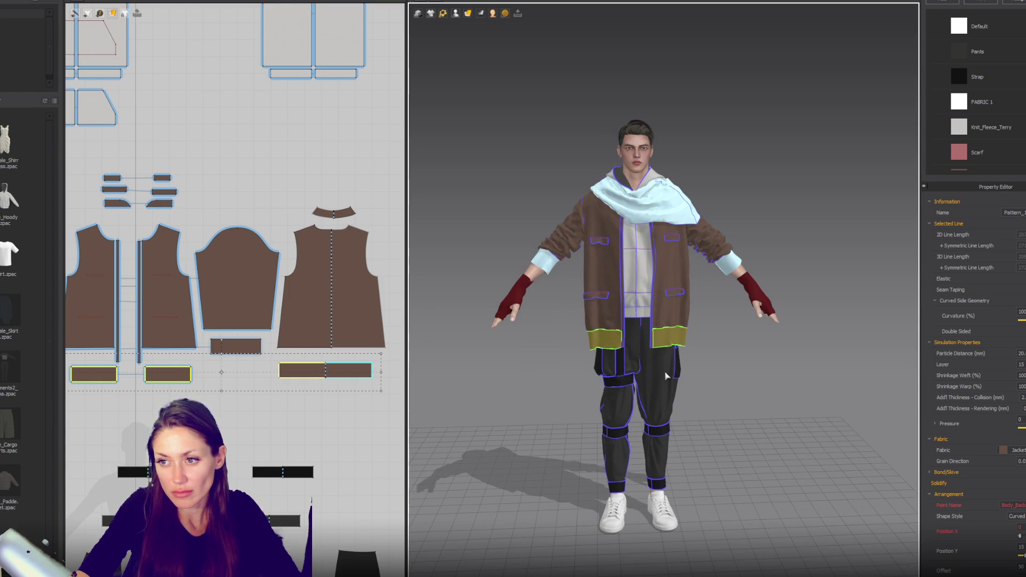
scroll(156, 359, "up", 5)
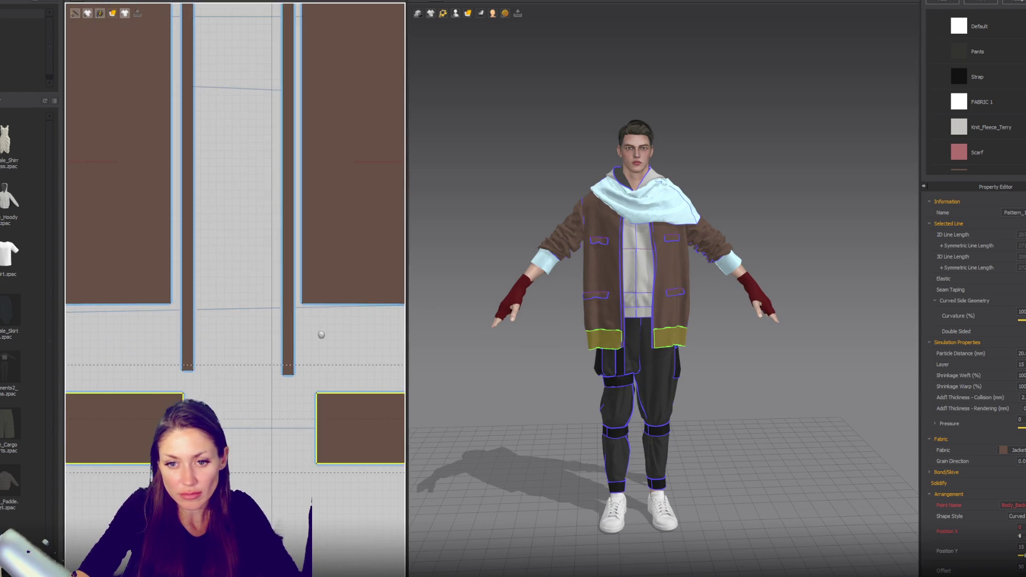
scroll(287, 386, "up", 3)
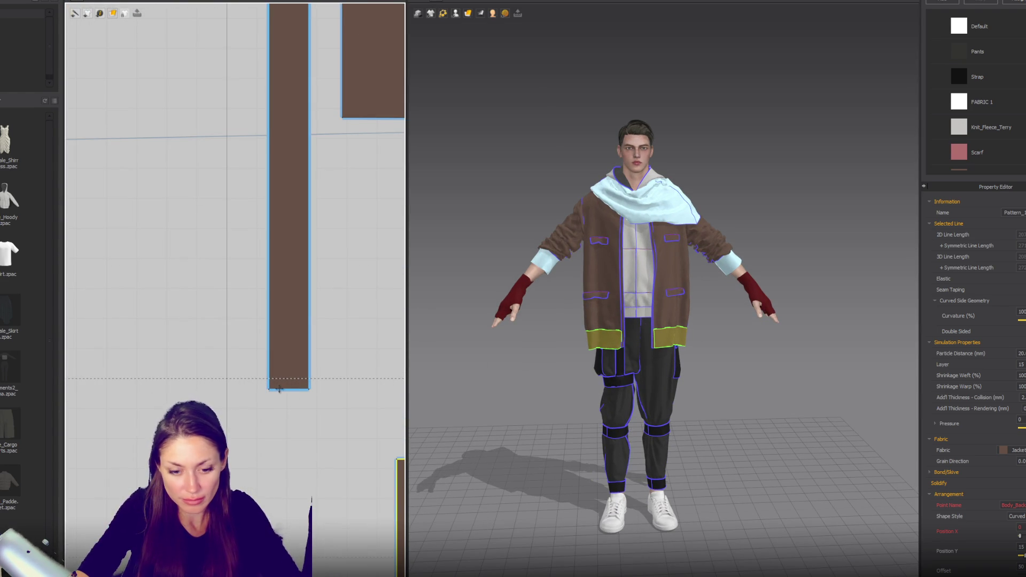
left_click(278, 389)
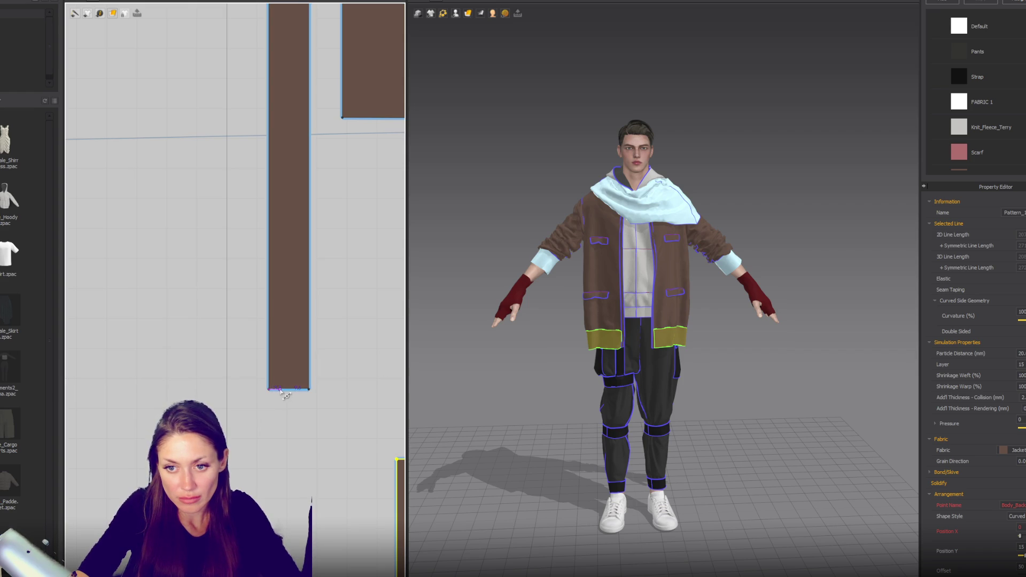
left_click(269, 382)
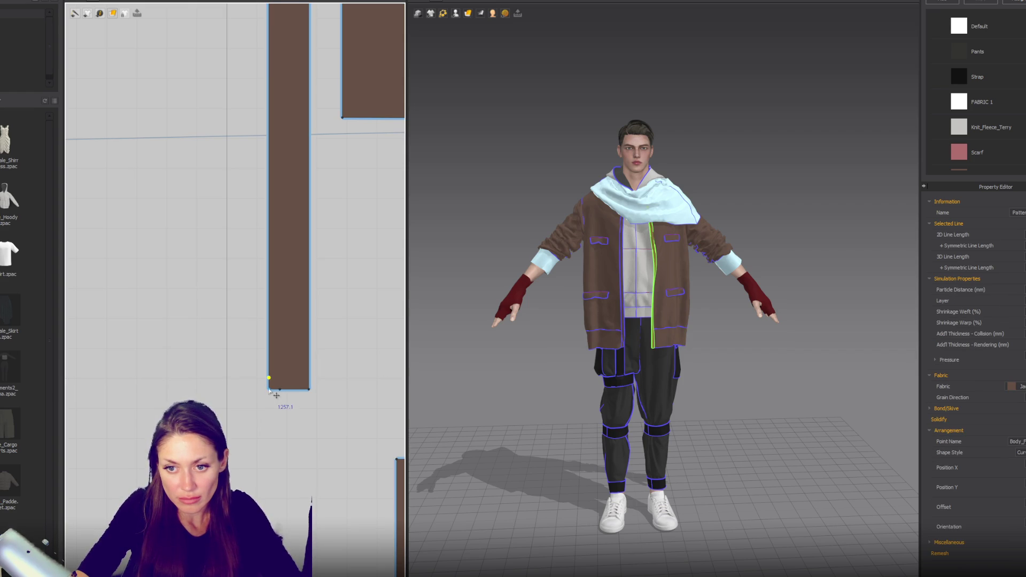
left_click(313, 412)
right_click_drag(345, 404, 166, 393)
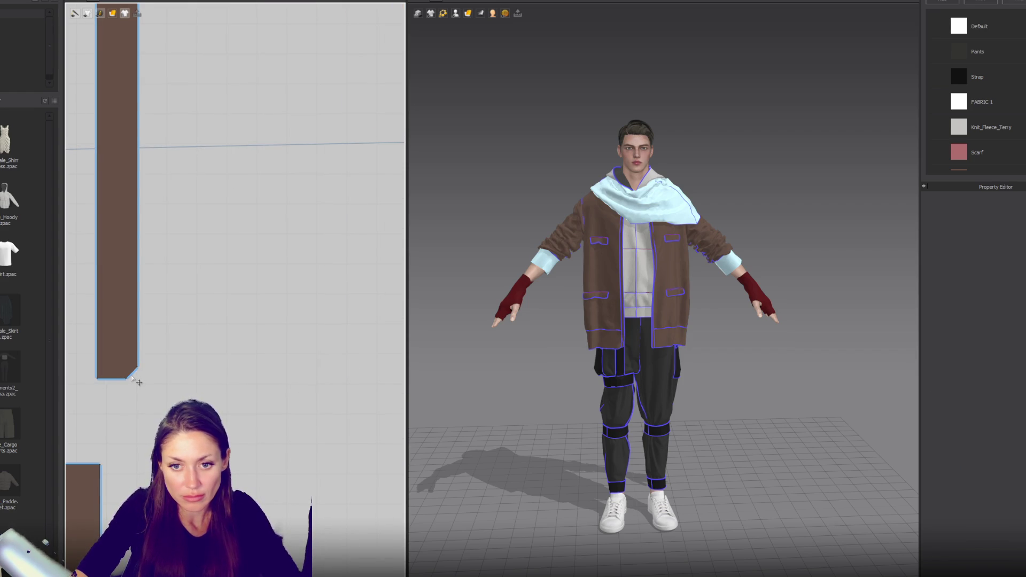
left_click(133, 376)
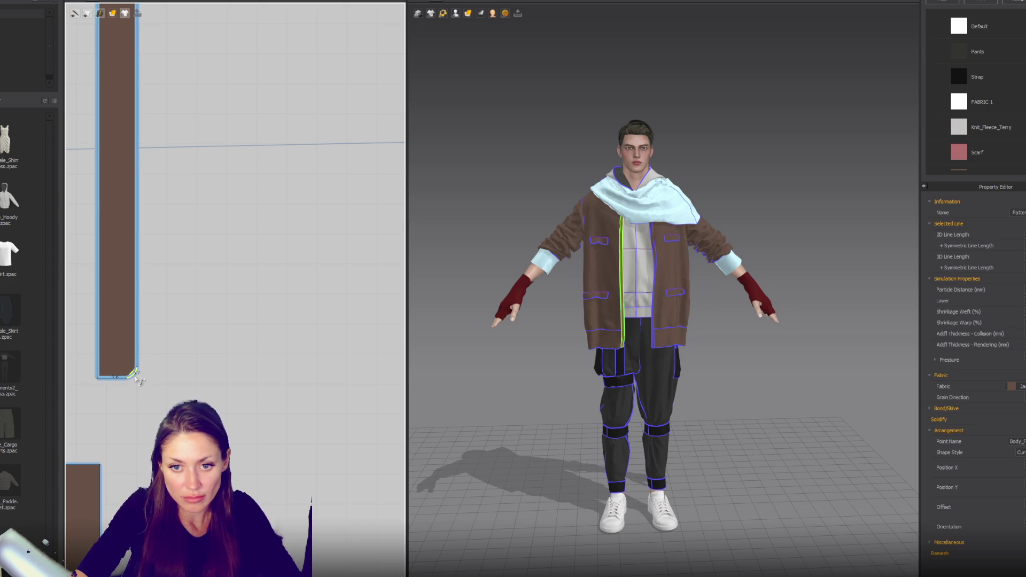
left_click(783, 384)
scroll(700, 364, "up", 6)
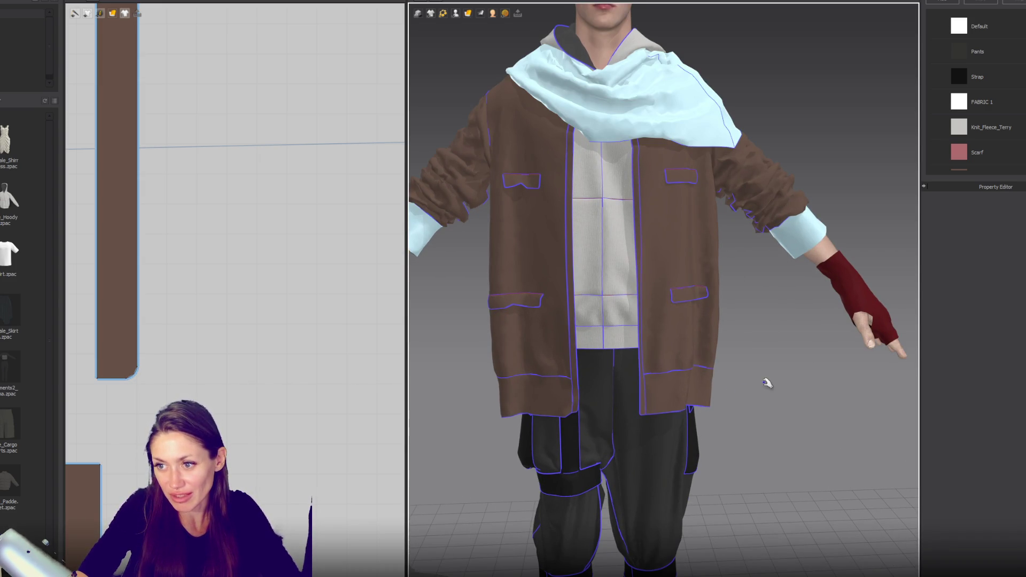
Step: Zoom out, view the avatar from behind, and select the hood's right panel
scroll(761, 377, "down", 5)
scroll(757, 369, "down", 2)
mouse_move(634, 359)
right_mouse_down()
mouse_move(354, 362)
mouse_move(371, 362)
mouse_move(177, 348)
mouse_move(165, 393)
right_mouse_up()
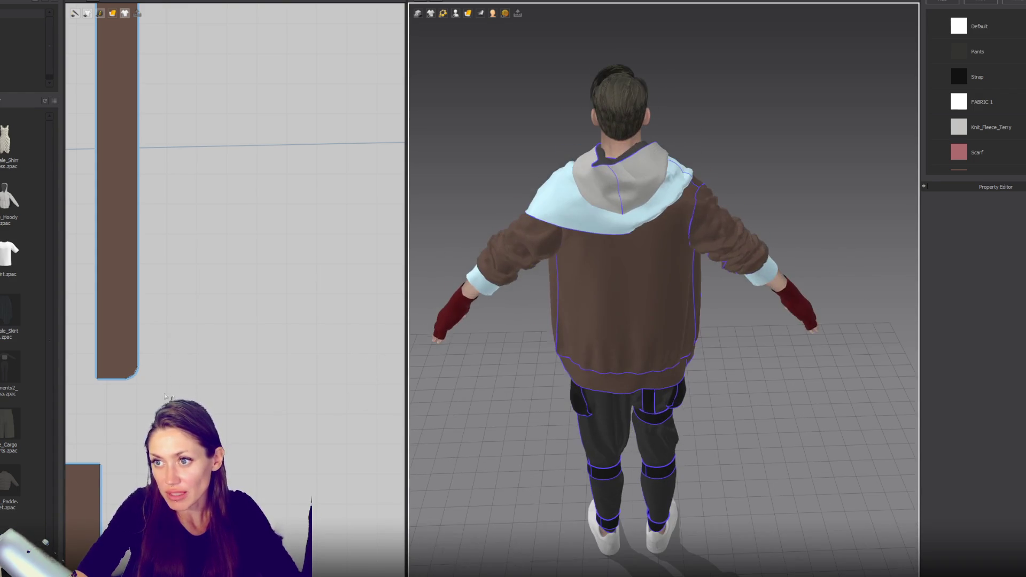
left_click(659, 174)
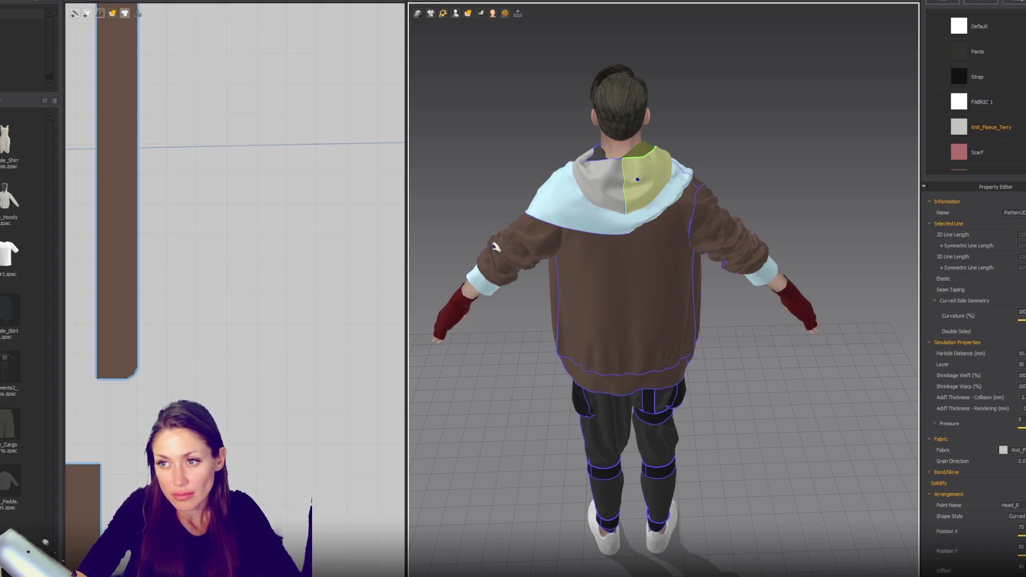
Step: Select the other hood panel together with the hoodie body front
key("2")
scroll(693, 165, "down", 1)
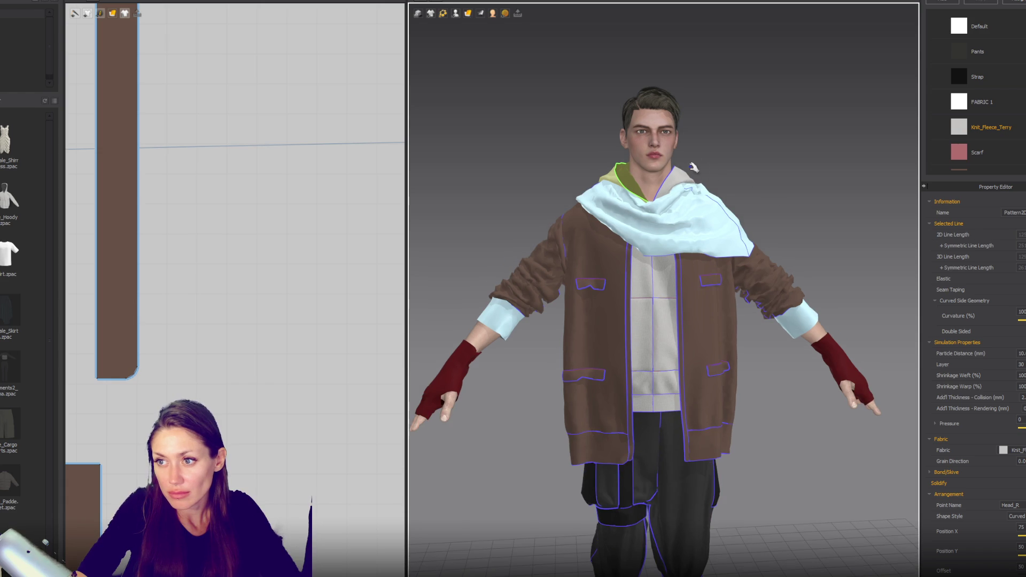
left_click(691, 184)
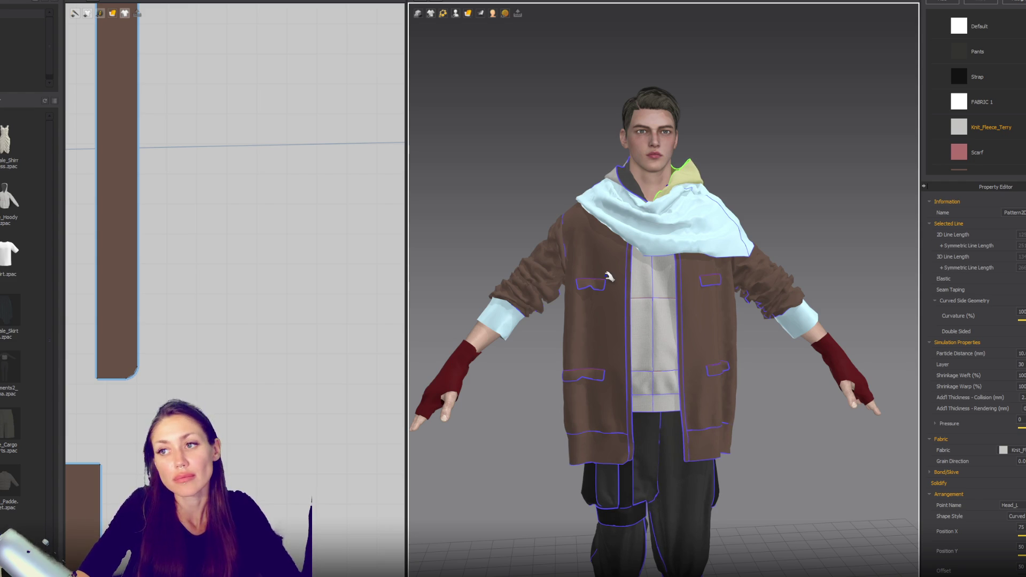
scroll(607, 276, "down", 2)
mouse_move(607, 276)
right_mouse_down()
mouse_move(740, 225)
mouse_move(664, 243)
right_mouse_up()
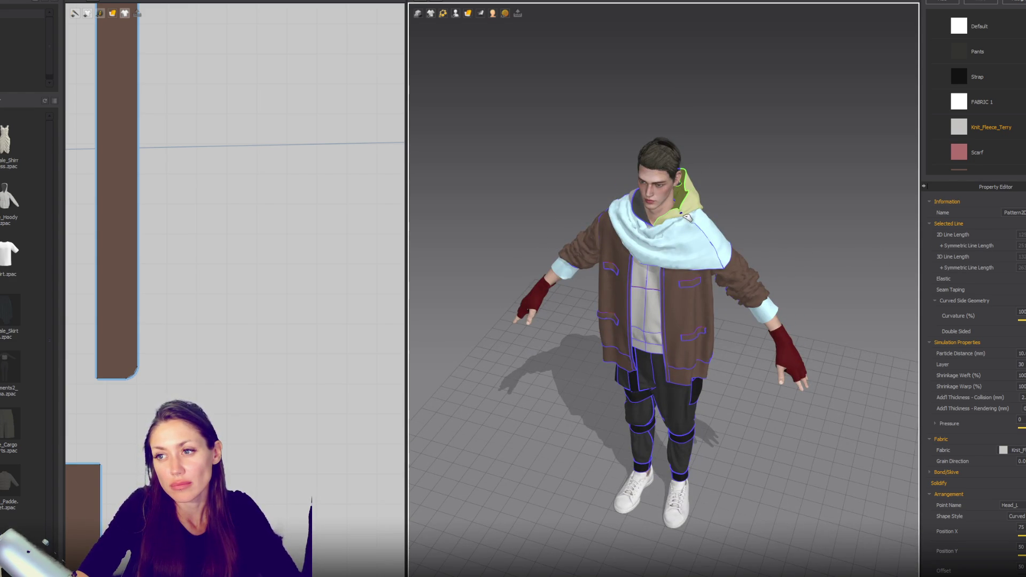
left_click(692, 215, "shift")
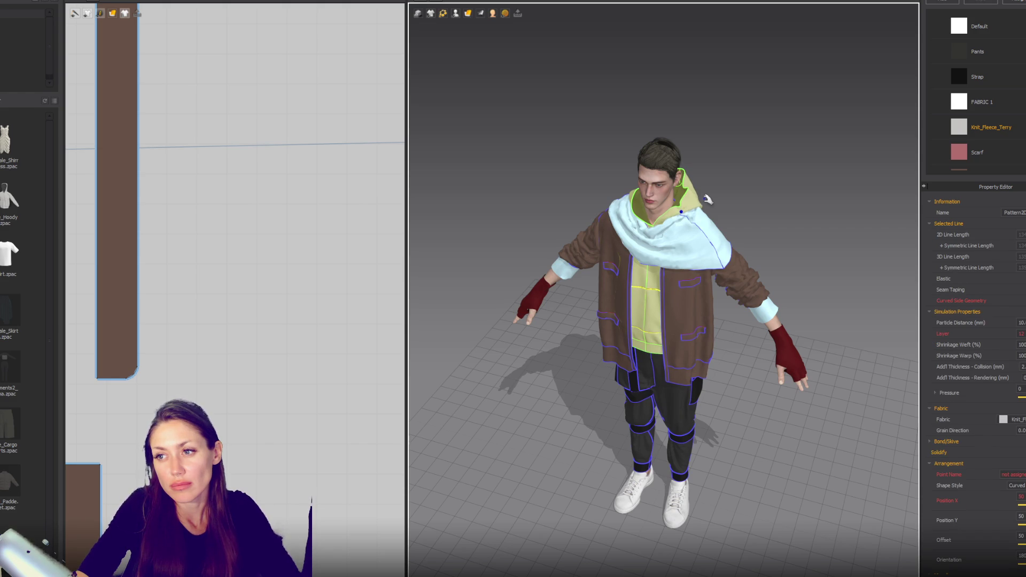
Step: Drag the hood up off the shoulders and stretch it above the avatar's head
right_click_drag(684, 260, 723, 214)
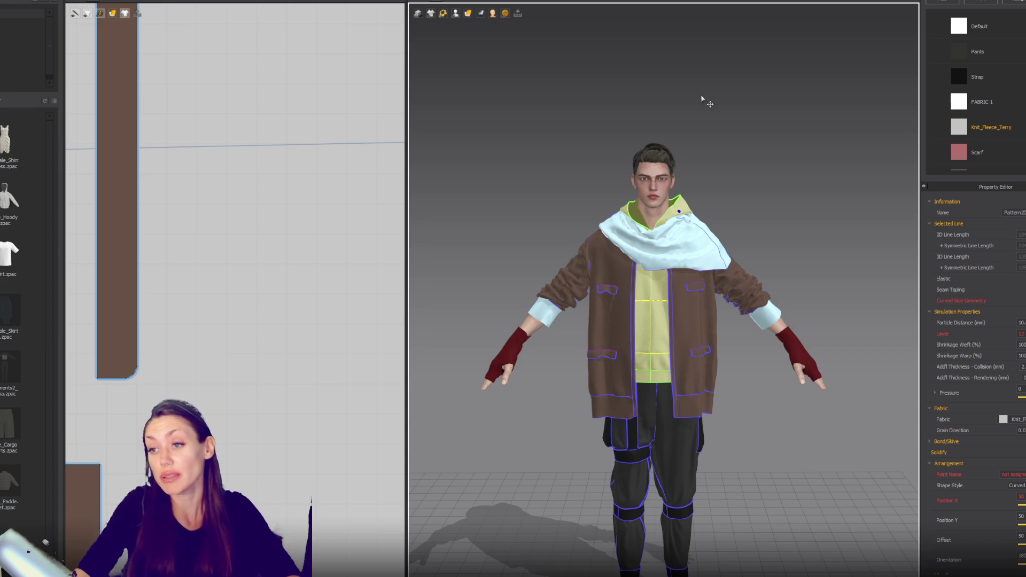
right_click_drag(712, 139, 538, 162)
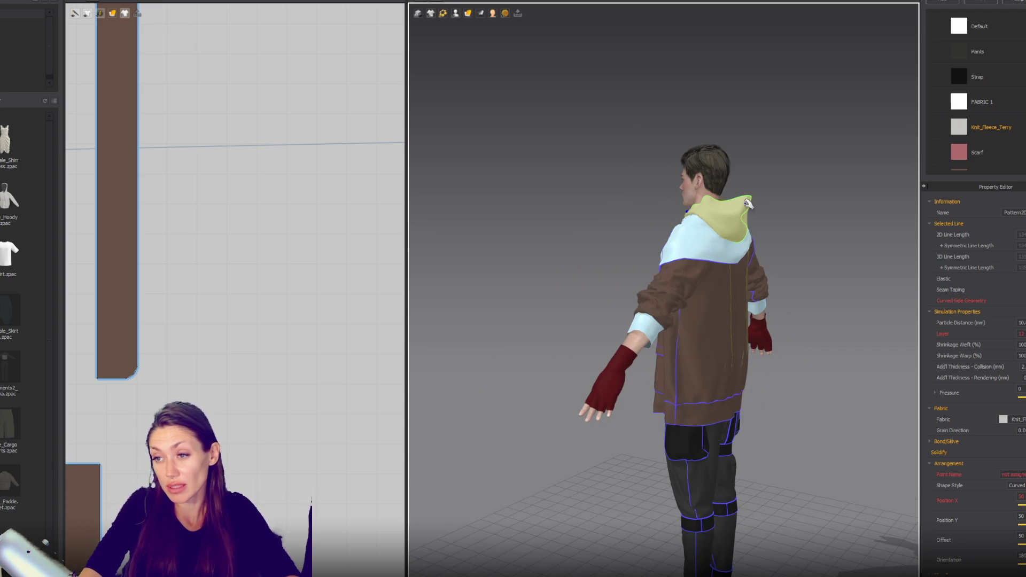
mouse_move(732, 138)
left_mouse_down()
mouse_move(685, 132)
mouse_move(663, 110)
mouse_move(684, 92)
mouse_move(648, 87)
left_mouse_up()
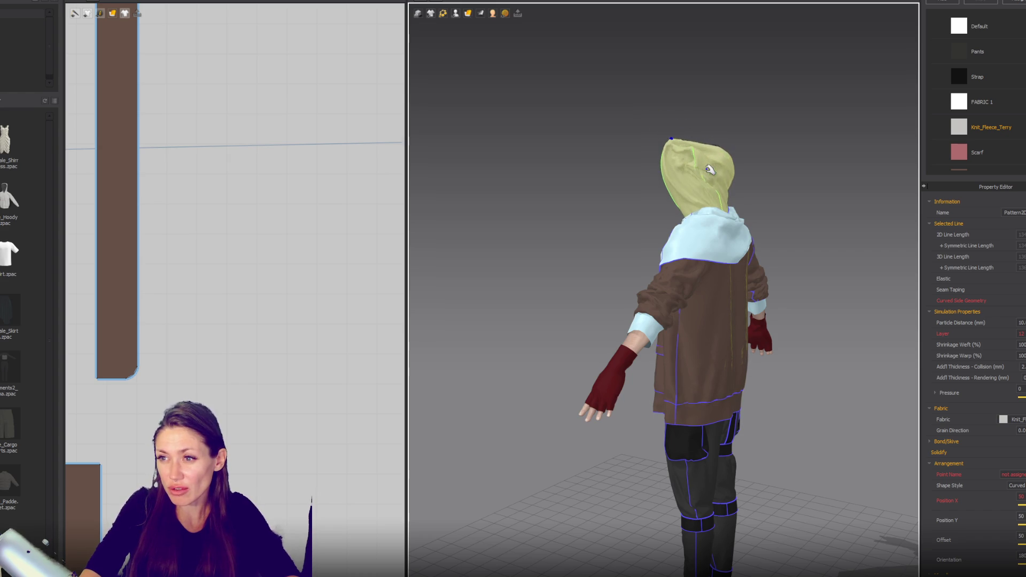
right_click_drag(616, 187, 522, 187)
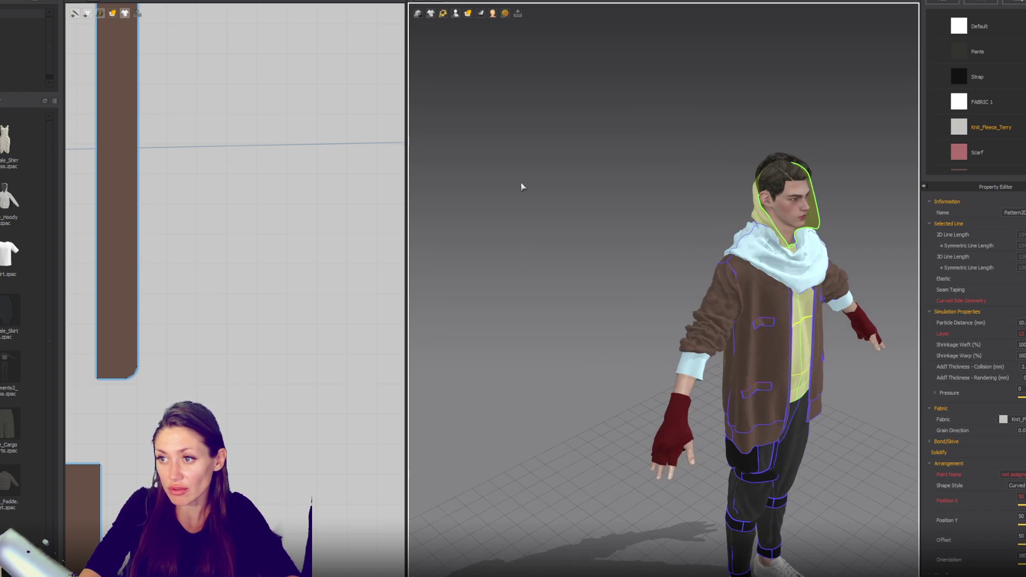
mouse_move(772, 174)
left_mouse_down()
mouse_move(755, 161)
mouse_move(758, 87)
mouse_move(769, 71)
mouse_move(751, 71)
mouse_move(758, 94)
mouse_move(805, 116)
left_mouse_up()
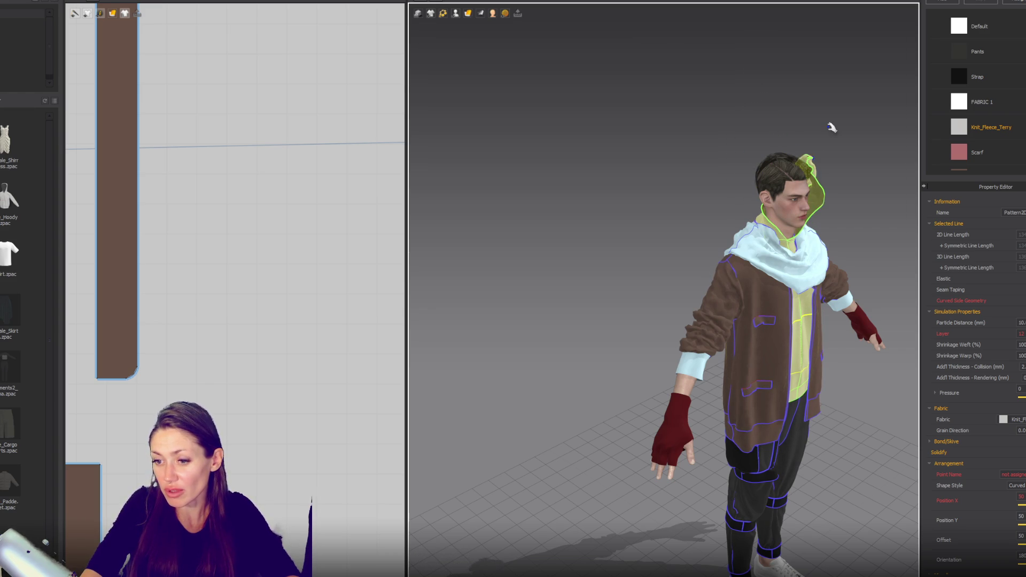
right_click_drag(786, 182, 860, 207)
left_click(711, 192)
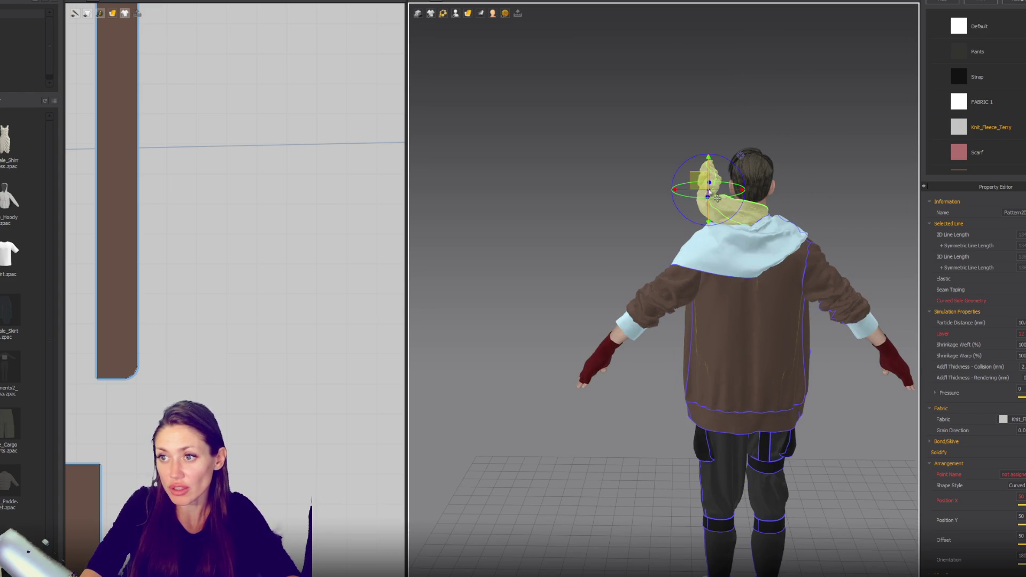
Step: Show arrangement points, place the hood on Head_R, and simulate so it drapes
left_click_drag(465, 12, 459, 45)
scroll(877, 163, "up", 3)
right_click_drag(875, 162, 689, 155)
left_click(835, 144)
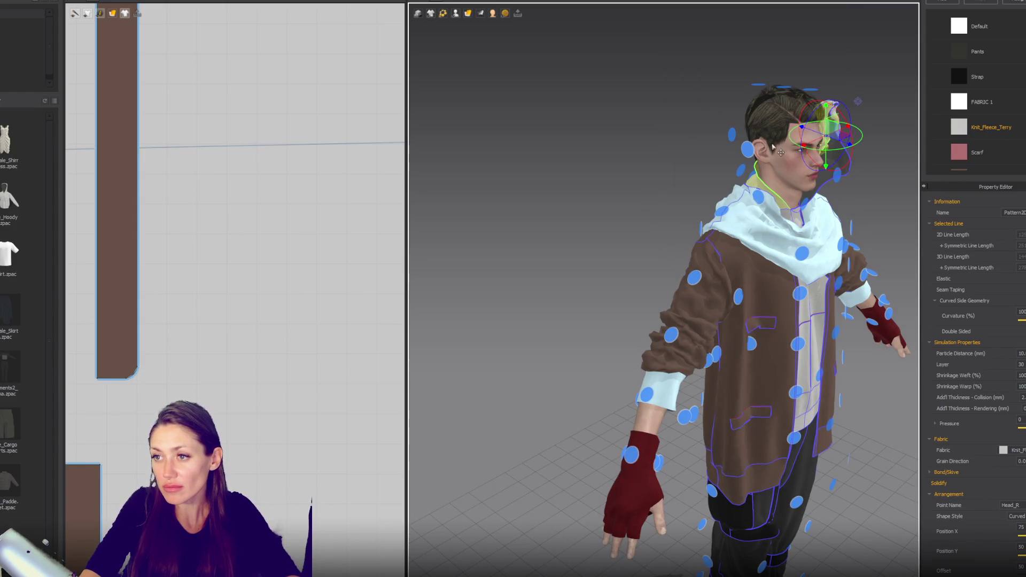
mouse_move(784, 152)
right_mouse_down()
mouse_move(713, 120)
mouse_move(701, 131)
right_mouse_up()
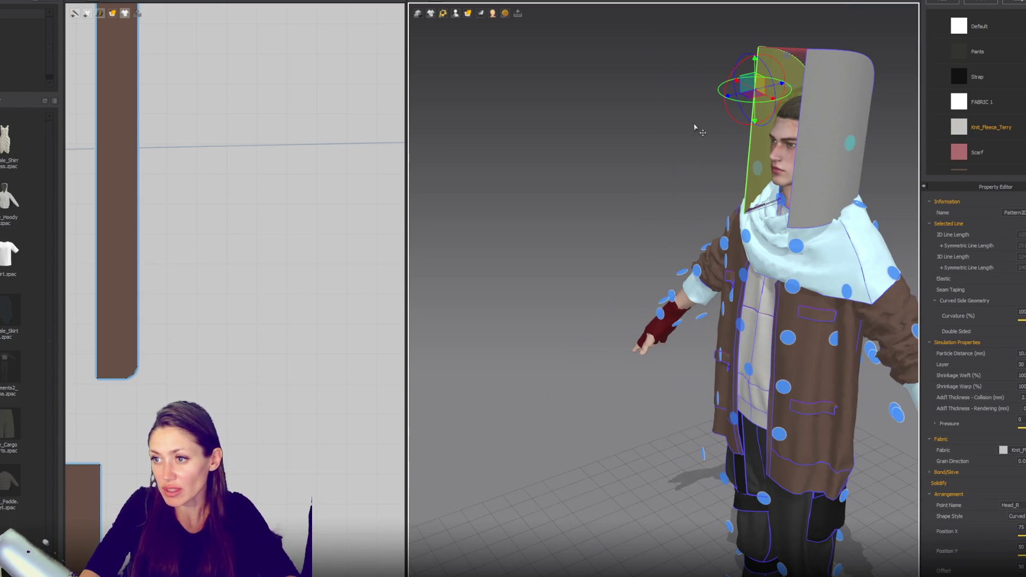
key("space")
Step: Inspect the draped hood from front and side views, then clear the selection
key("2")
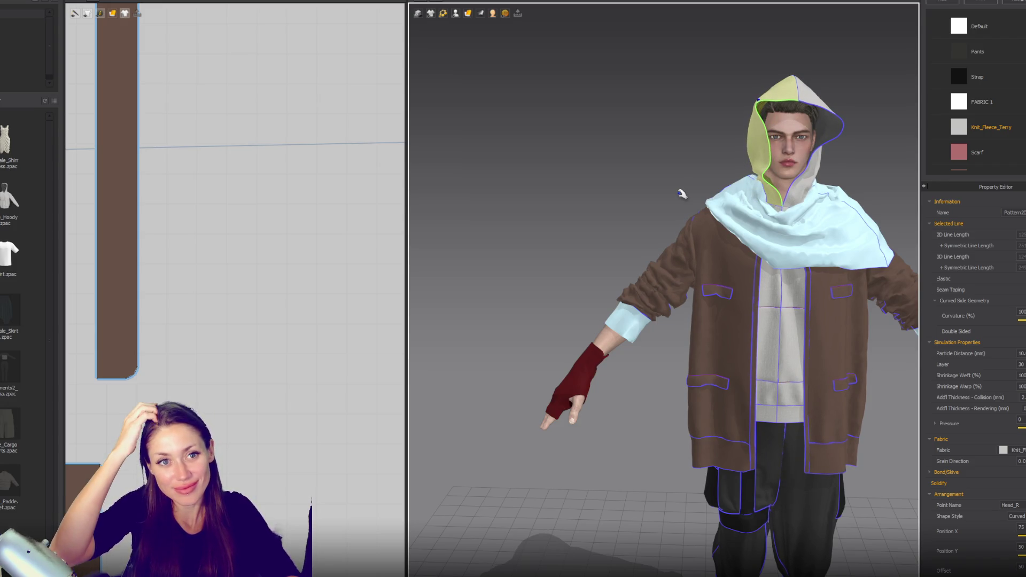
right_click_drag(756, 142, 798, 105)
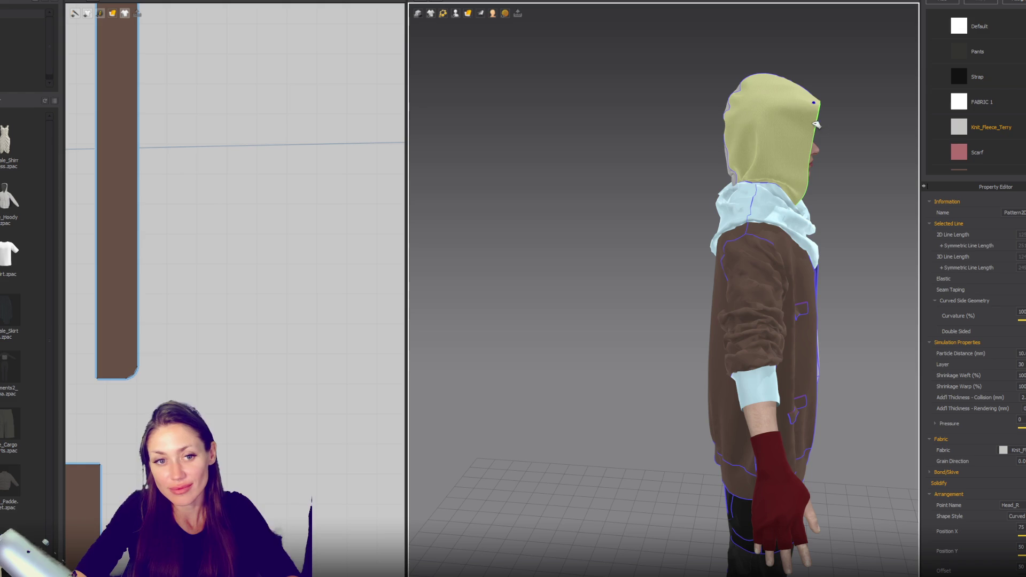
mouse_move(801, 106)
right_mouse_down()
mouse_move(681, 174)
mouse_move(664, 165)
right_mouse_up()
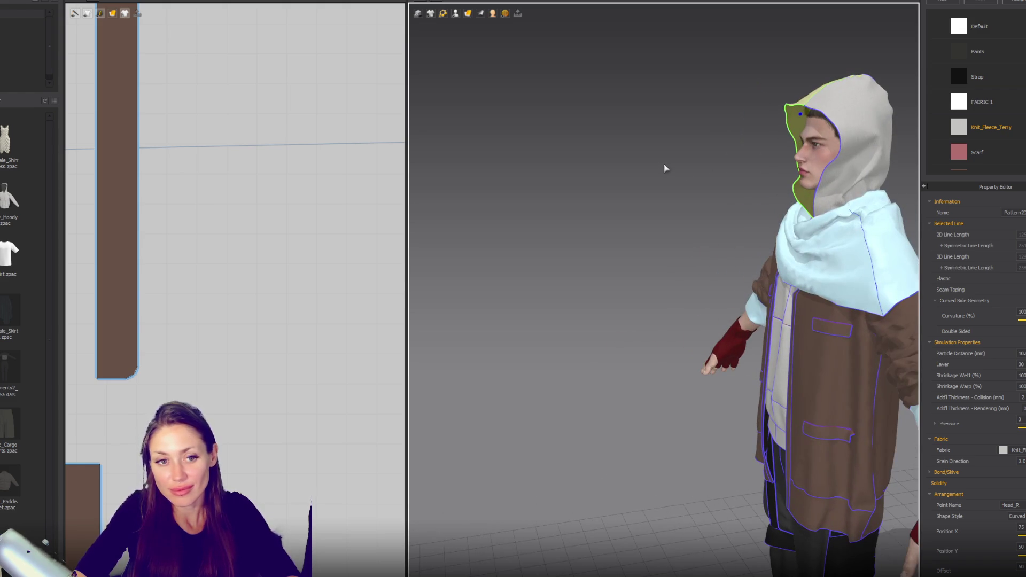
left_click(807, 121)
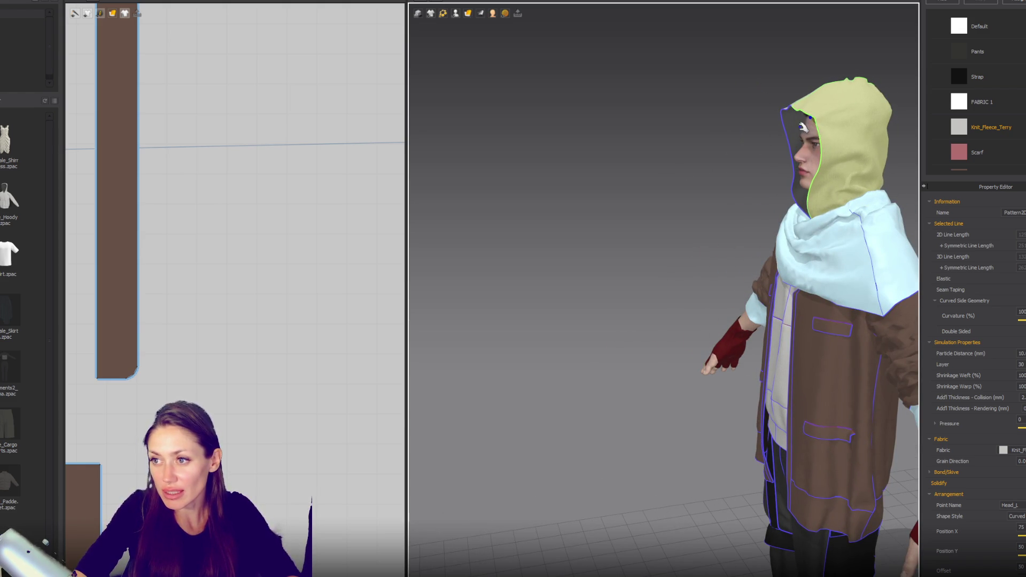
right_click_drag(642, 211, 817, 187)
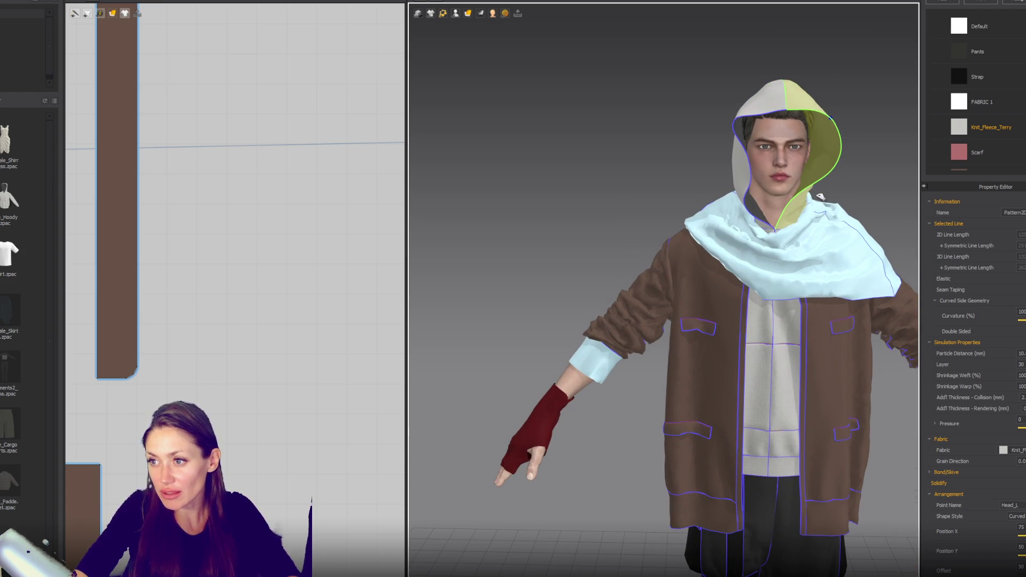
left_click(738, 181)
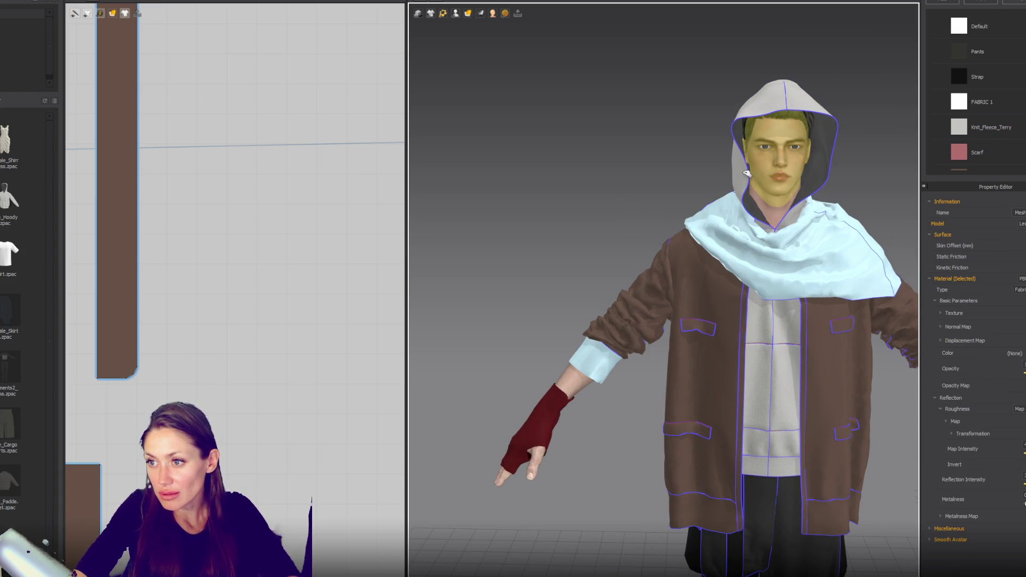
left_click(747, 173)
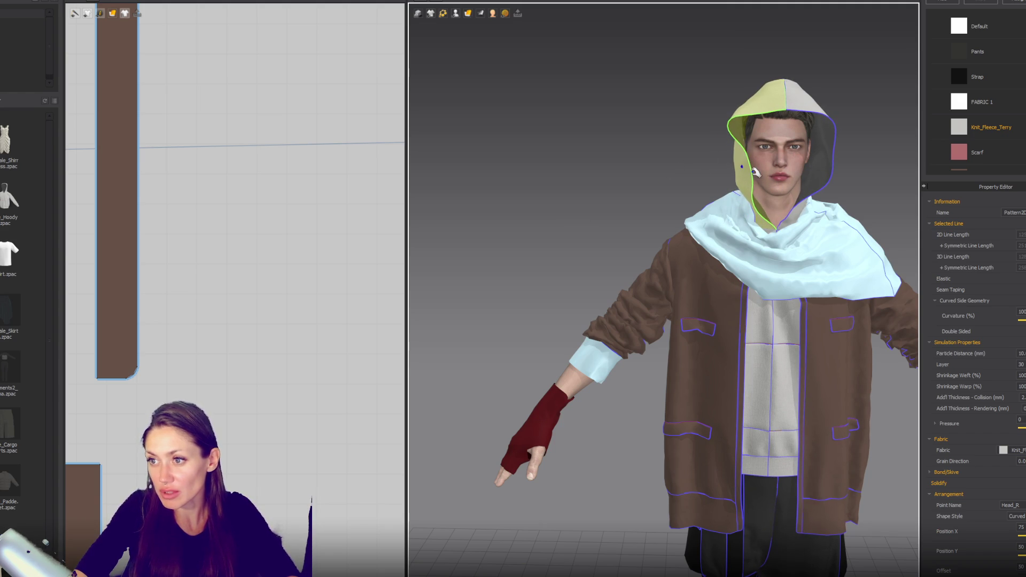
left_click(748, 176)
left_click(619, 172)
scroll(632, 164, "down", 2)
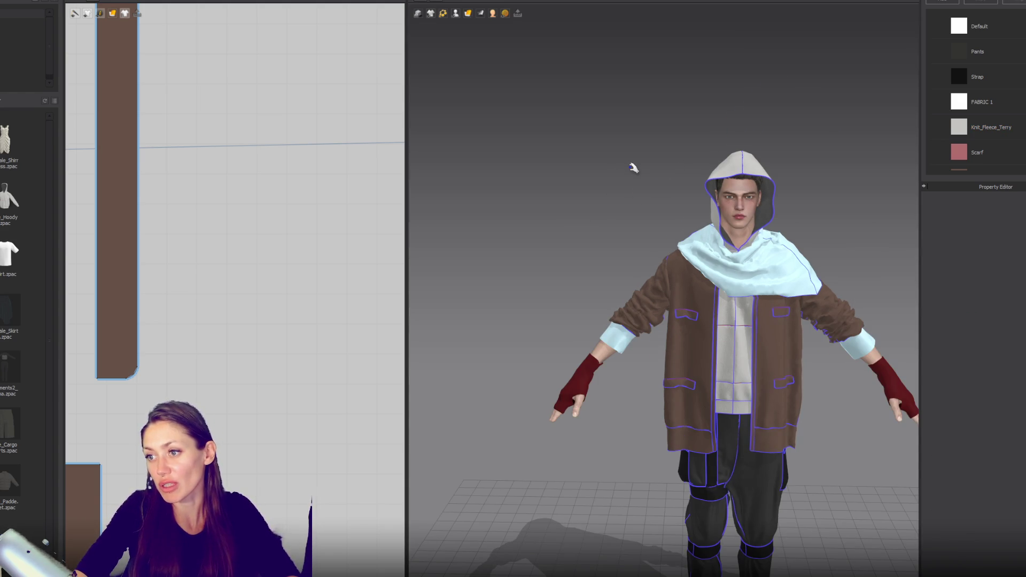
scroll(738, 178, "down", 2)
mouse_move(737, 178)
right_mouse_down()
mouse_move(534, 162)
mouse_move(753, 179)
right_mouse_up()
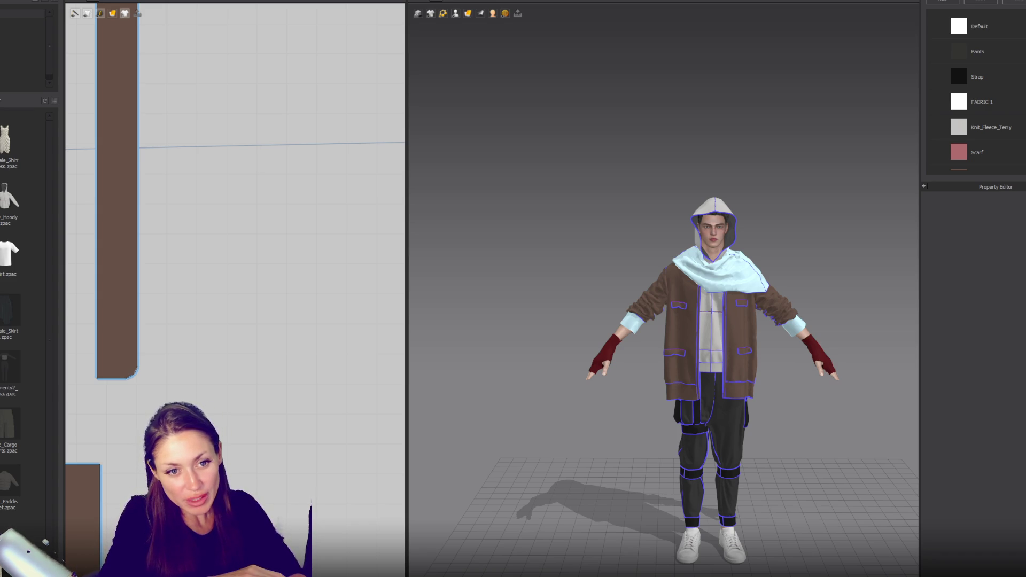
left_click(693, 209)
mouse_move(793, 235)
right_mouse_down()
mouse_move(785, 265)
mouse_move(908, 270)
mouse_move(611, 257)
mouse_move(513, 265)
right_mouse_up()
scroll(520, 240, "up", 3)
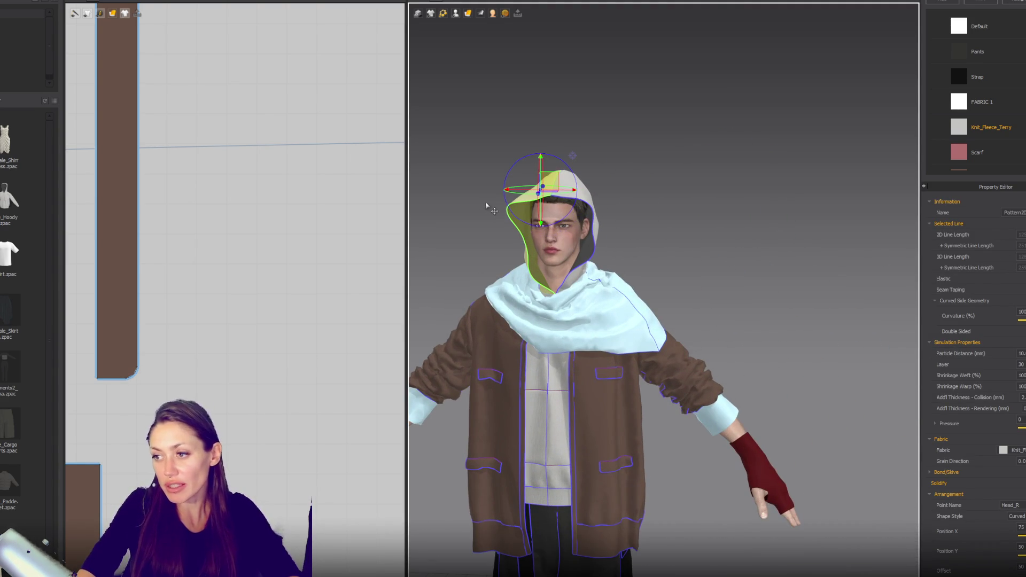
scroll(960, 357, "down", 3)
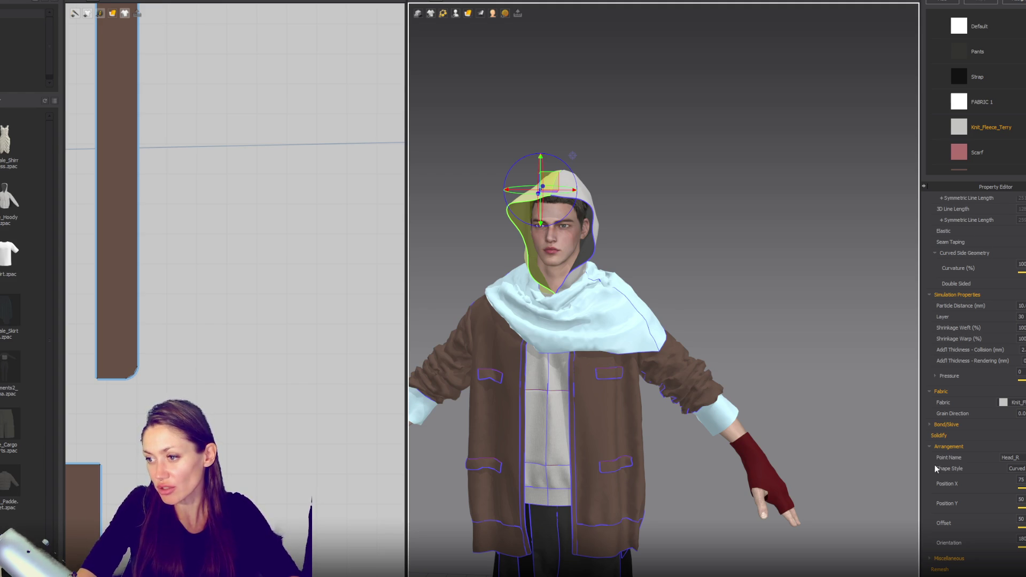
left_click(607, 230)
mouse_move(607, 229)
right_mouse_down()
mouse_move(737, 236)
mouse_move(434, 229)
right_mouse_up()
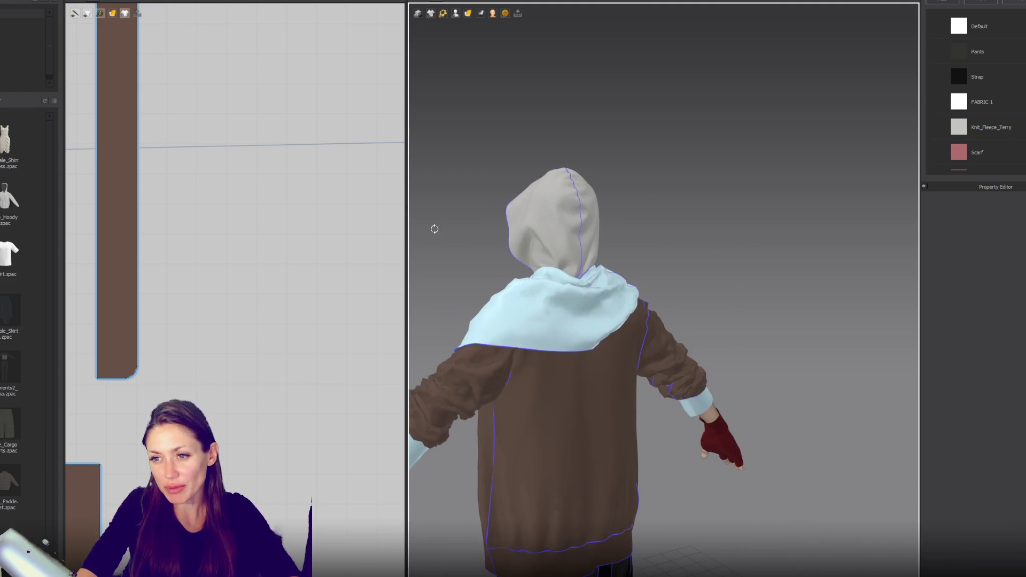
left_click(523, 252)
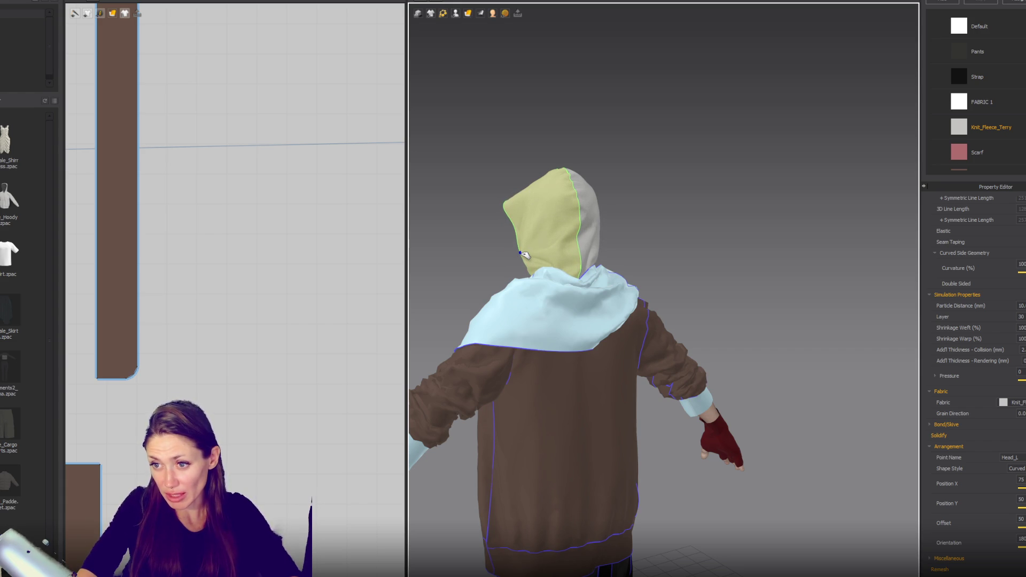
key("2")
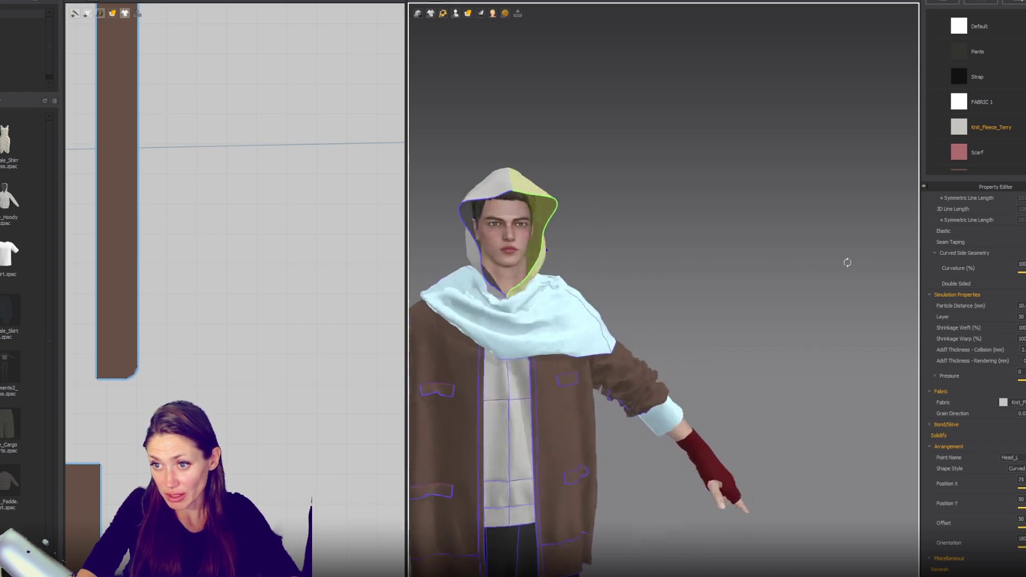
left_click(531, 198)
scroll(540, 201, "up", 3)
middle_click_drag(541, 201, 734, 209)
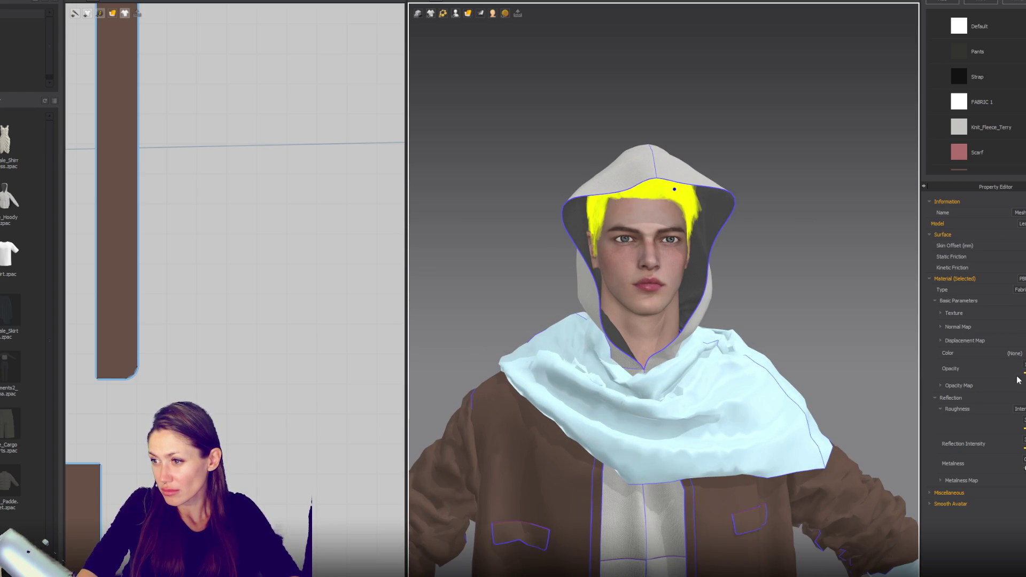
left_click(935, 504)
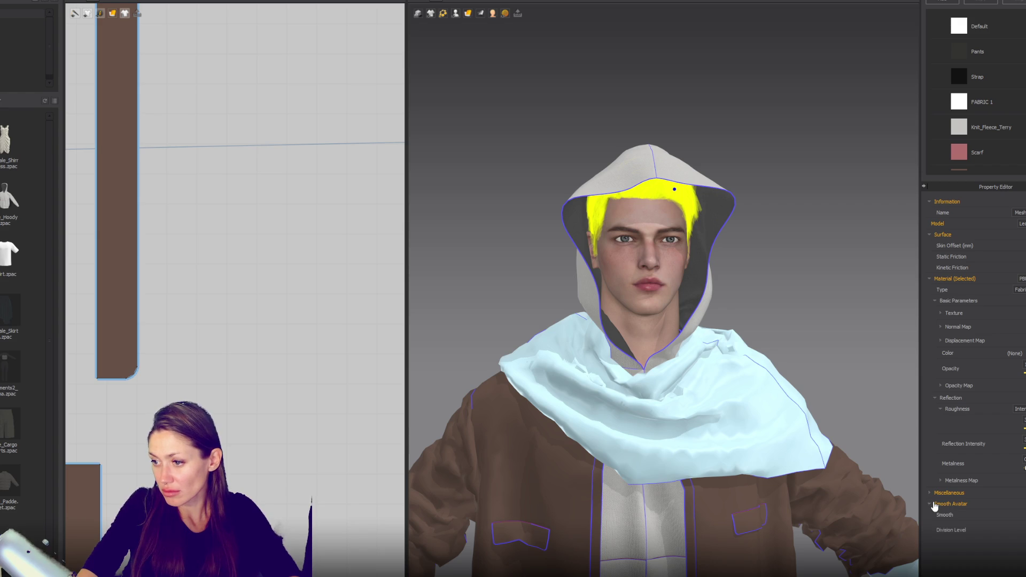
left_click(930, 493)
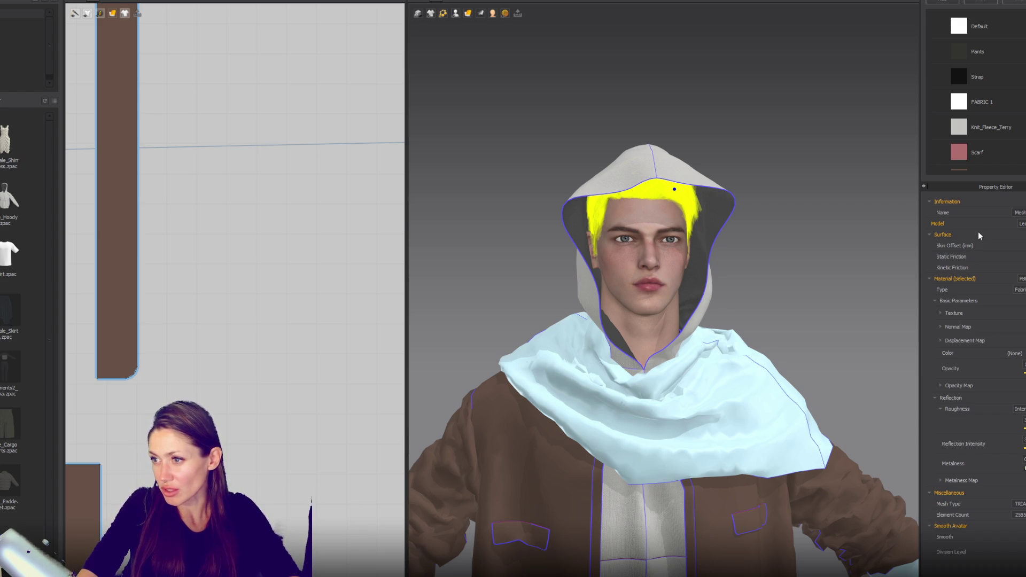
left_click(804, 226)
scroll(797, 222, "down", 10)
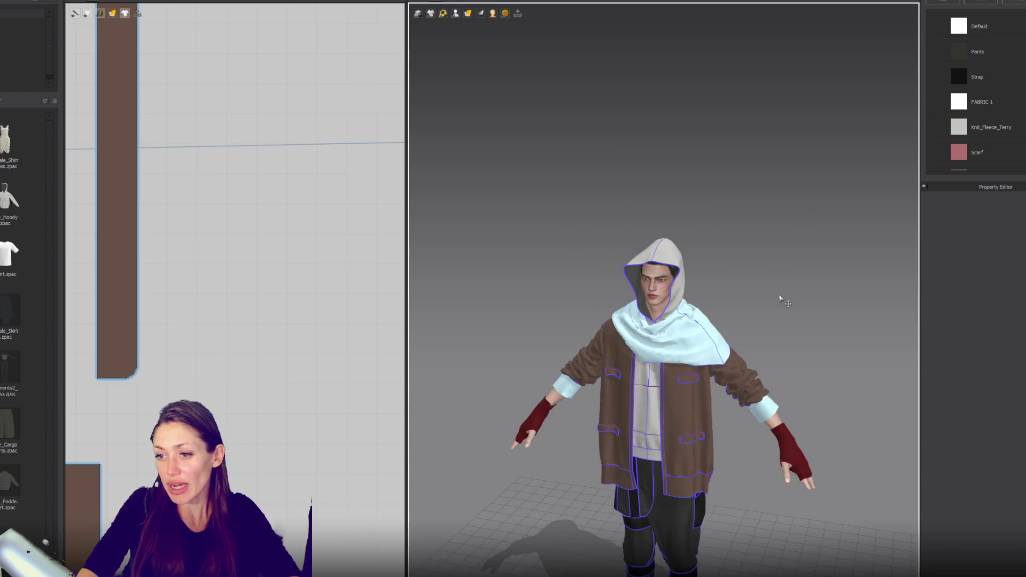
middle_click_drag(784, 287, 755, 209)
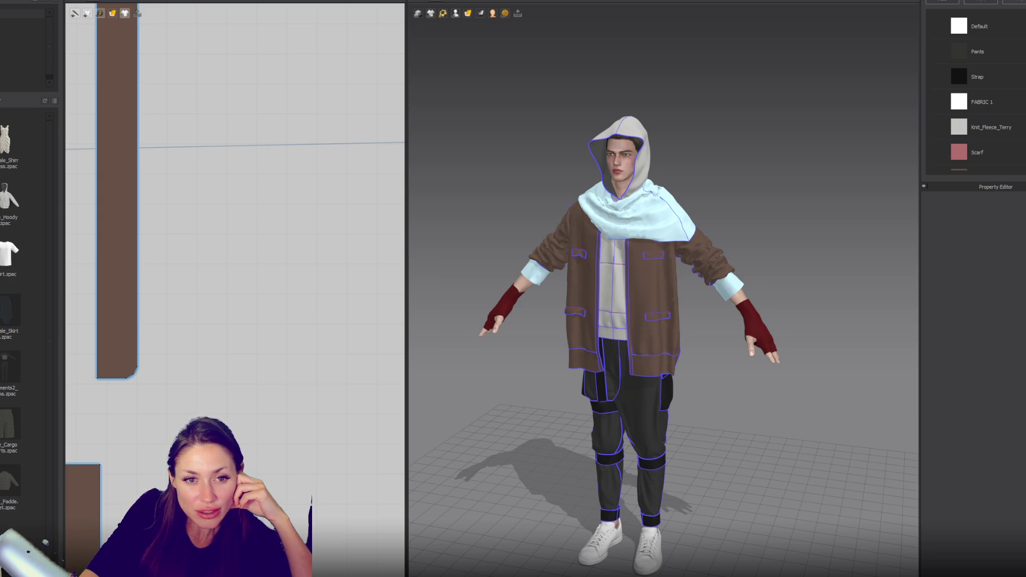
mouse_move(772, 272)
right_mouse_down()
mouse_move(681, 241)
mouse_move(631, 251)
mouse_move(678, 254)
mouse_move(625, 273)
mouse_move(636, 258)
mouse_move(820, 234)
mouse_move(769, 245)
mouse_move(755, 218)
mouse_move(845, 231)
mouse_move(748, 241)
mouse_move(653, 287)
mouse_move(463, 300)
right_mouse_up()
scroll(648, 319, "up", 10)
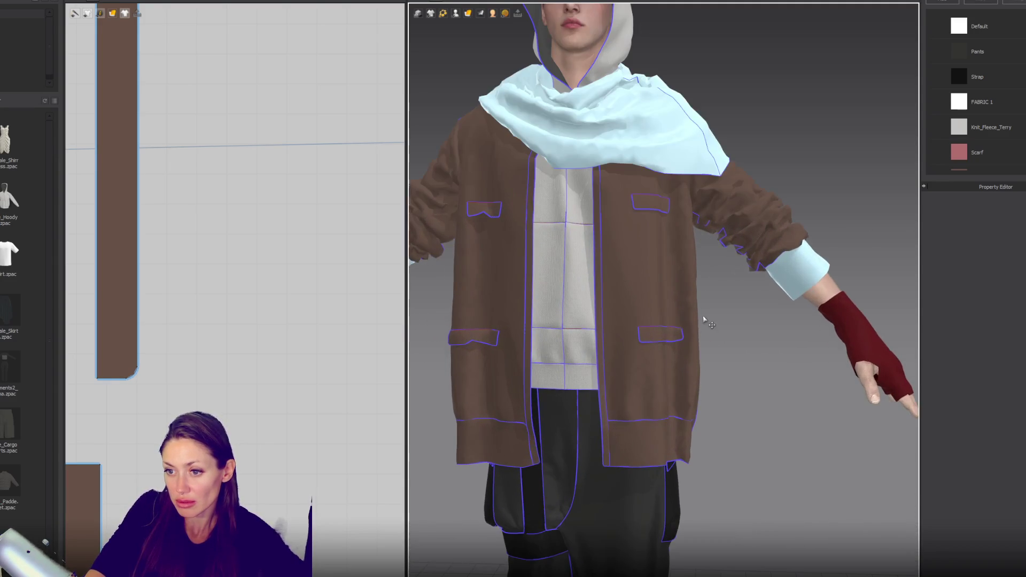
right_click_drag(648, 320, 300, 316)
left_click(748, 245)
Step: Set the jacket sleeves' Particle Distance to 10, then deselect them
scroll(737, 270, "down", 2)
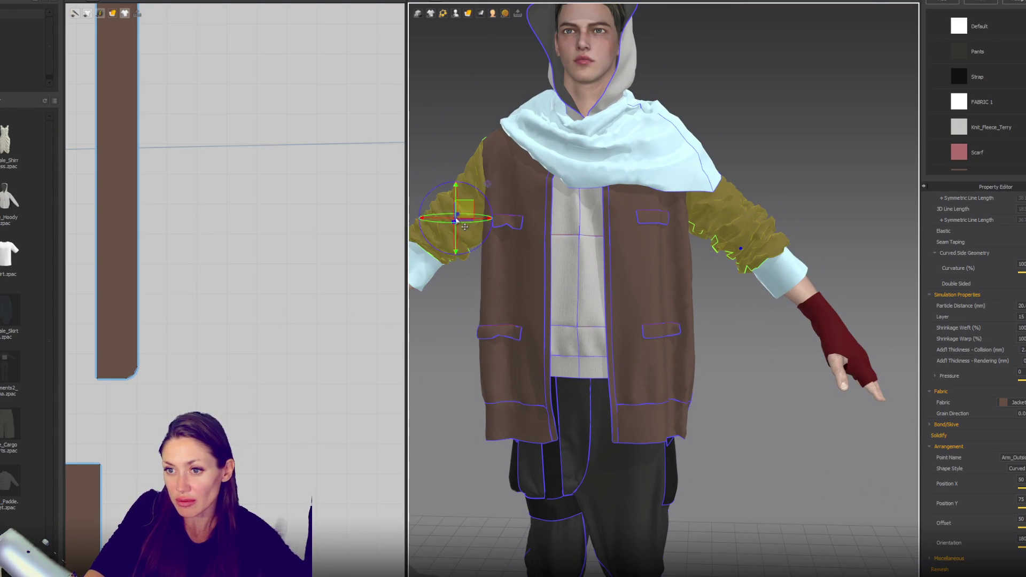
type("10")
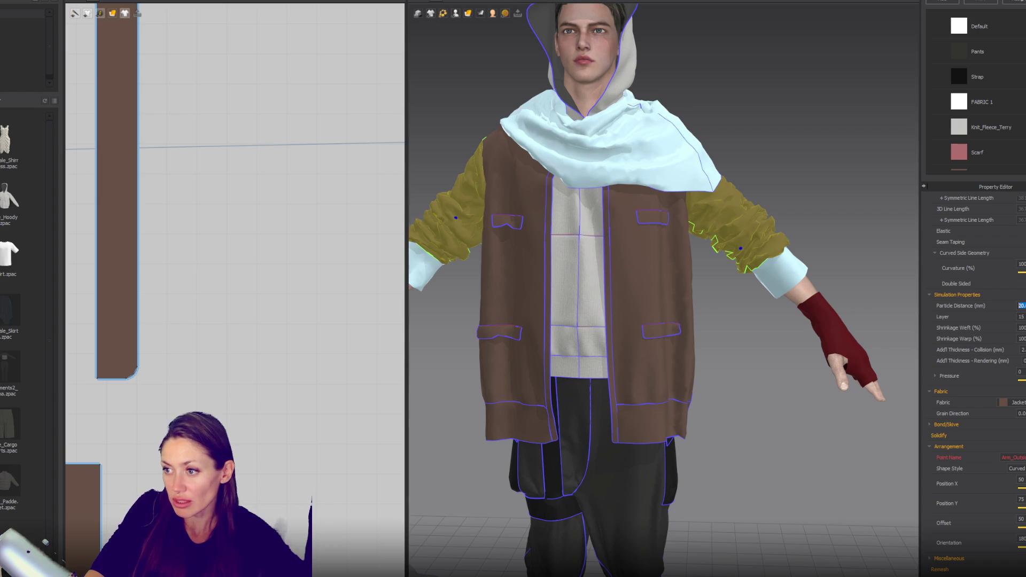
key("Return")
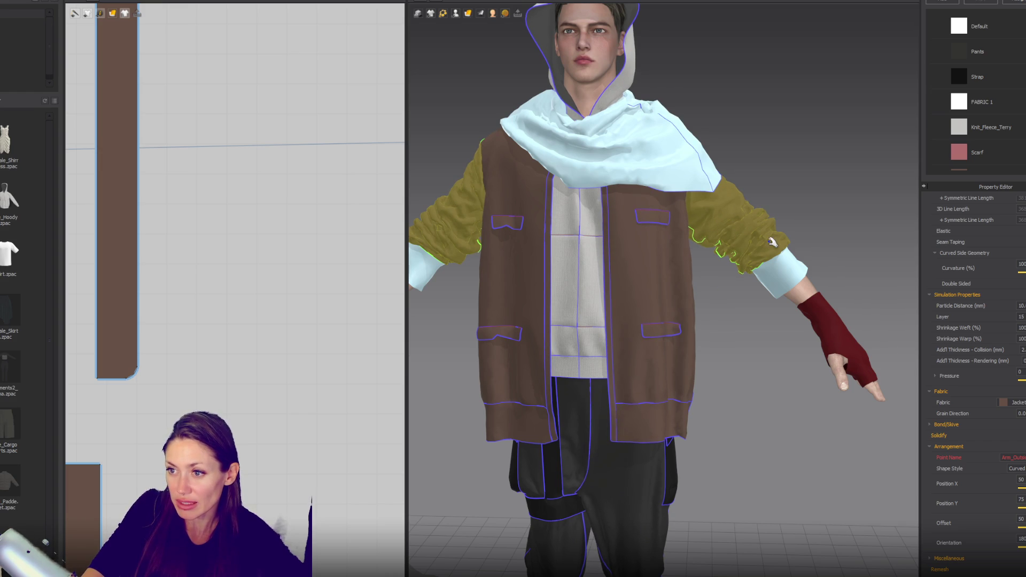
left_click(799, 218)
scroll(800, 217, "down", 2)
scroll(800, 217, "down", 5)
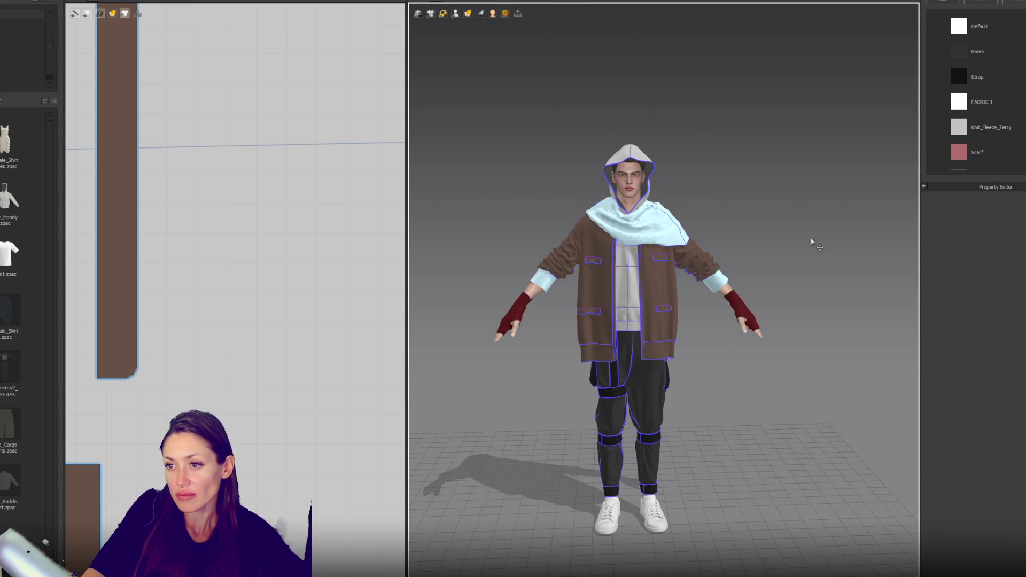
scroll(811, 243, "up", 3)
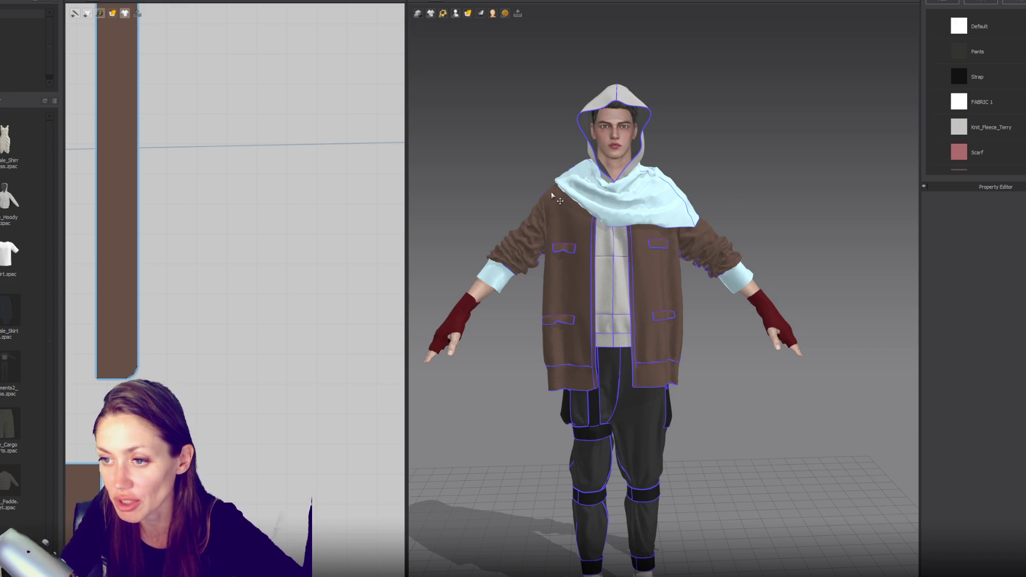
scroll(725, 321, "up", 5)
mouse_move(671, 304)
right_mouse_down()
mouse_move(897, 298)
mouse_move(672, 300)
mouse_move(476, 272)
mouse_move(641, 257)
right_mouse_up()
scroll(672, 300, "down", 5)
scroll(672, 300, "up", 3)
scroll(672, 300, "down", 3)
scroll(476, 273, "up", 3)
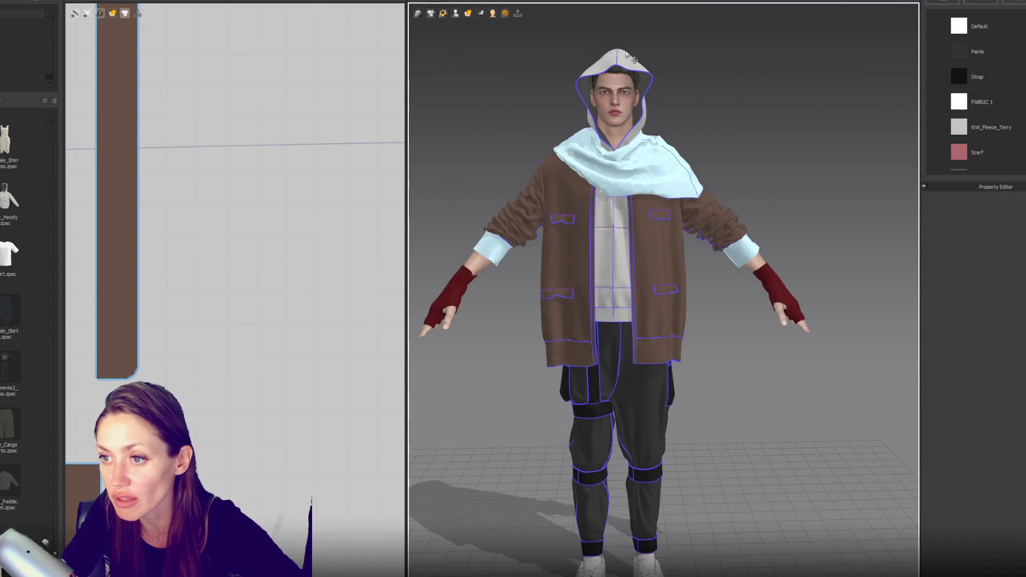
scroll(639, 76, "down", 1)
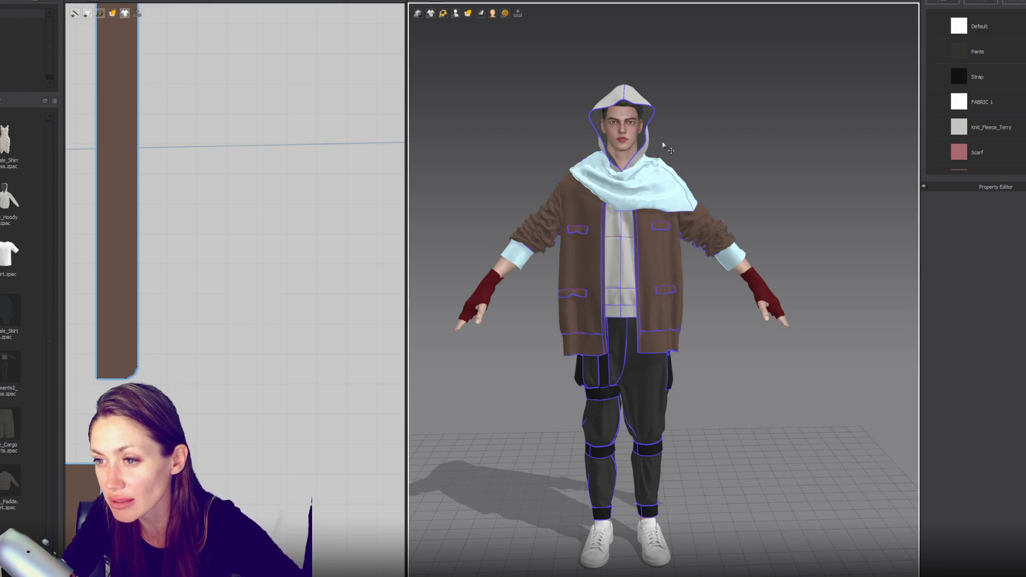
scroll(677, 148, "down", 1)
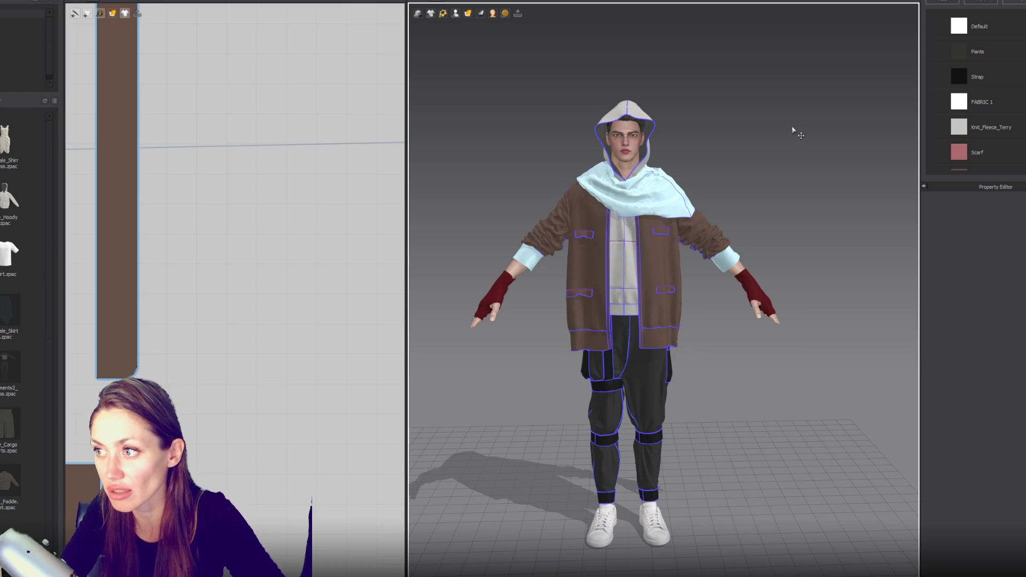
left_click(995, 127)
left_click(788, 144)
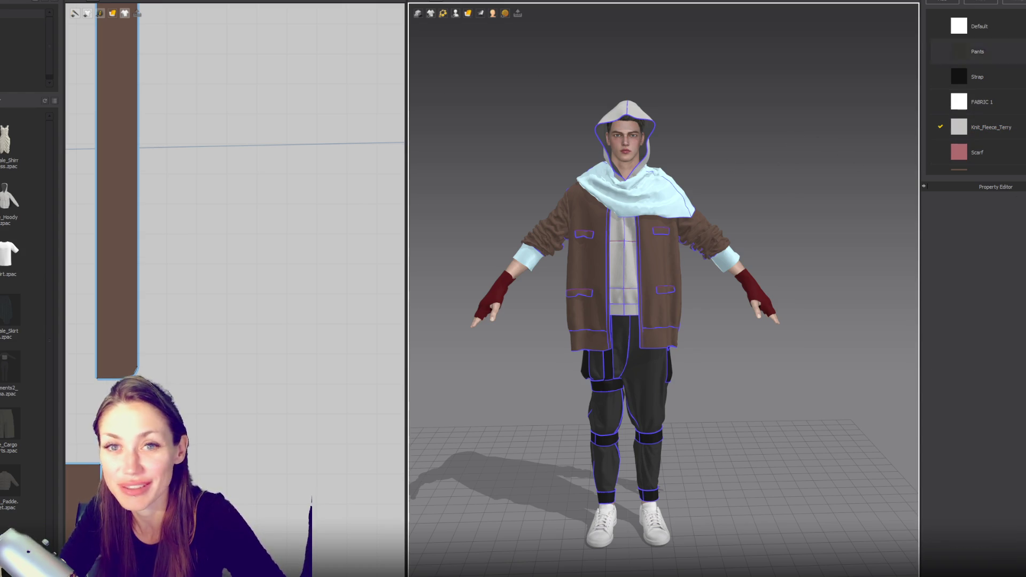
left_click(1024, 26)
left_click(787, 94)
scroll(736, 191, "up", 5)
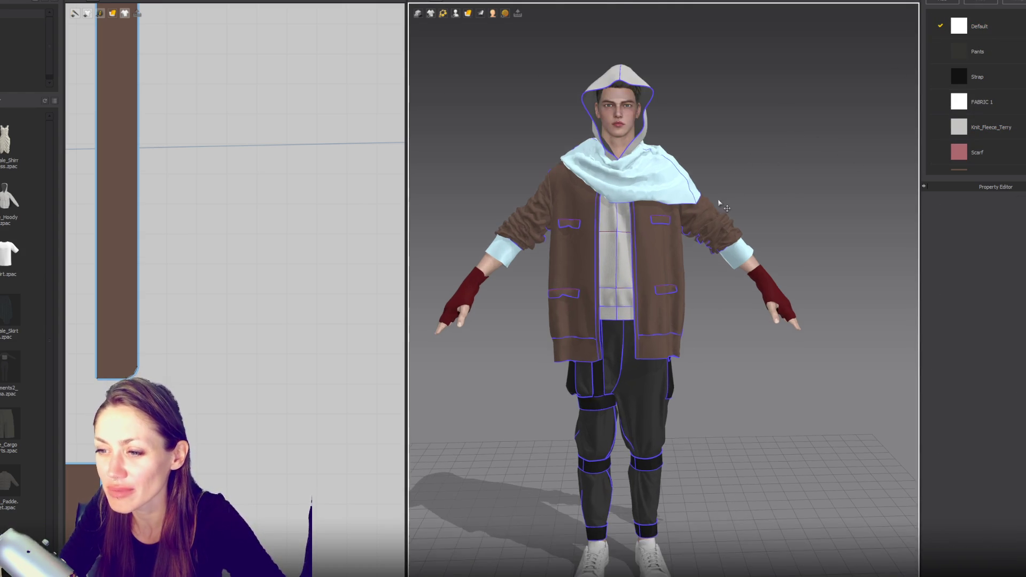
scroll(736, 191, "down", 2)
left_click(678, 4)
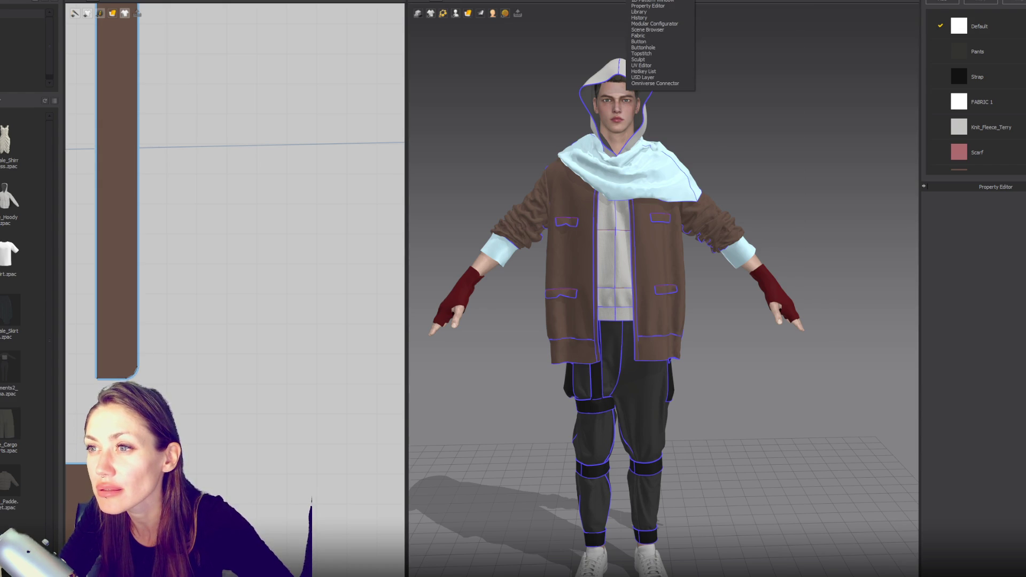
left_click(714, 115)
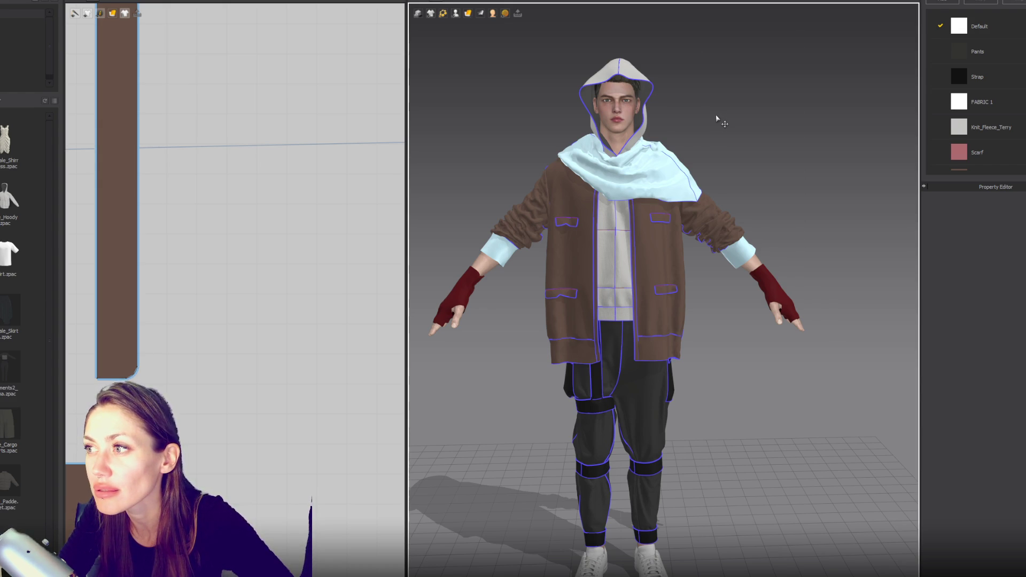
mouse_move(771, 174)
middle_mouse_down()
mouse_move(824, 146)
mouse_move(805, 149)
middle_mouse_up()
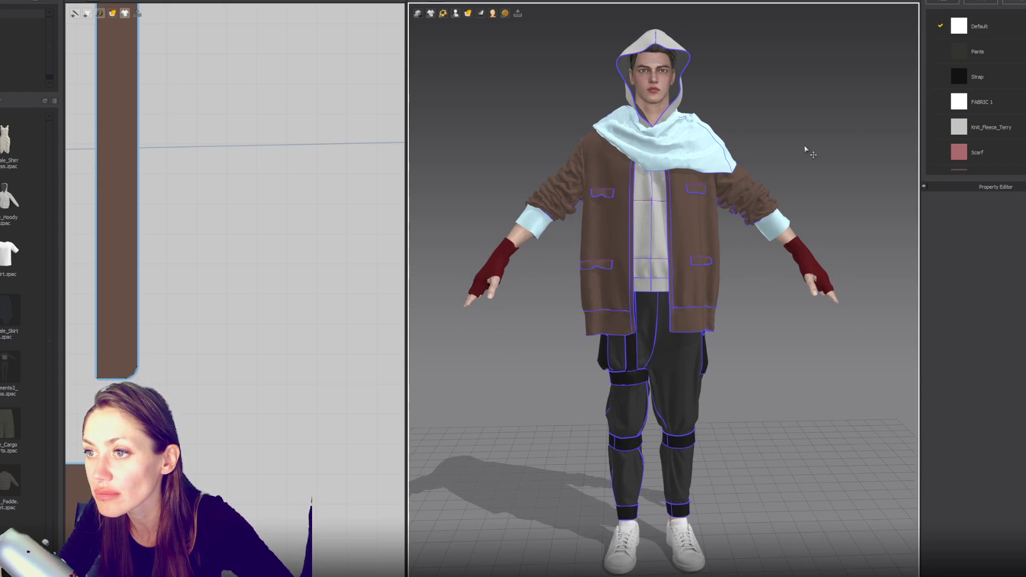
scroll(805, 150, "down", 2)
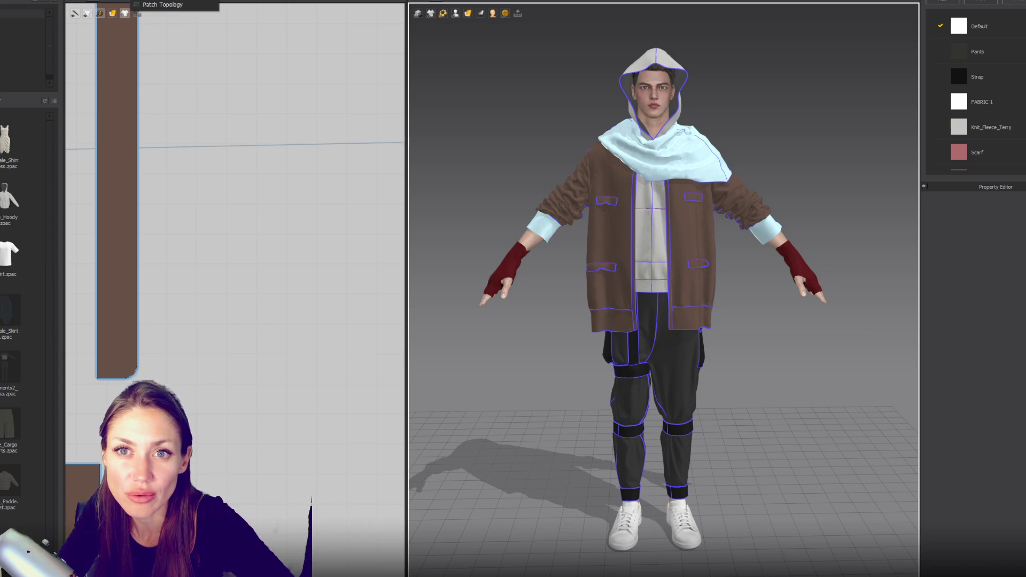
left_click(166, 1)
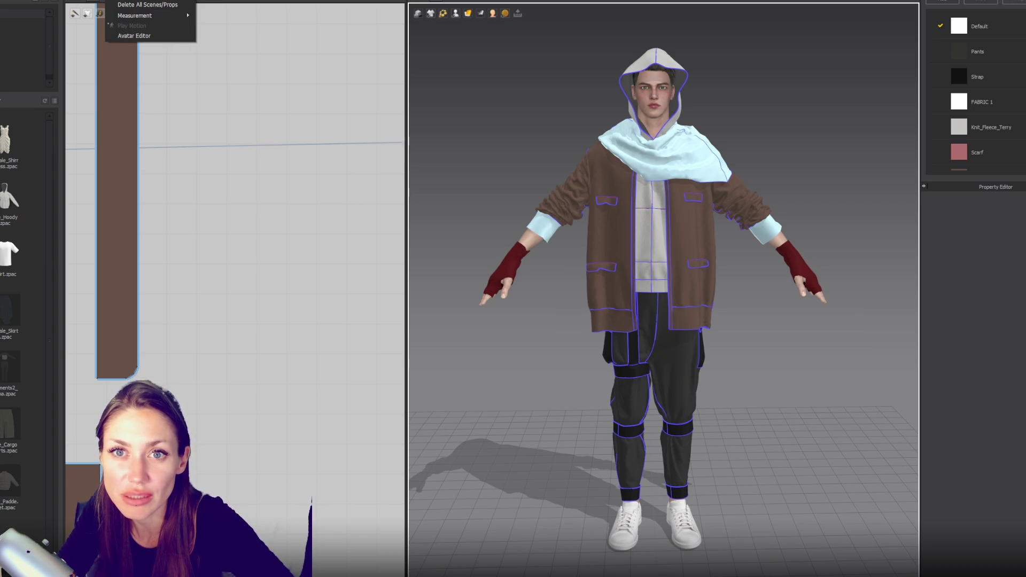
mouse_move(99, 0)
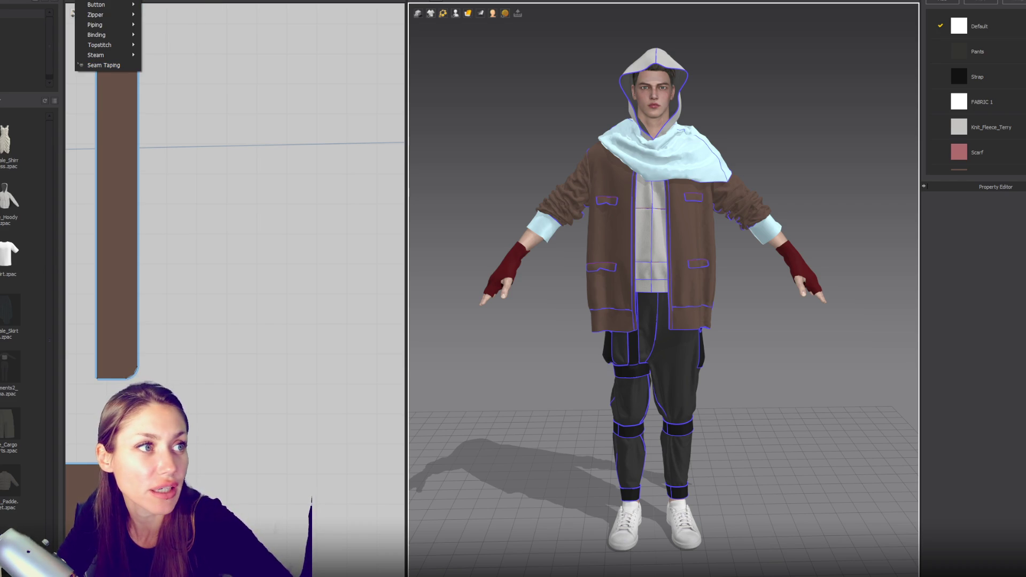
key("Escape")
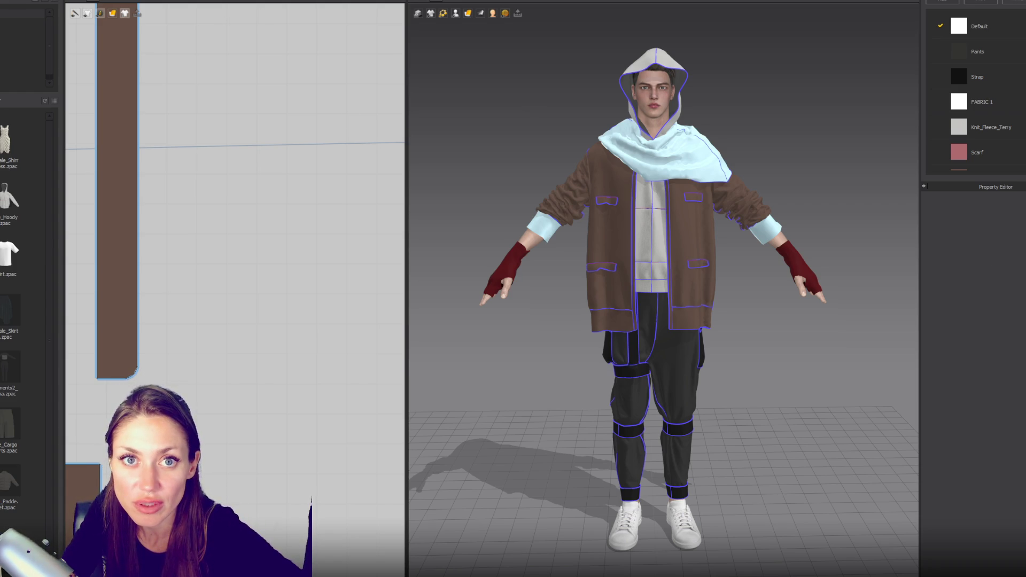
right_click(6, 2)
right_click(16, 3)
mouse_move(2, 0)
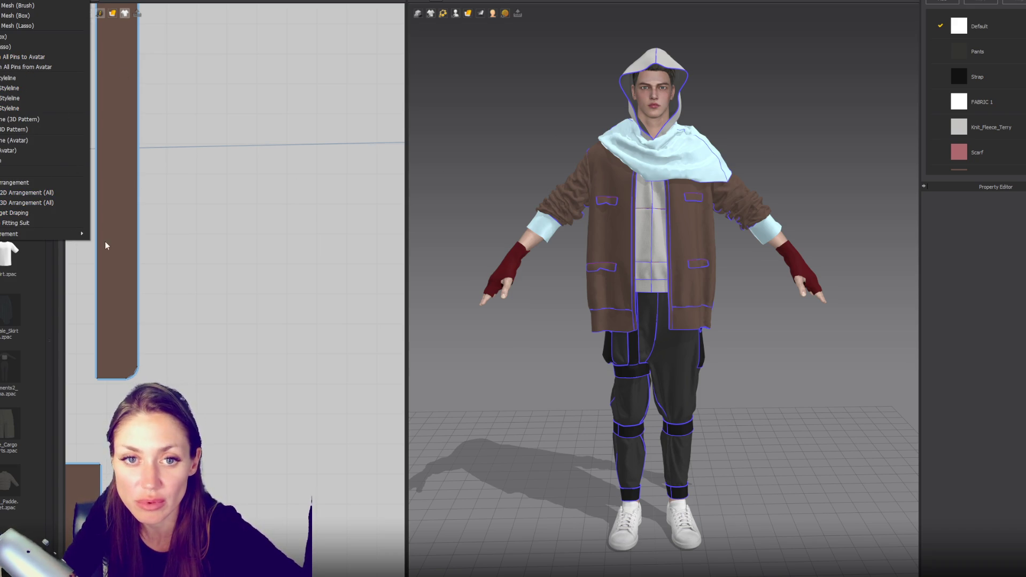
left_click(465, 138)
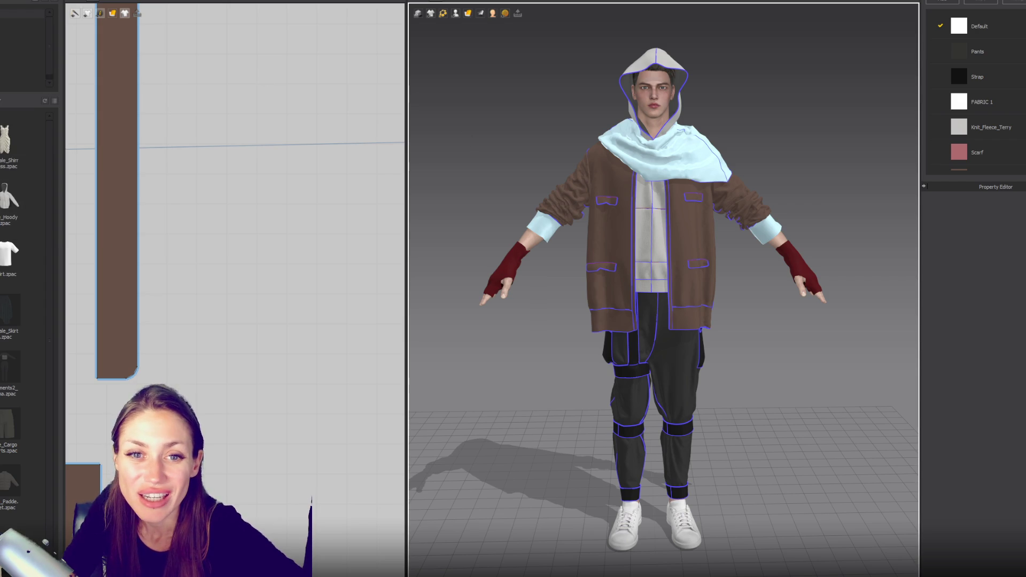
mouse_move(4, 132)
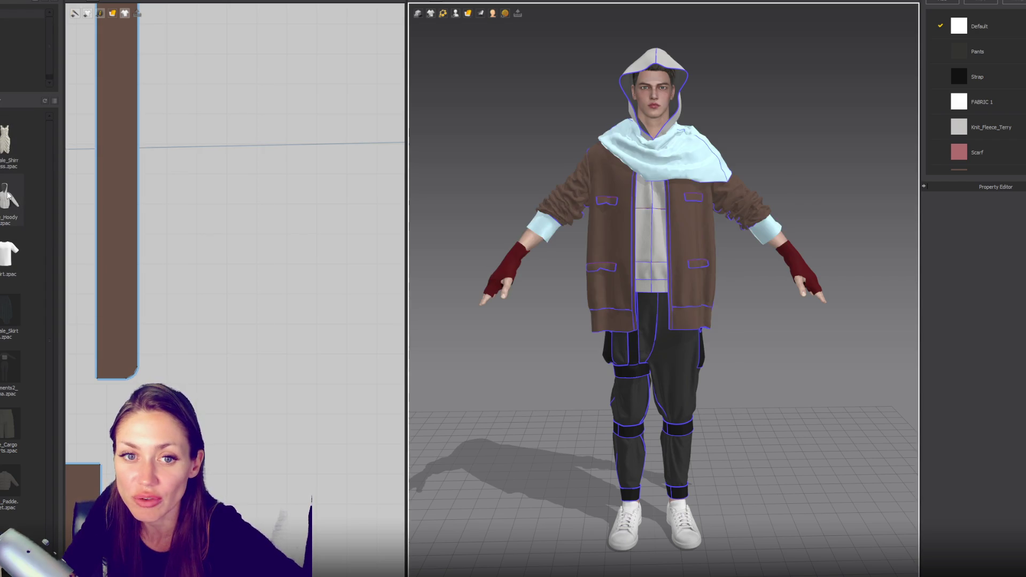
mouse_move(10, 211)
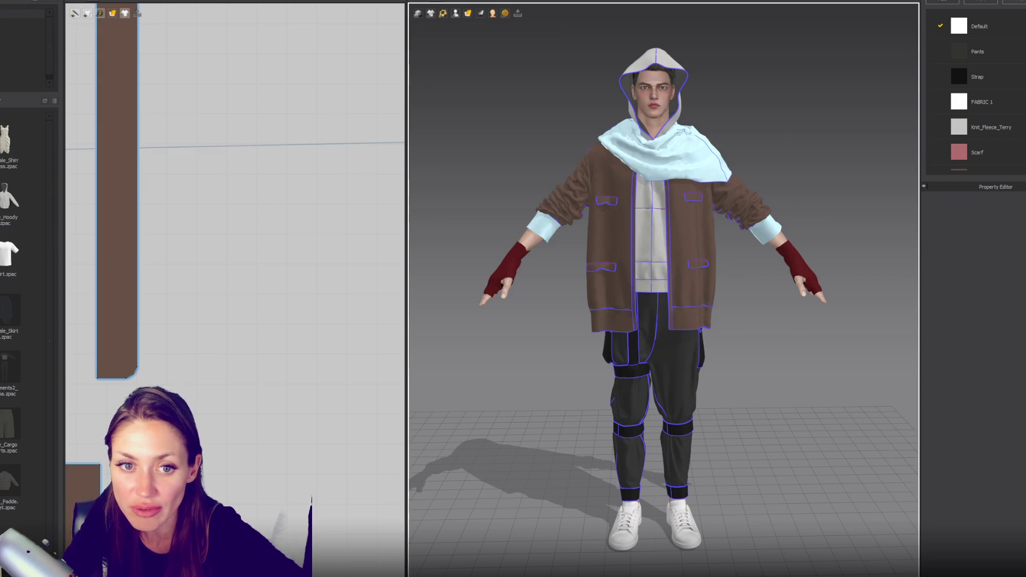
mouse_move(7, 425)
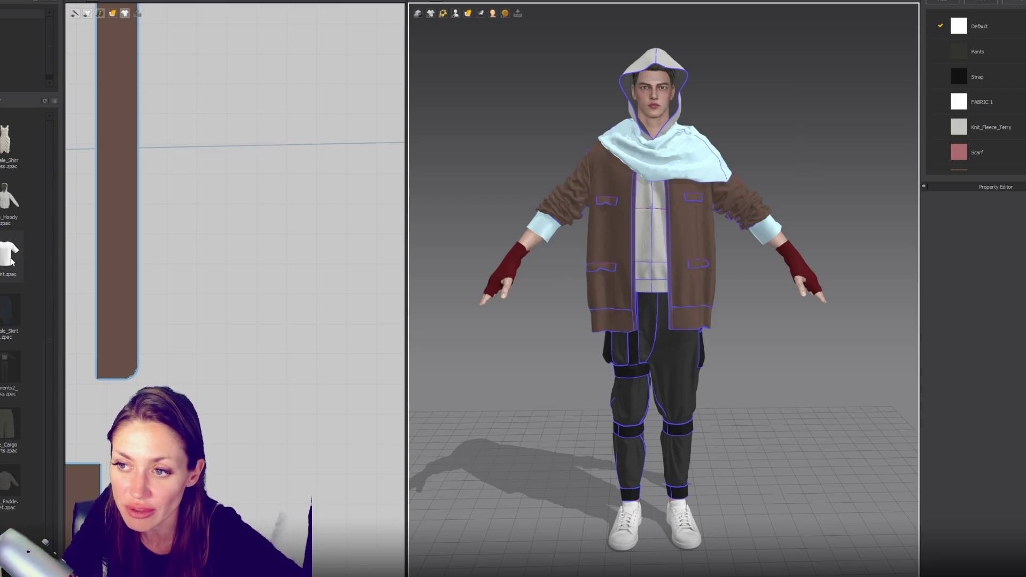
mouse_move(12, 262)
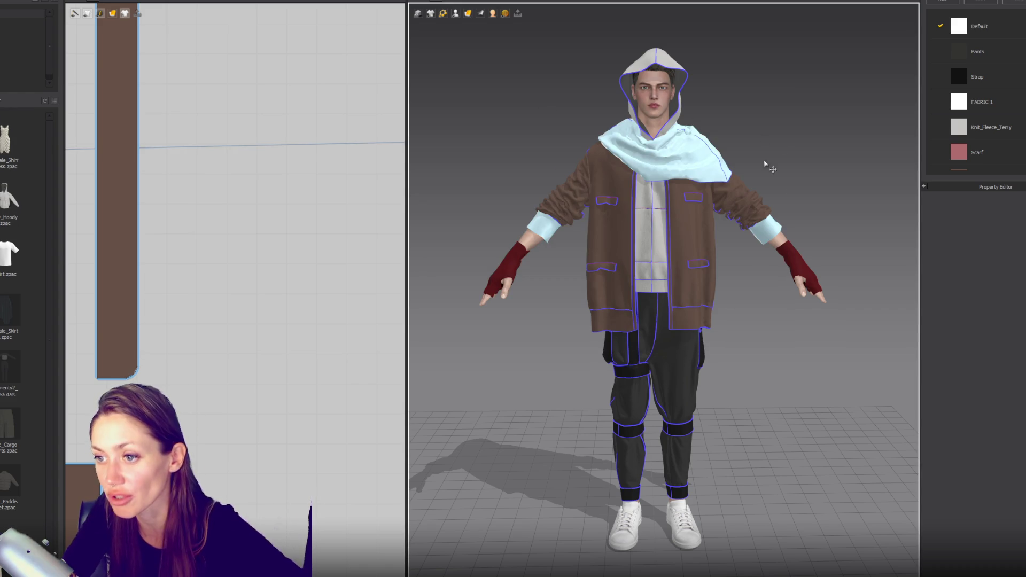
scroll(750, 248, "down", 3)
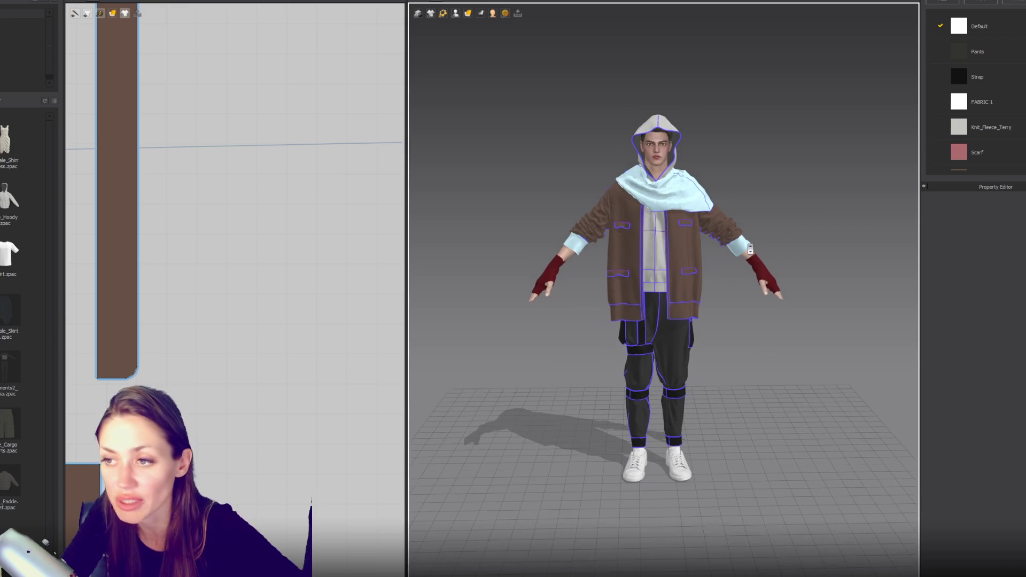
Step: Orbit around the outfit and capture a 910x1061 area screenshot of the avatar
mouse_move(812, 187)
right_mouse_down()
mouse_move(545, 176)
mouse_move(726, 182)
mouse_move(560, 188)
mouse_move(824, 178)
mouse_move(595, 176)
right_mouse_up()
mouse_move(689, 181)
right_mouse_down()
mouse_move(755, 197)
mouse_move(823, 189)
right_mouse_up()
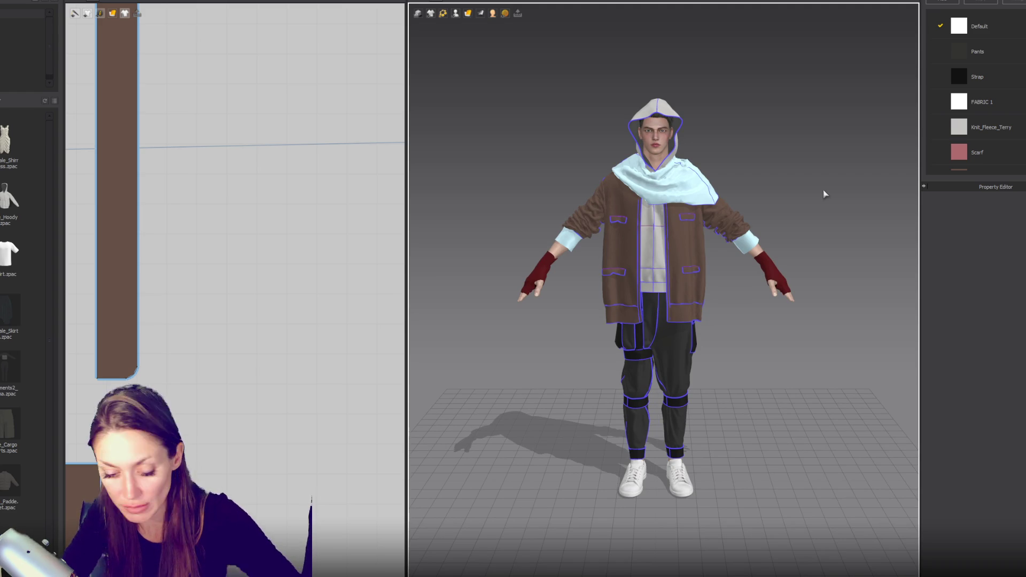
key("Print")
mouse_move(450, 47)
left_mouse_down()
mouse_move(797, 423)
mouse_move(868, 534)
left_mouse_up()
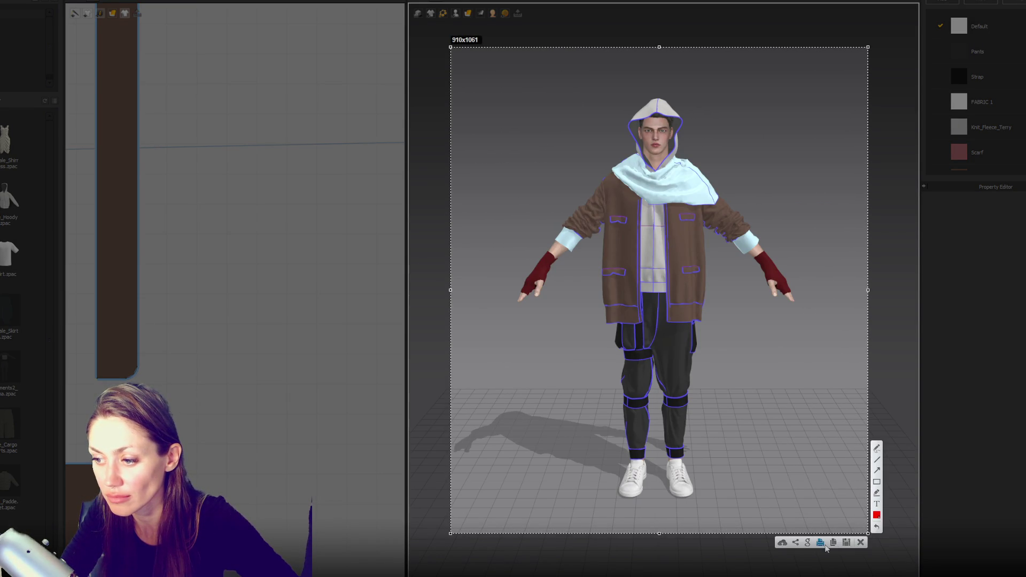
left_click(843, 542)
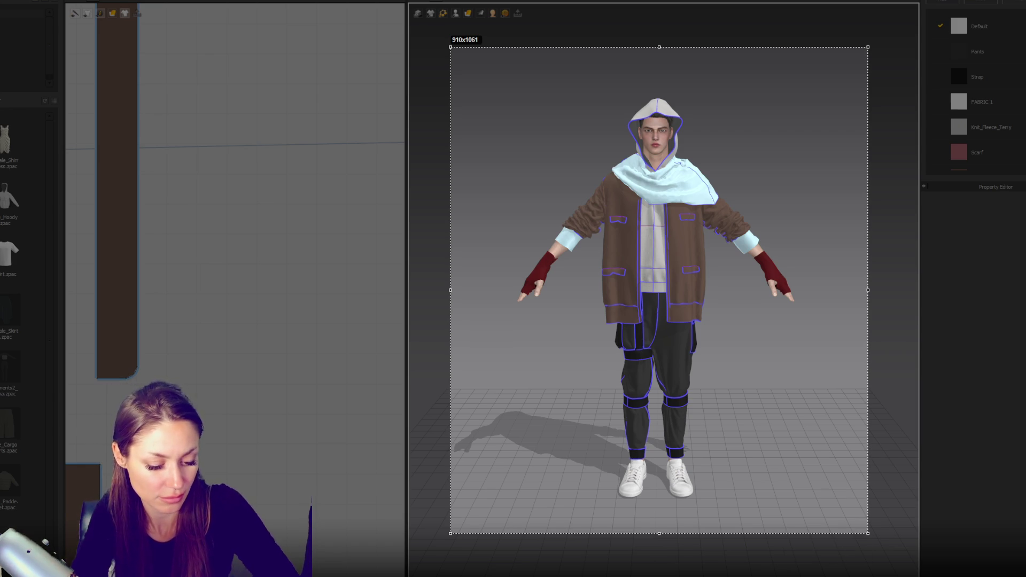
key("Return")
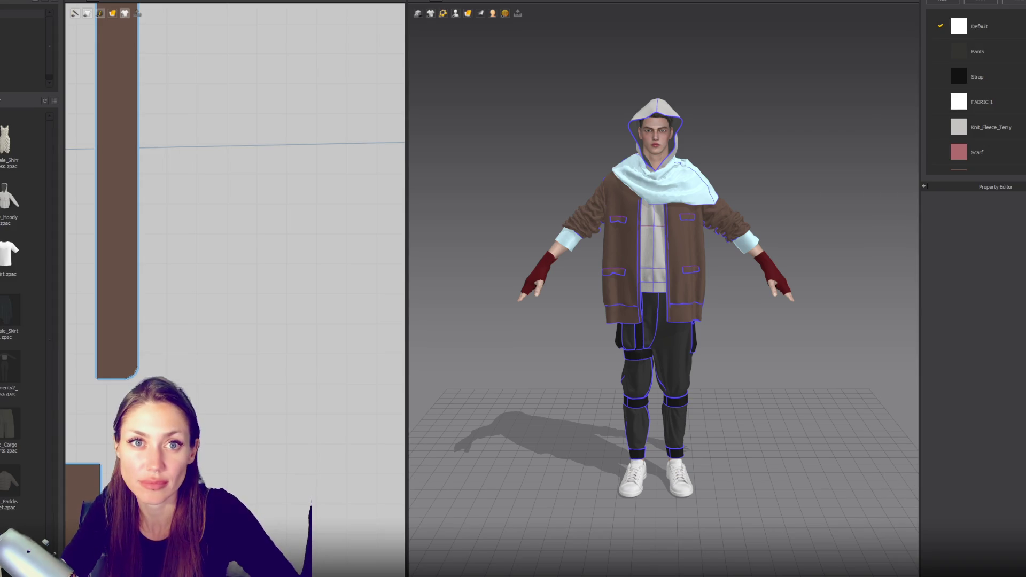
key("alt+f")
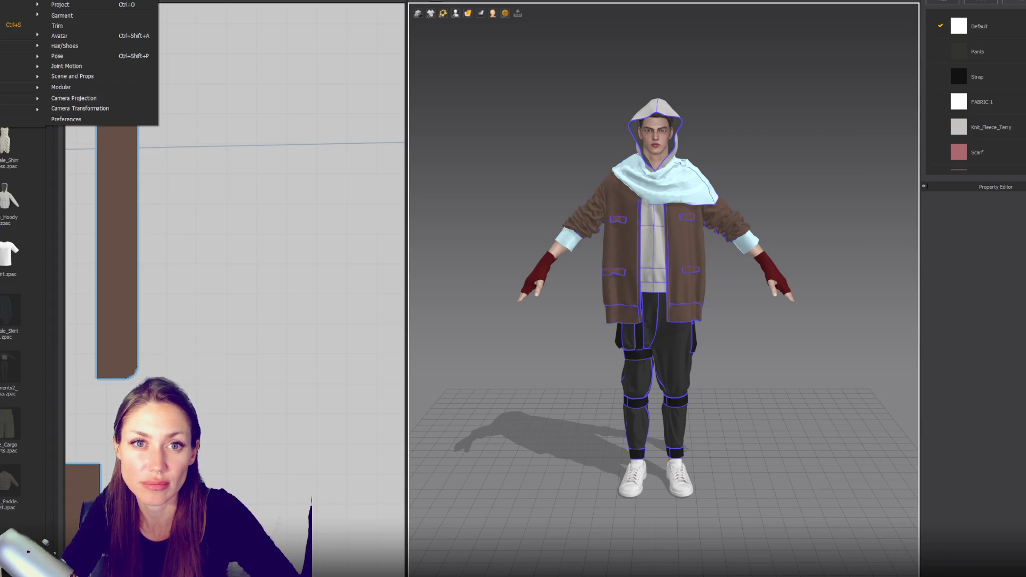
Step: Cancel opening a saved project and start a new empty project instead
key("Escape")
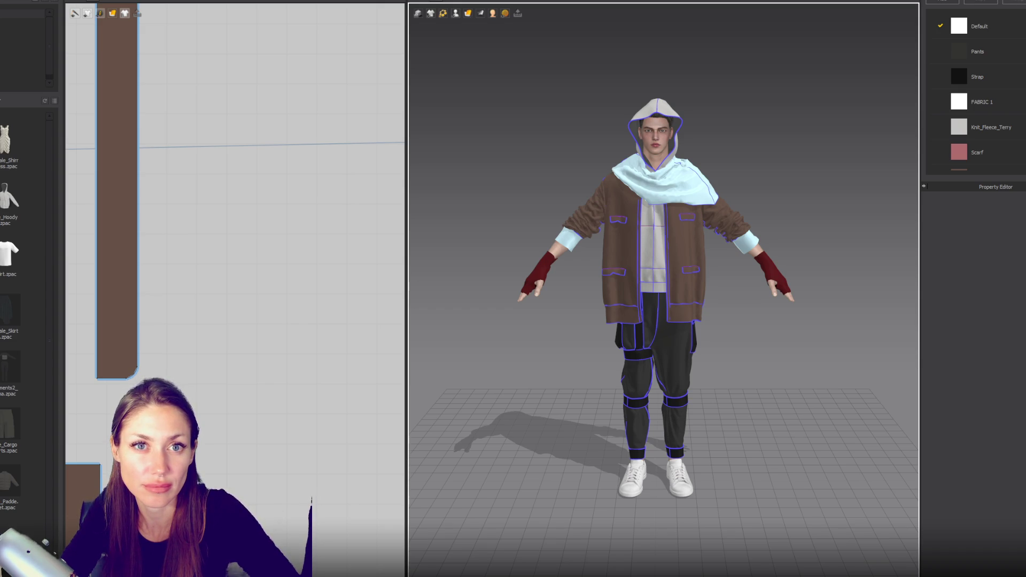
key("alt+f")
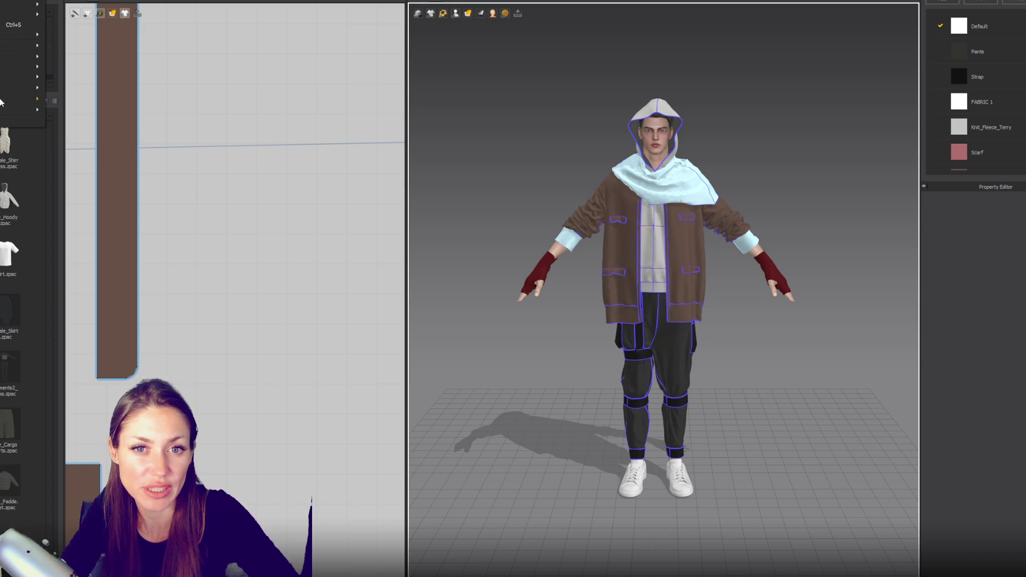
mouse_move(16, 102)
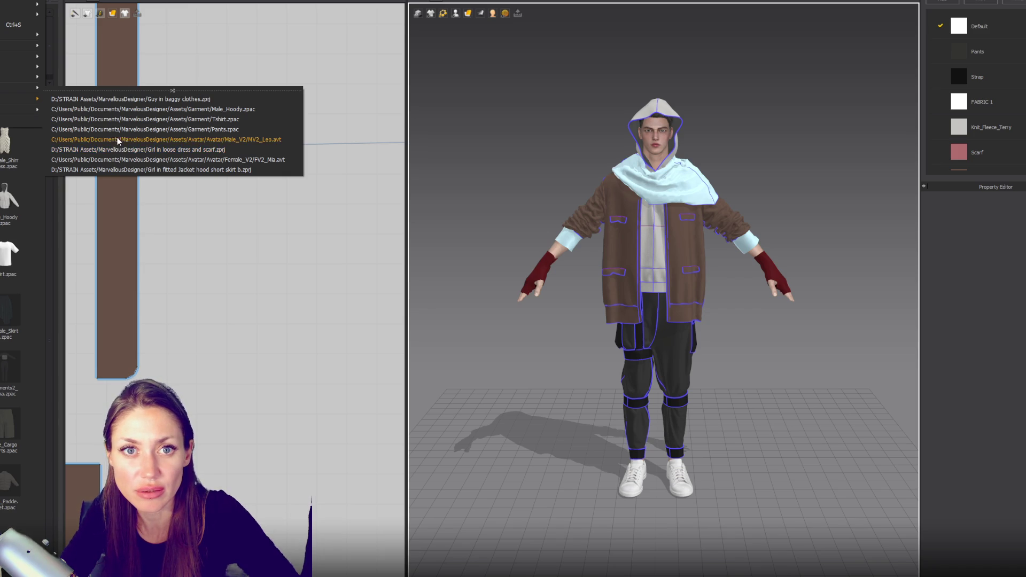
mouse_move(29, 5)
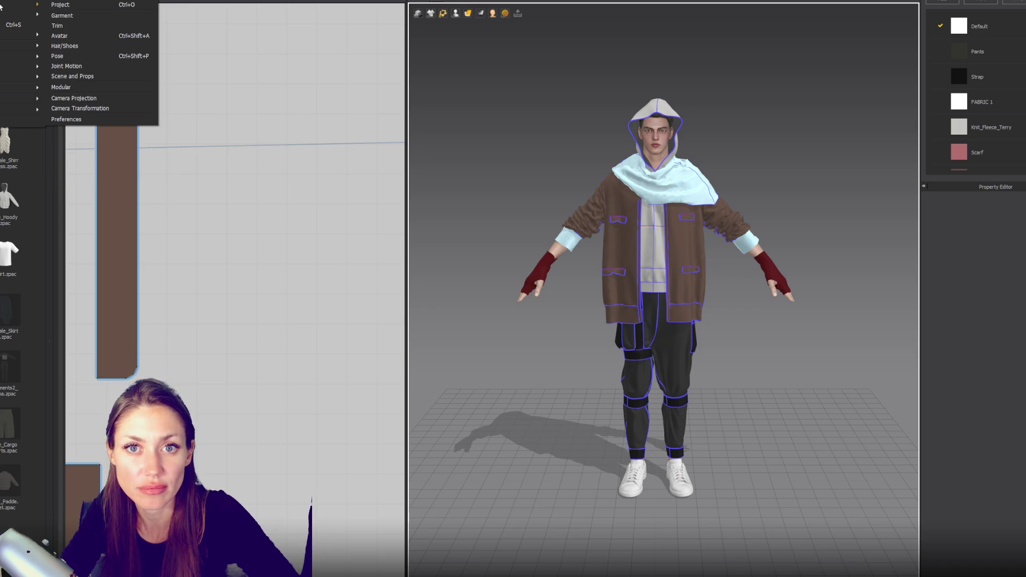
left_click(76, 5)
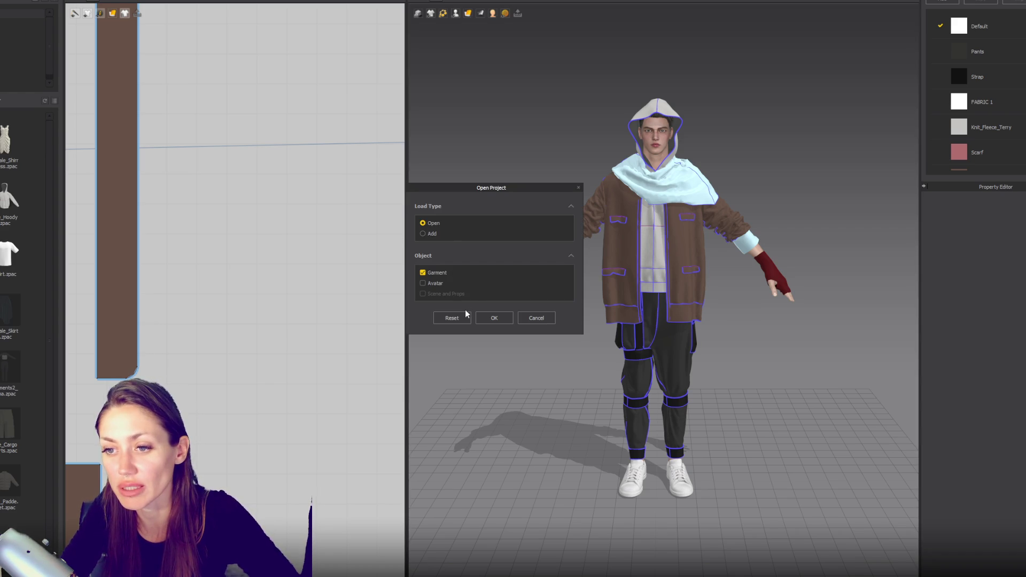
left_click(537, 319)
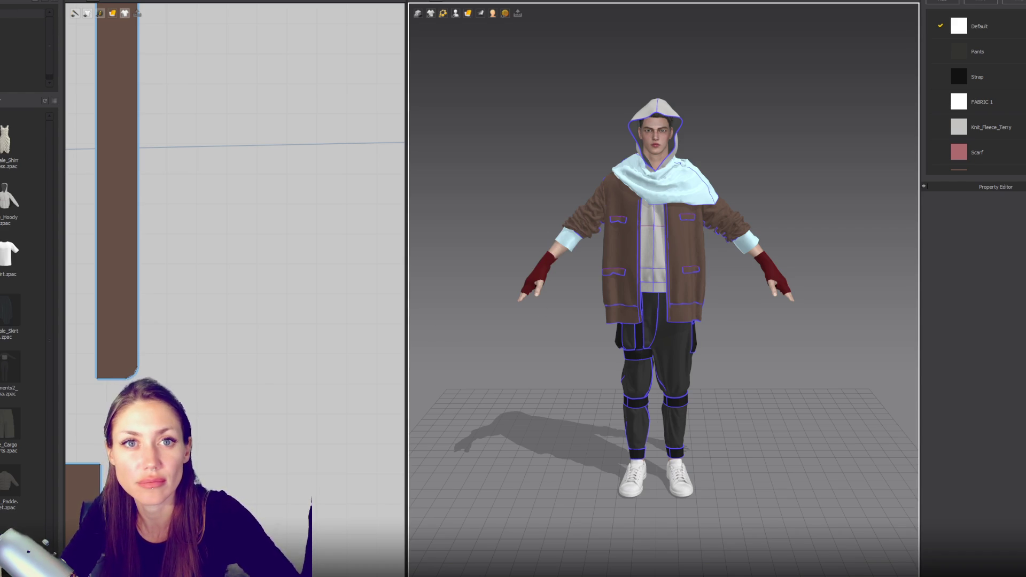
key("ctrl+n")
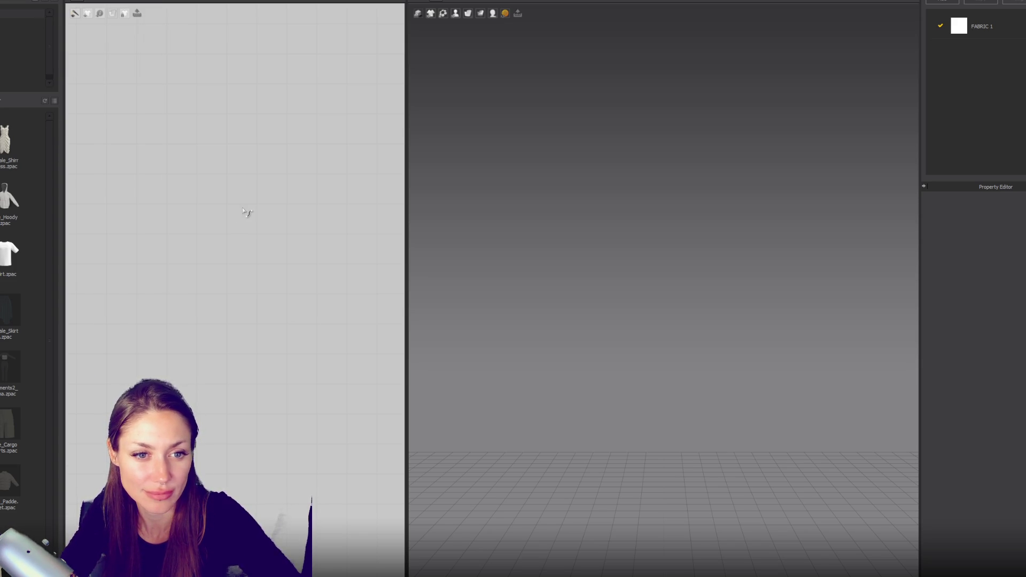
Step: Orbit and zoom around the orange-scarf outfit, then capture the avatar area screenshot
mouse_move(694, 155)
right_mouse_down()
mouse_move(662, 94)
mouse_move(481, 83)
mouse_move(648, 81)
mouse_move(678, 91)
mouse_move(746, 151)
mouse_move(646, 153)
mouse_move(638, 192)
mouse_move(785, 181)
mouse_move(771, 191)
mouse_move(797, 149)
mouse_move(558, 155)
mouse_move(794, 154)
right_mouse_up()
scroll(770, 156, "down", 2)
scroll(658, 131, "up", 3)
scroll(714, 119, "down", 3)
mouse_move(726, 126)
right_mouse_down()
mouse_move(746, 133)
mouse_move(742, 146)
right_mouse_up()
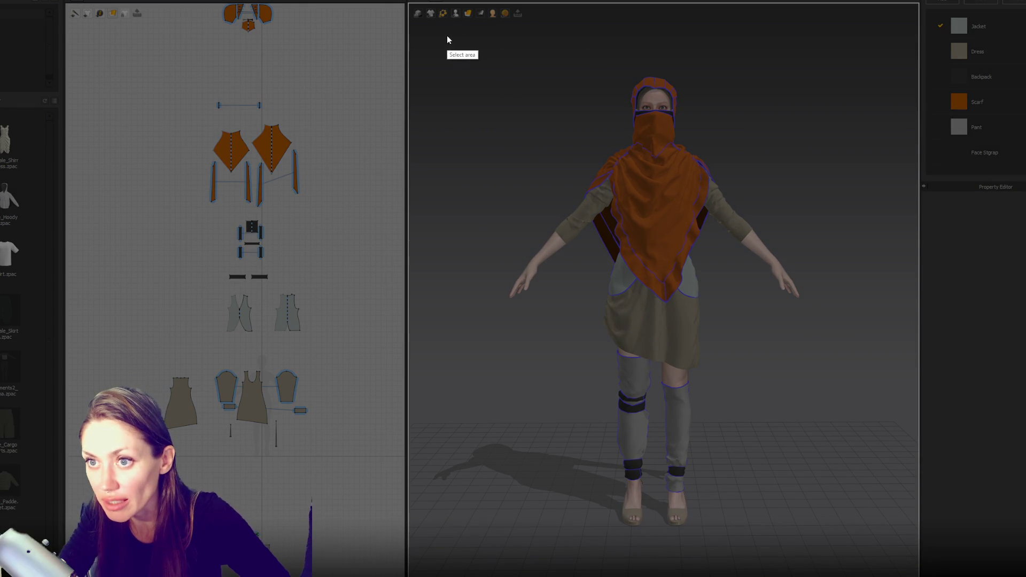
mouse_move(447, 35)
left_mouse_down()
mouse_move(876, 567)
mouse_move(864, 559)
left_mouse_up()
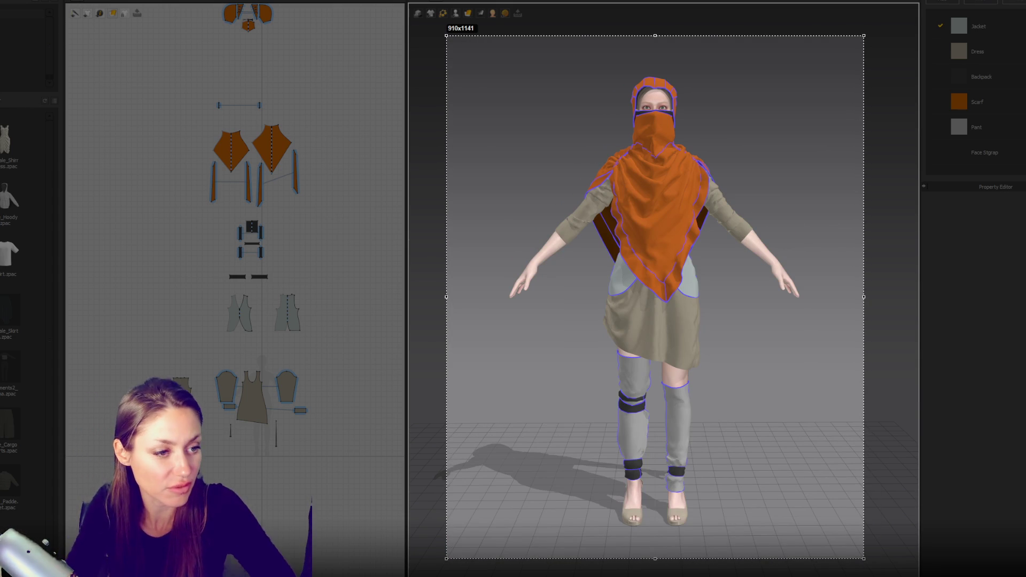
key("ctrl+c")
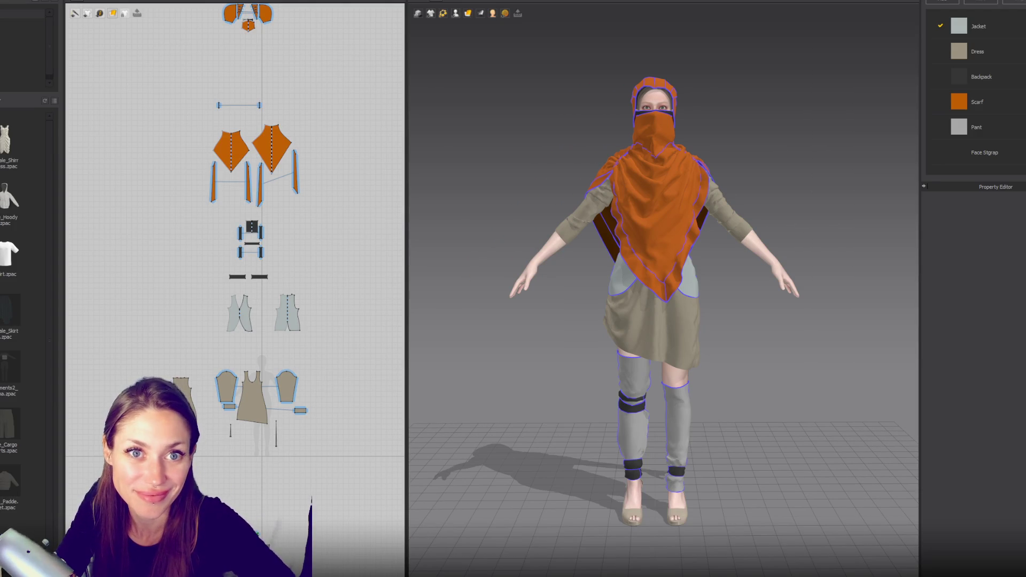
Step: Start a new empty project, then choose to open a saved project
key("alt+f")
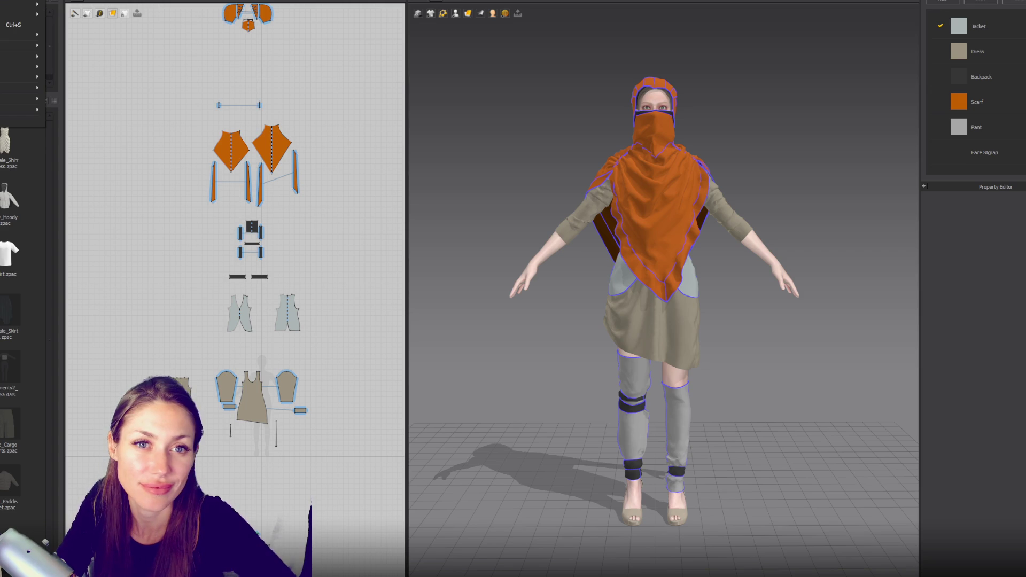
left_click(6, 1)
key("alt+f")
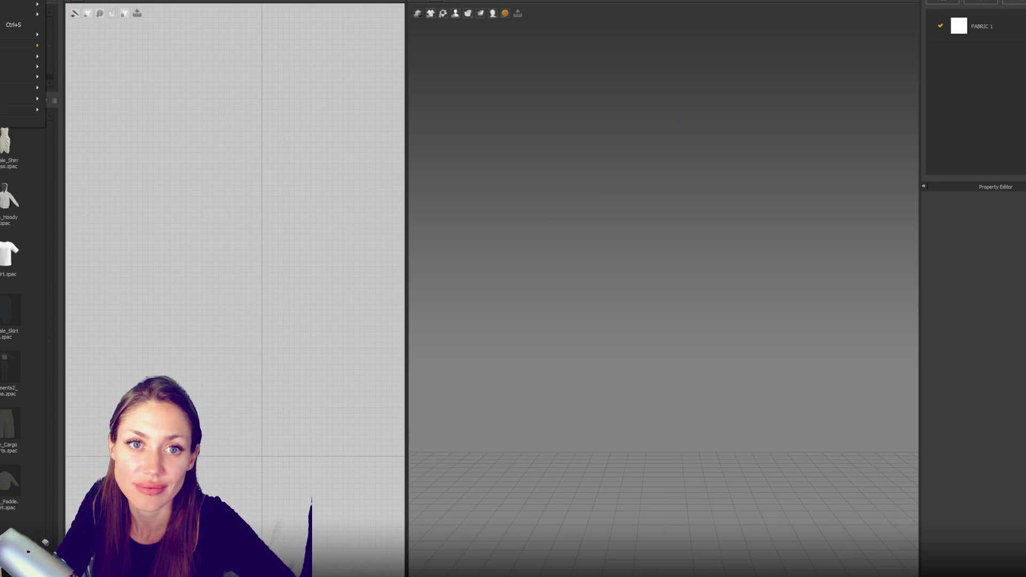
mouse_move(24, 5)
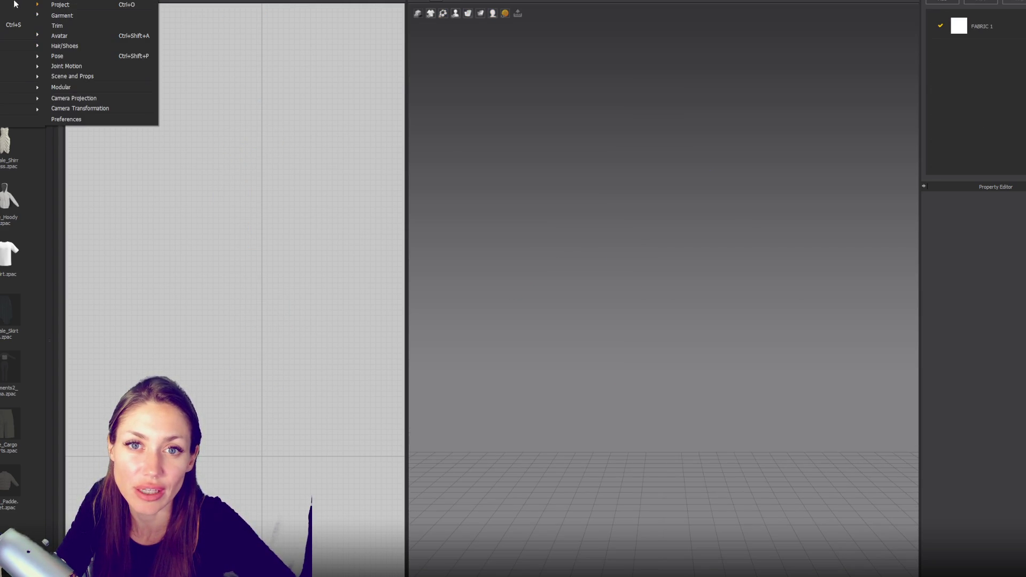
left_click(76, 5)
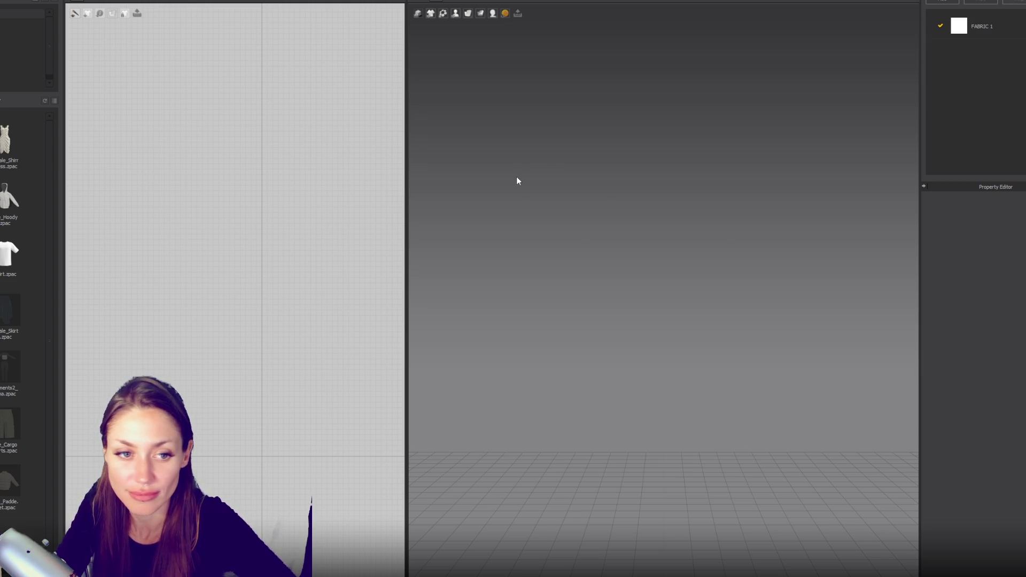
Step: Centre the red hooded dress avatar and frame a capture area around her
scroll(524, 161, "up", 3)
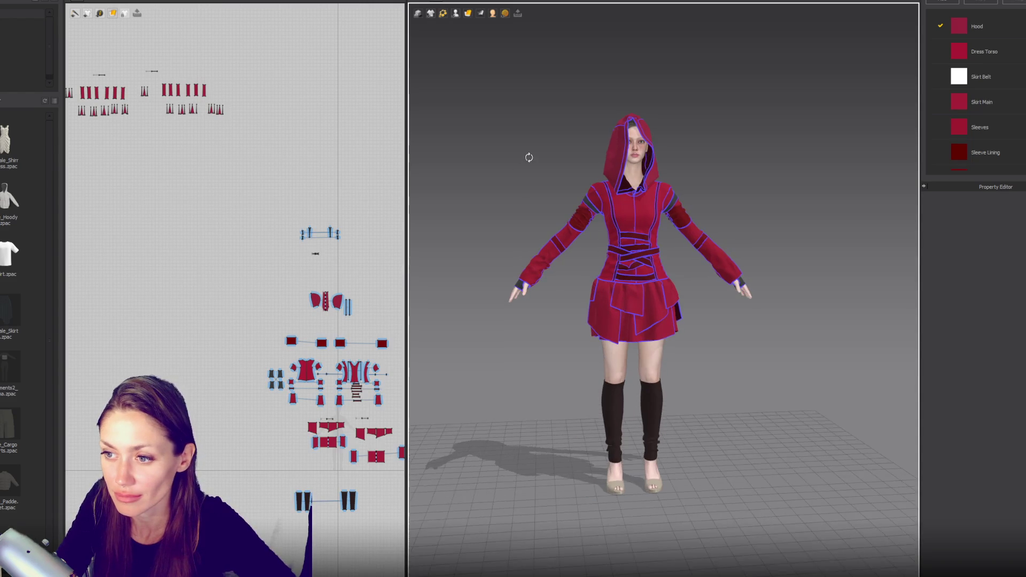
middle_click_drag(523, 161, 552, 151)
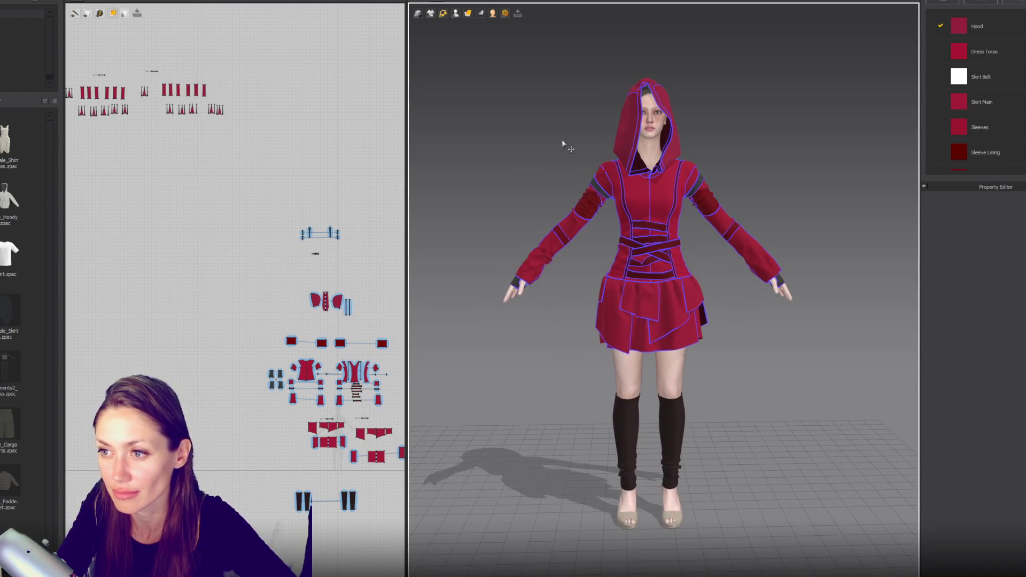
key("Print")
left_click_drag(455, 45, 854, 559)
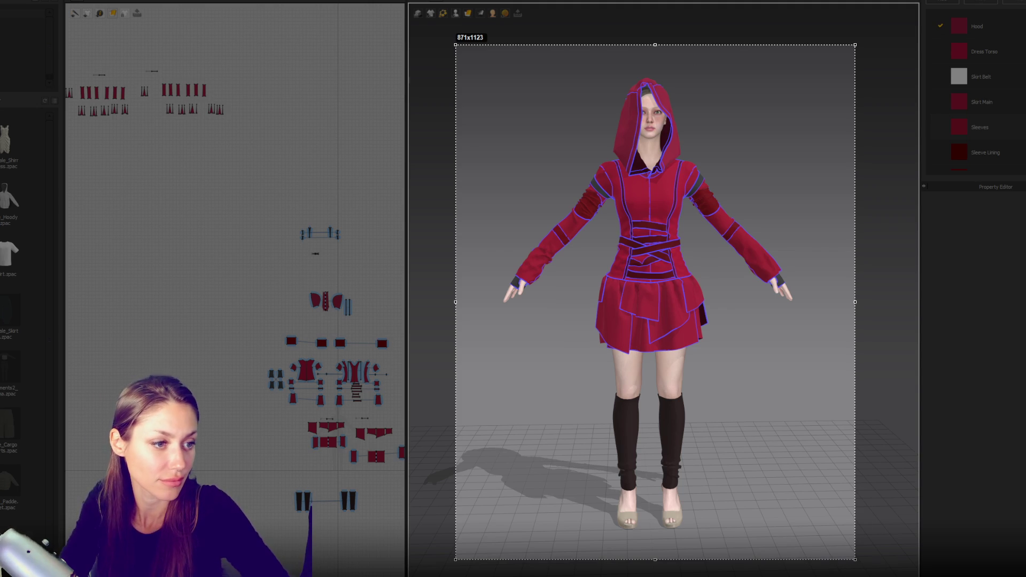
Step: Copy the 871x1123 capture to finish the red dress screenshot
key("ctrl+c")
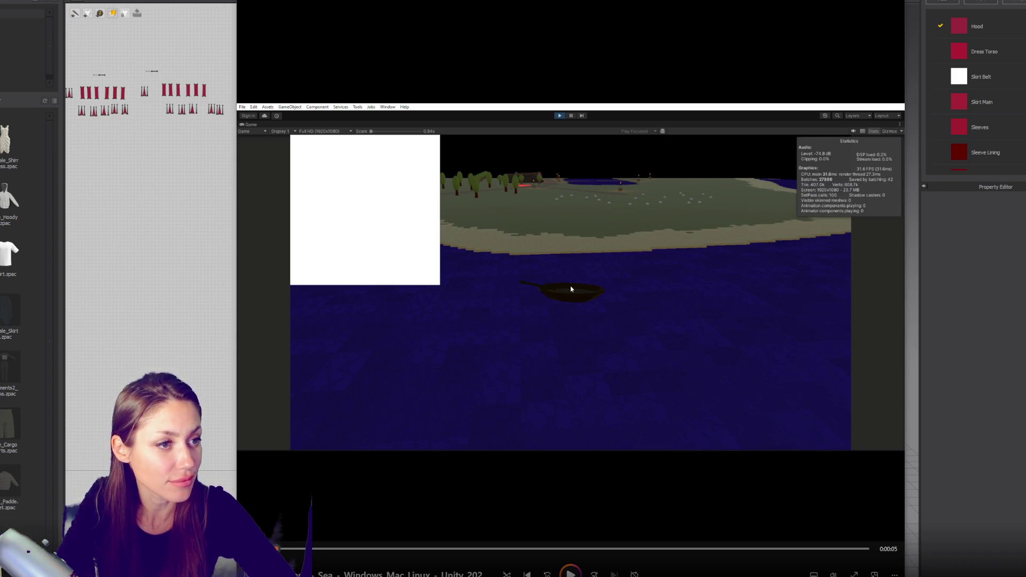
Step: Resume the Unity game clip, then skip to the next submitted video
left_click(569, 290)
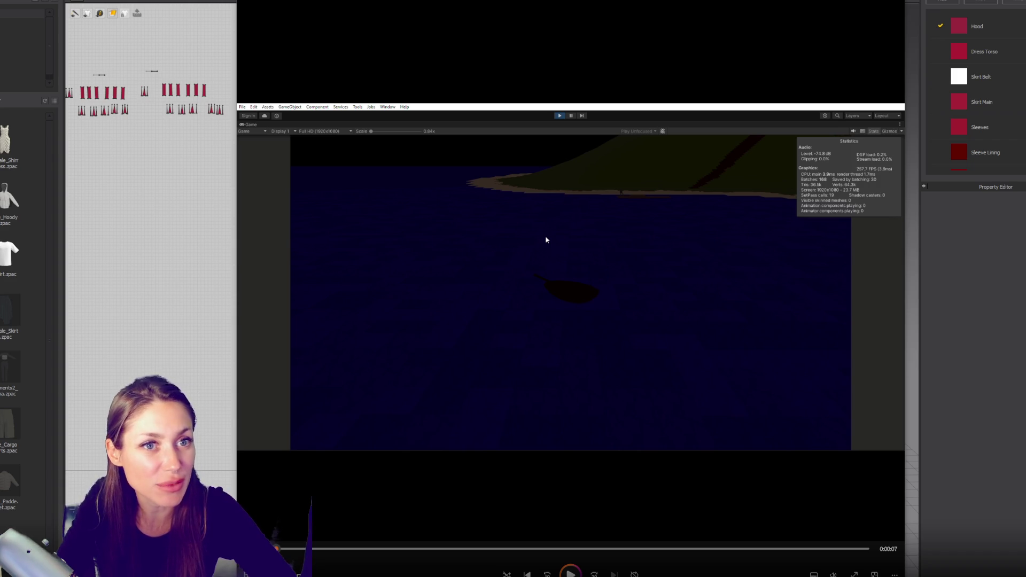
key("ctrl+f")
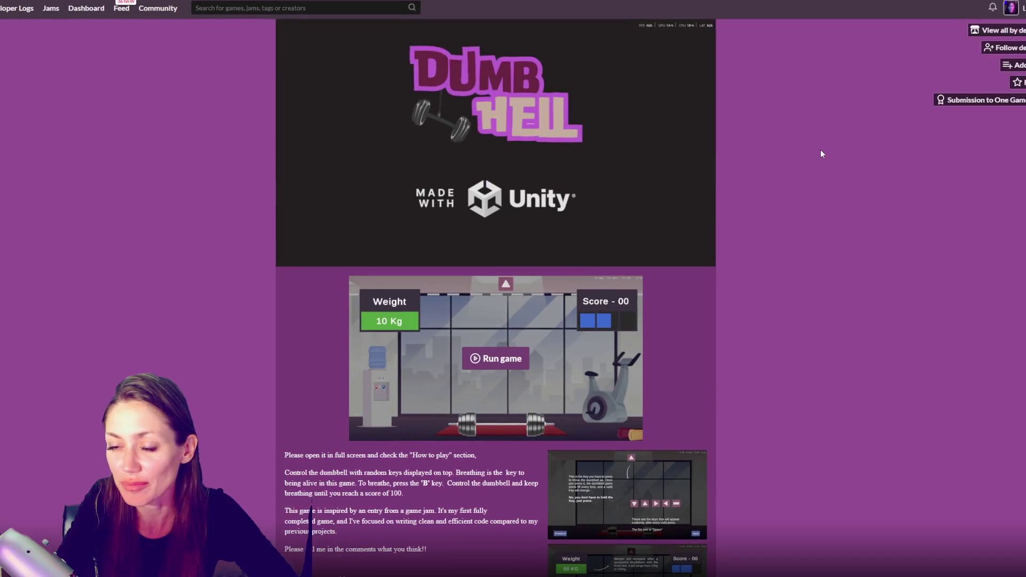
Step: Enlarge the first how-to-play screenshot of DumbHell, then close it
scroll(795, 170, "down", 5)
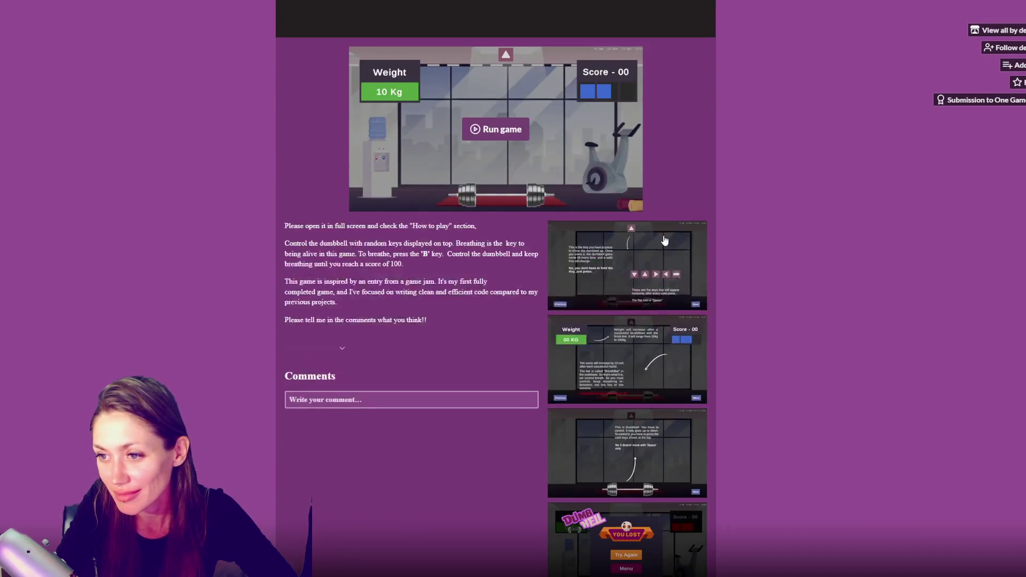
left_click(614, 268)
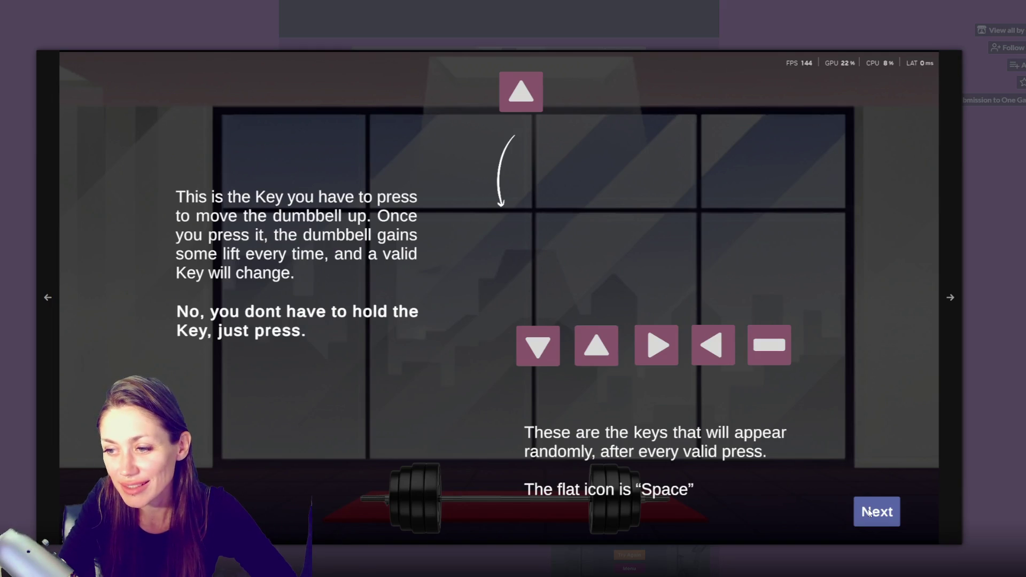
left_click(1000, 332)
scroll(852, 293, "up", 2)
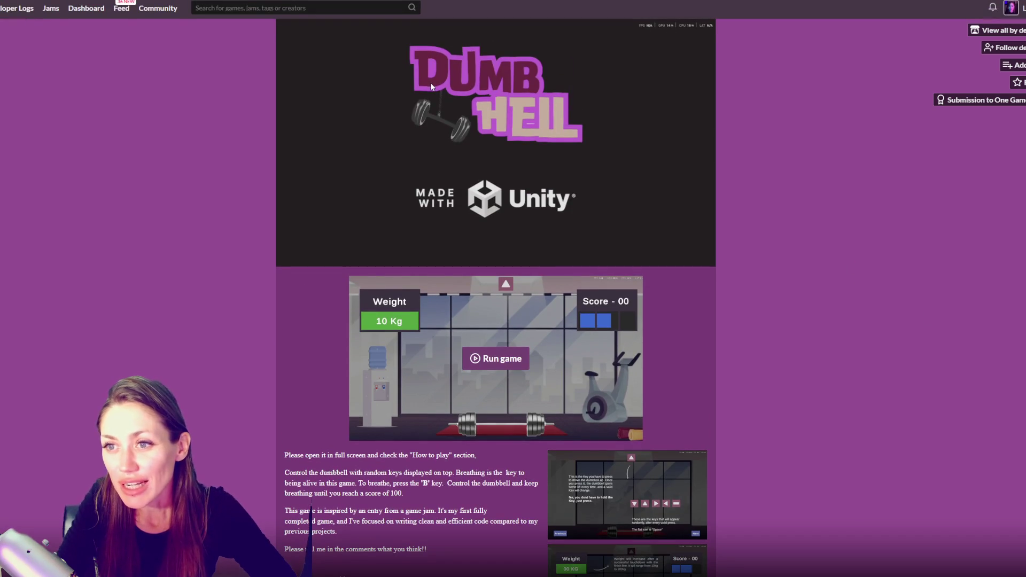
scroll(823, 198, "down", 5)
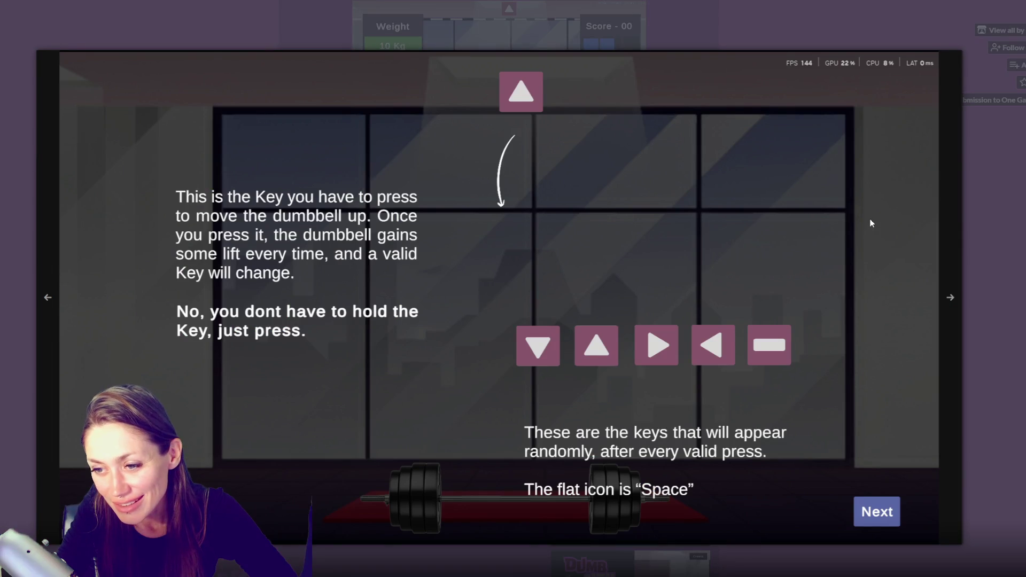
Step: Page through five more gallery screenshots, then close the gallery
left_click(949, 297)
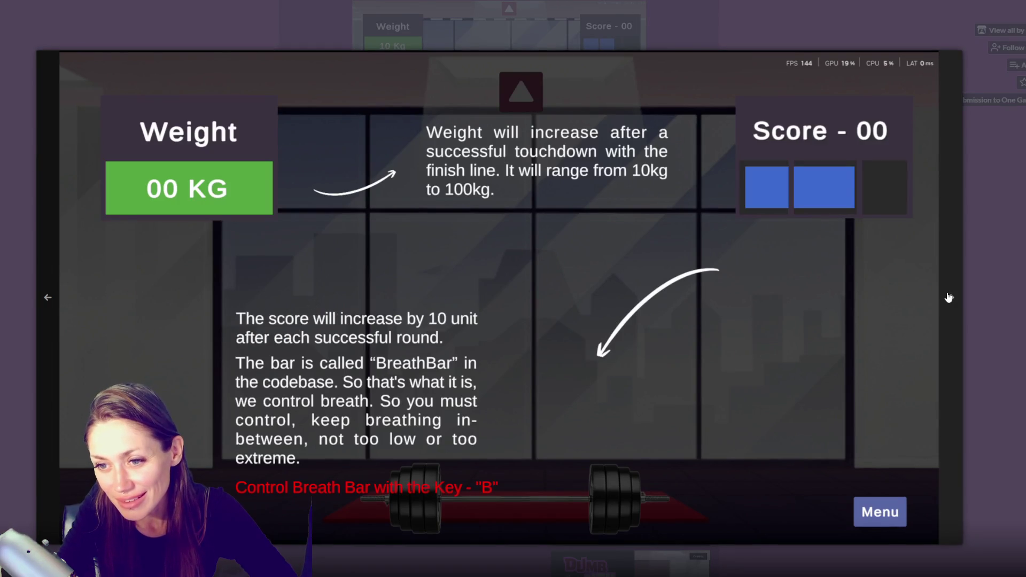
left_click(949, 297)
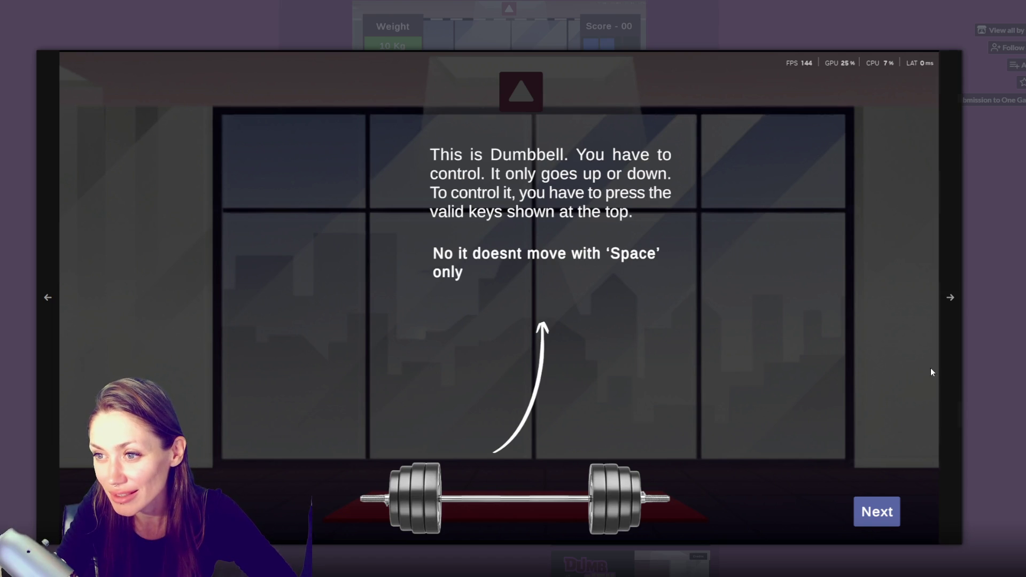
left_click(954, 299)
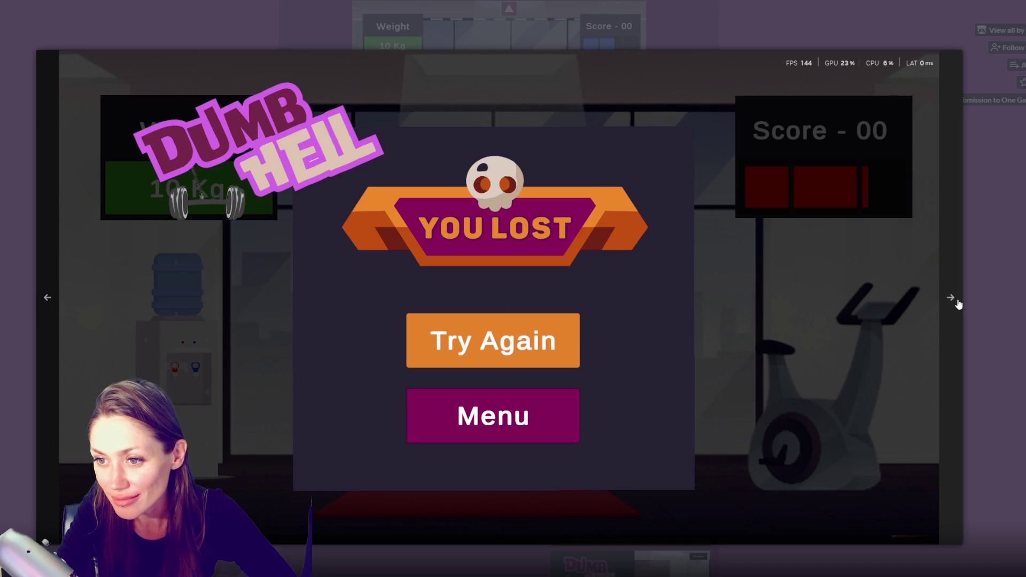
left_click(958, 303)
left_click(958, 304)
key("Escape")
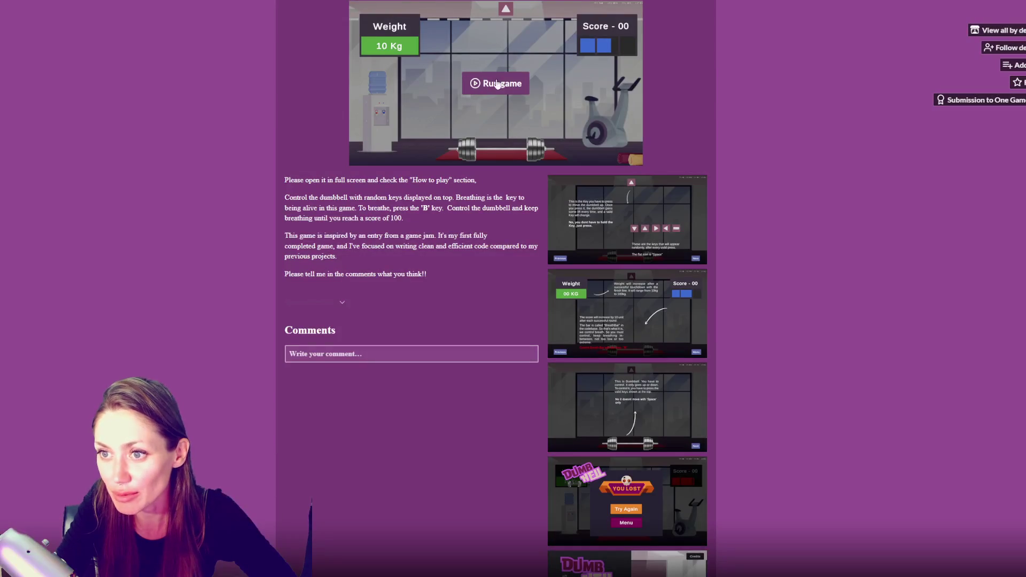
Step: Launch DumbHell in the itch.io page and switch the game canvas to fullscreen
left_click(484, 83)
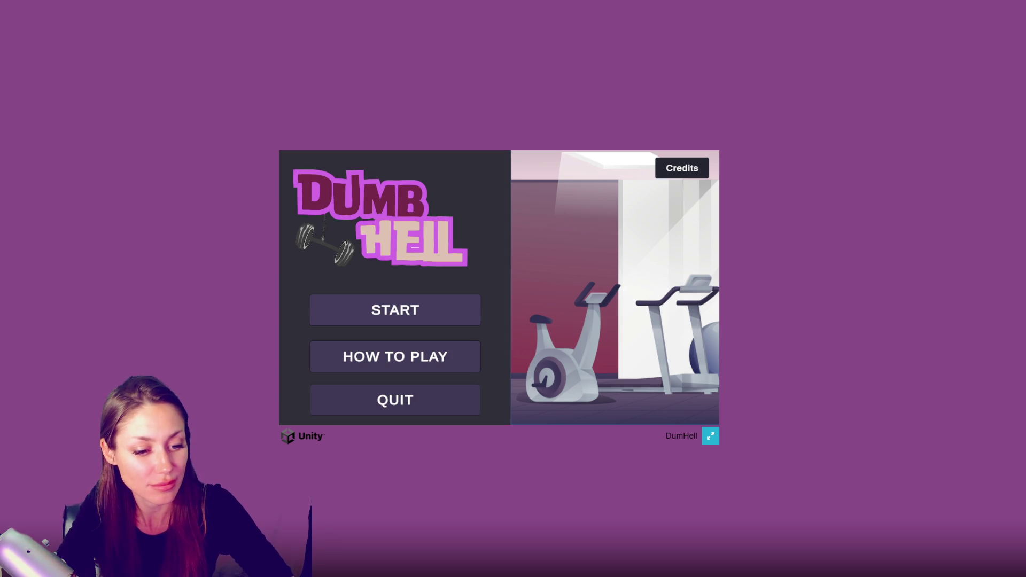
left_click(432, 319)
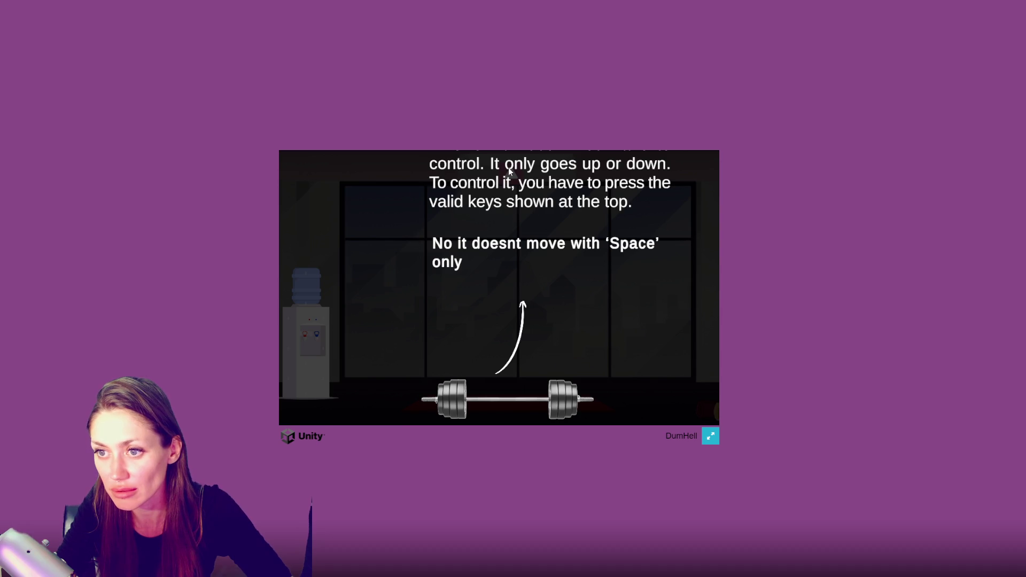
left_click(557, 319)
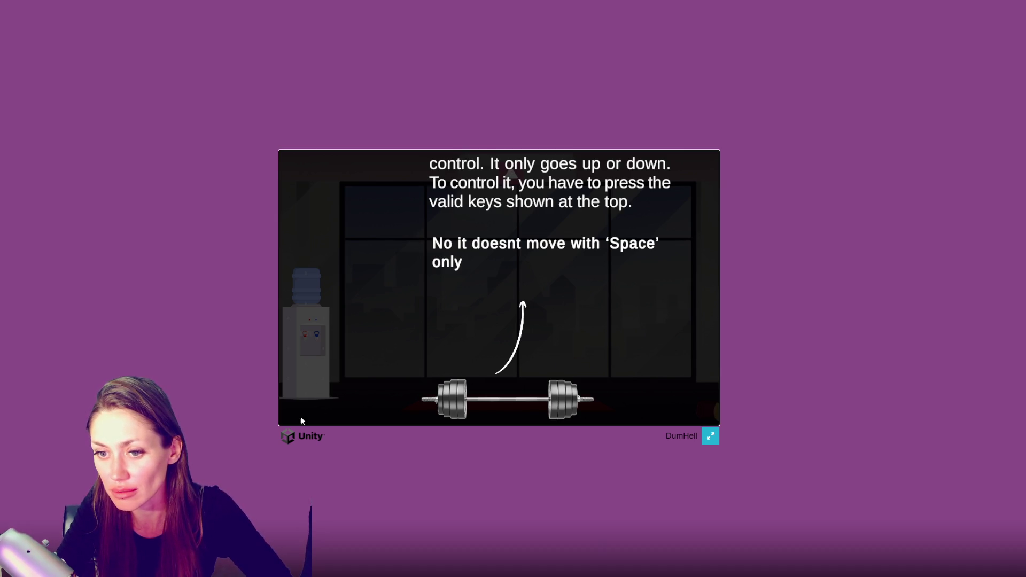
left_click(723, 356)
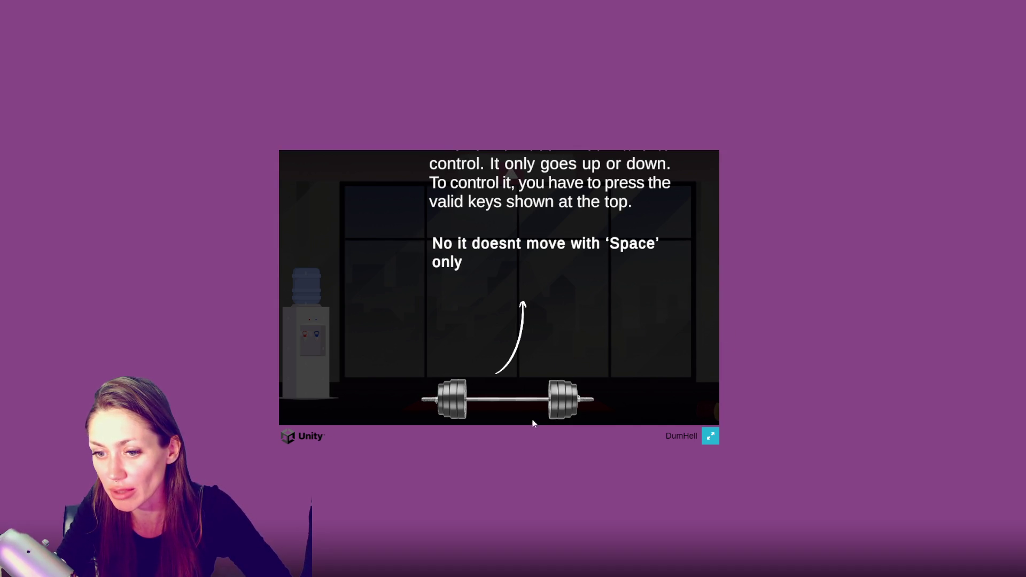
left_click(535, 292)
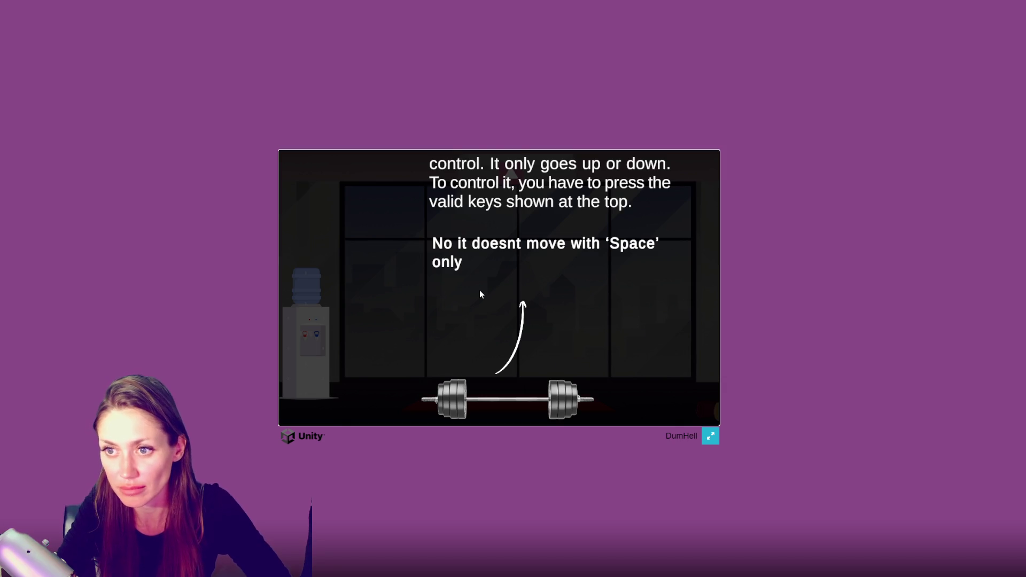
left_click(710, 437)
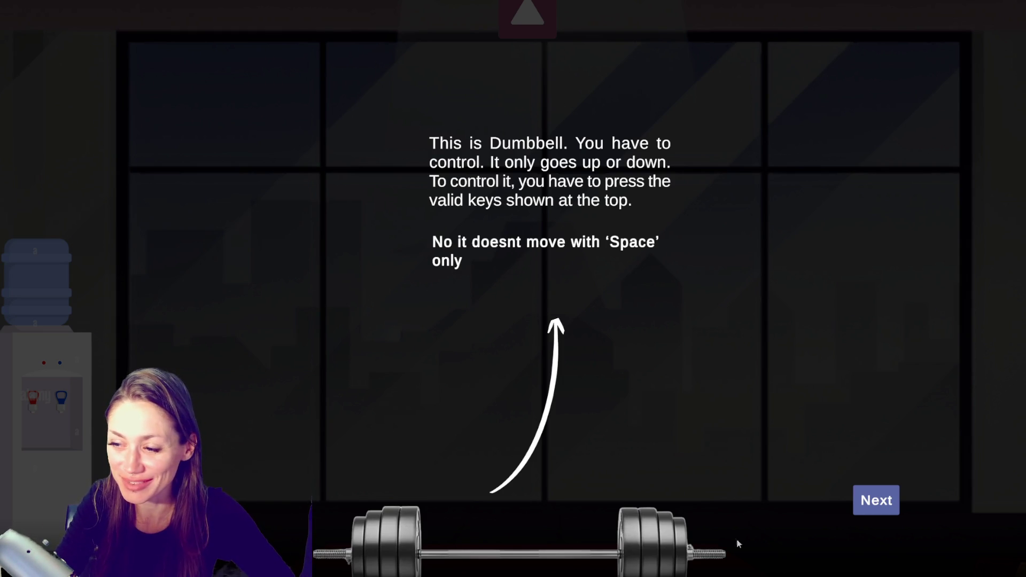
Step: Page through the How to Play tutorial, return to the main menu and start a game
left_click(868, 505)
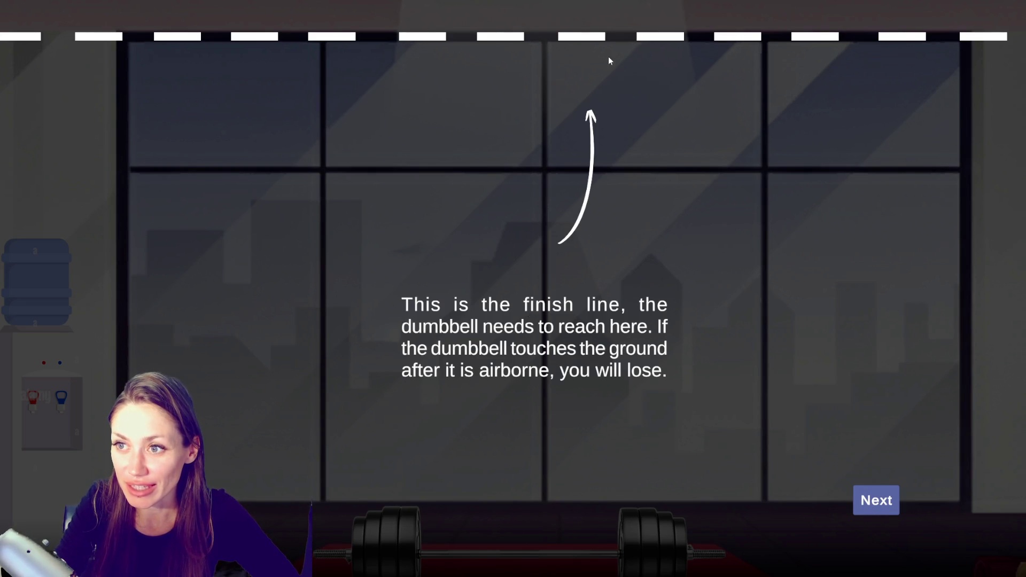
left_click(889, 498)
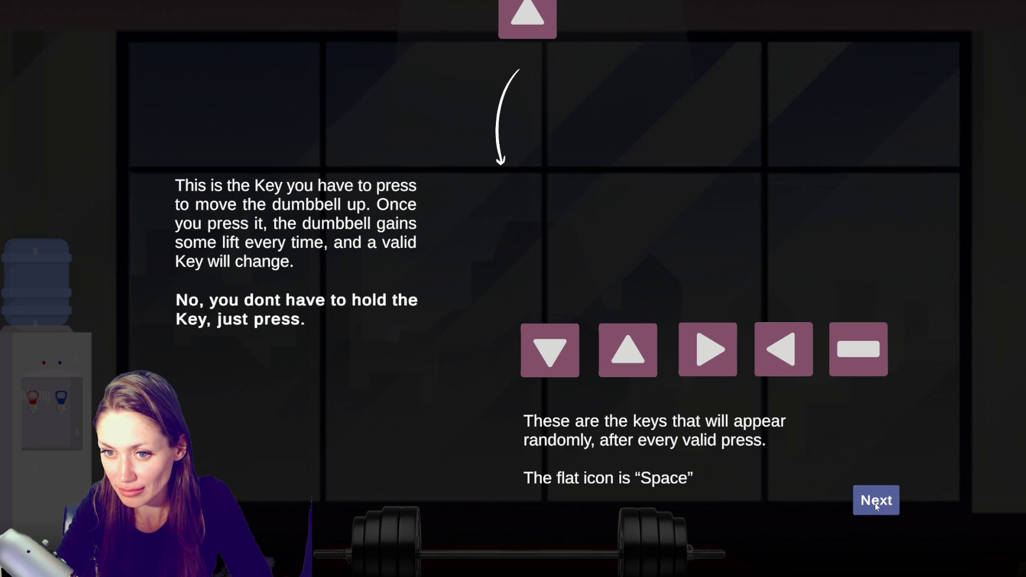
left_click(875, 503)
left_click(875, 502)
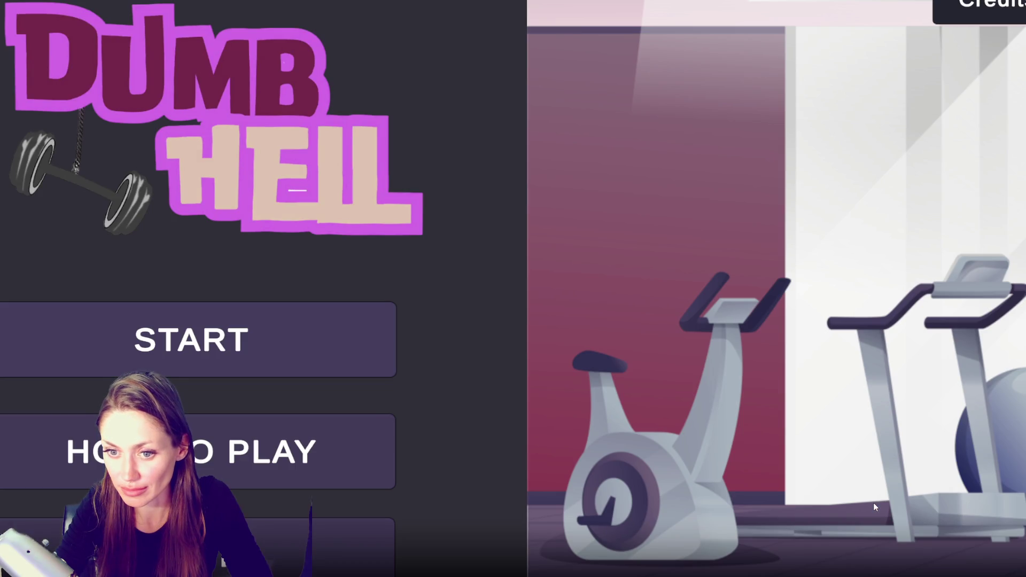
left_click(230, 348)
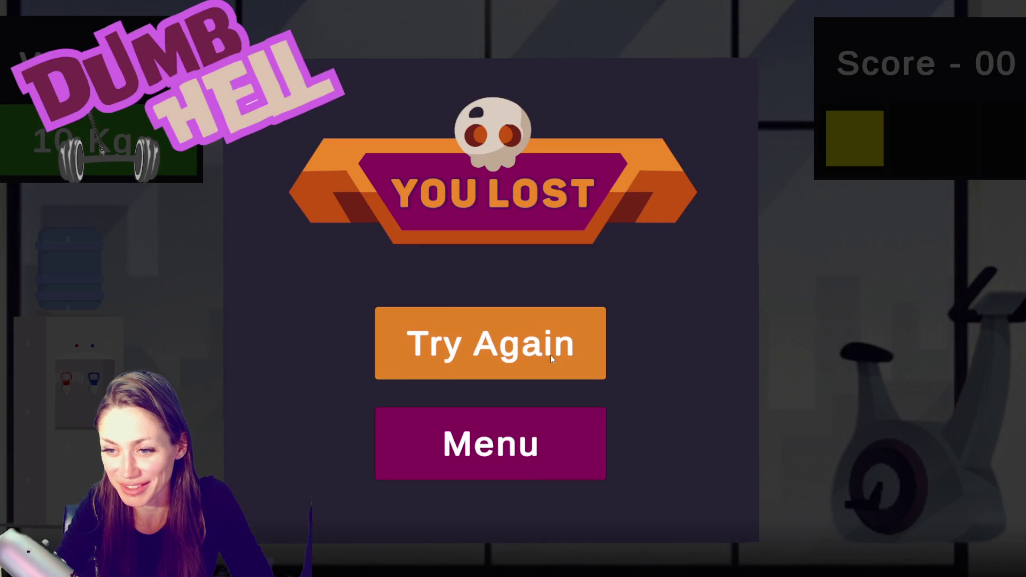
Step: Play several barbell-lifting rounds that each end 'YOU LOST' at 00, then open How to Play from the menu
left_click(560, 358)
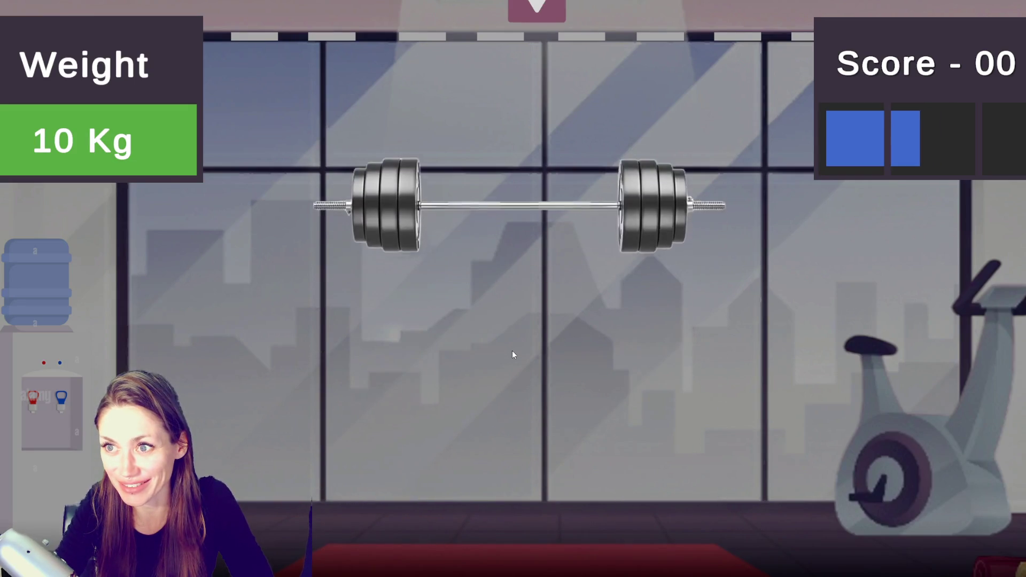
left_click(512, 351)
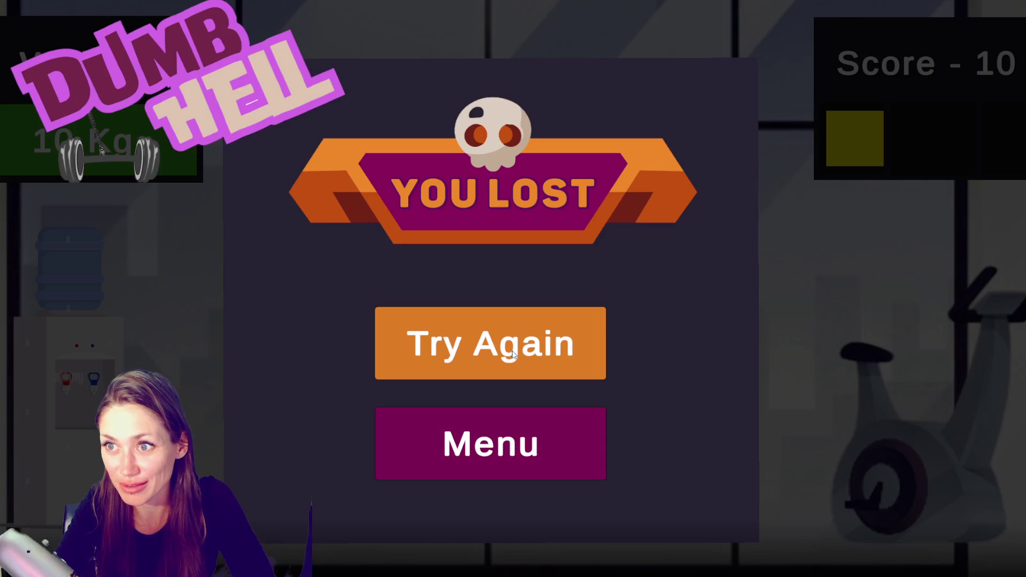
left_click(513, 354)
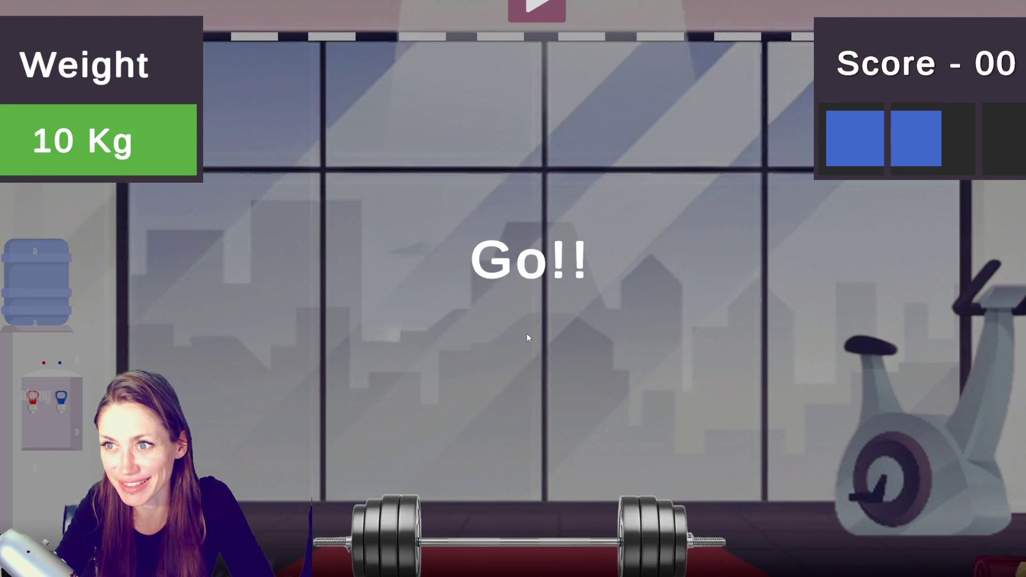
left_click(526, 335)
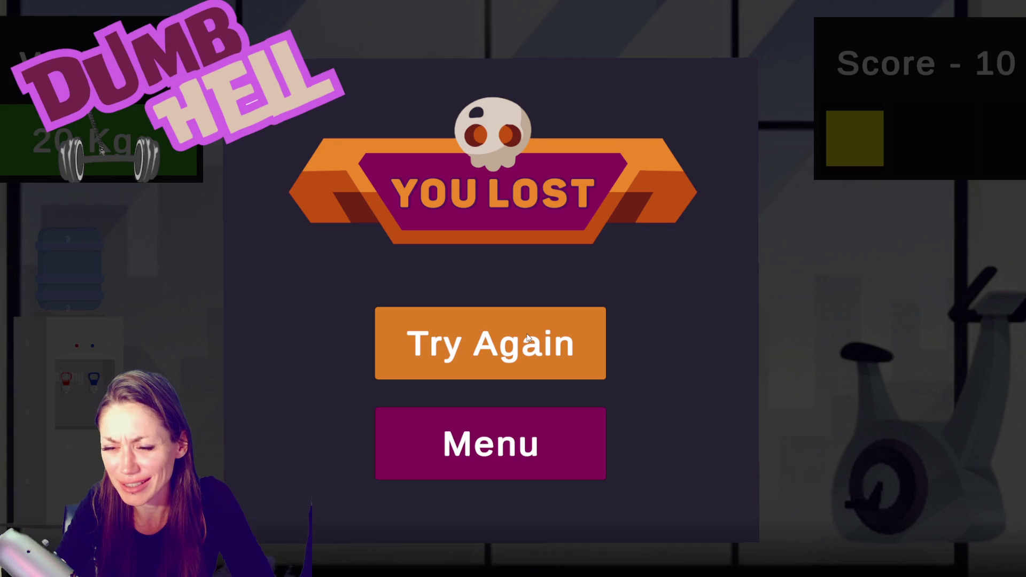
left_click(515, 369)
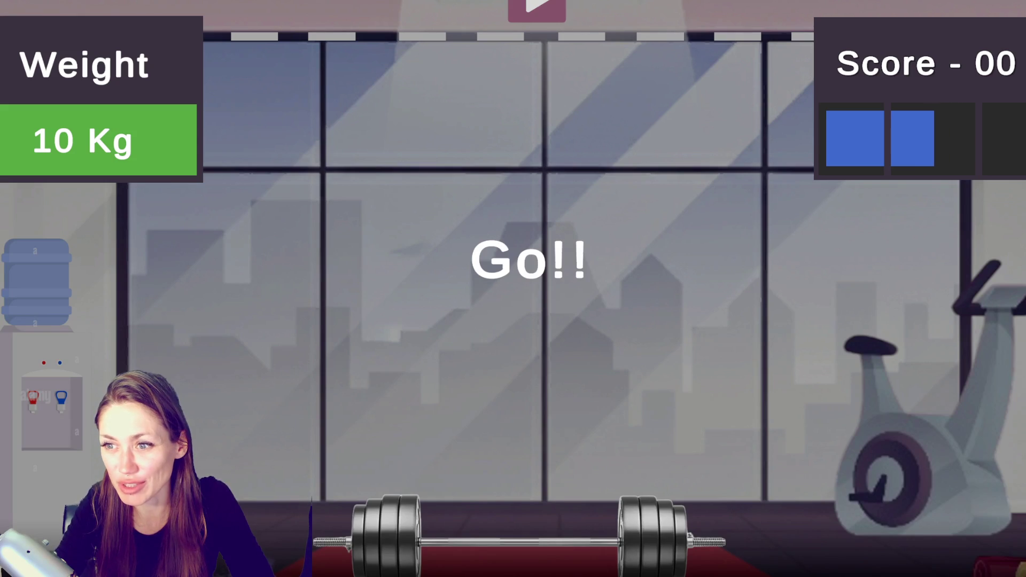
left_click(596, 208)
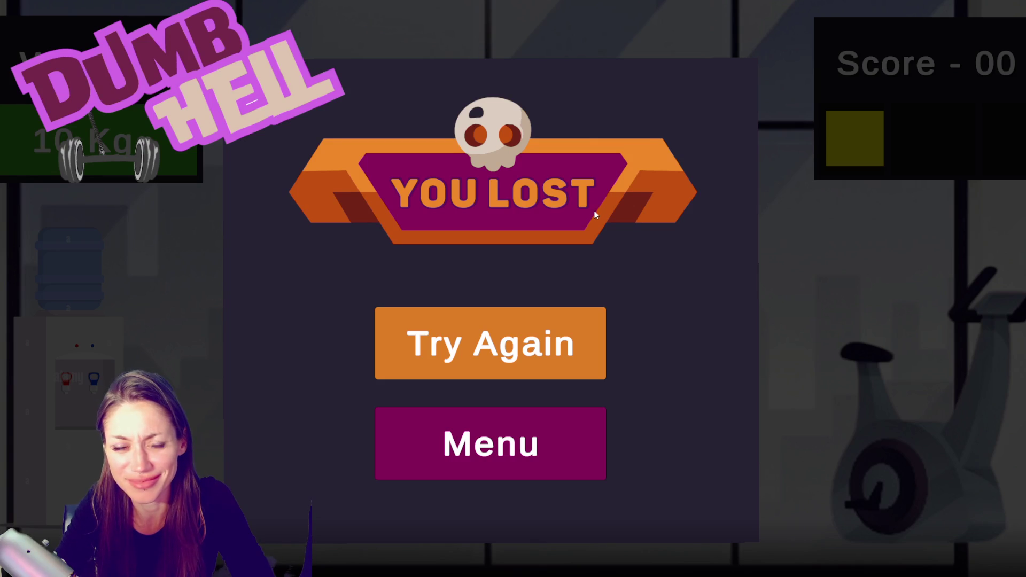
left_click(545, 368)
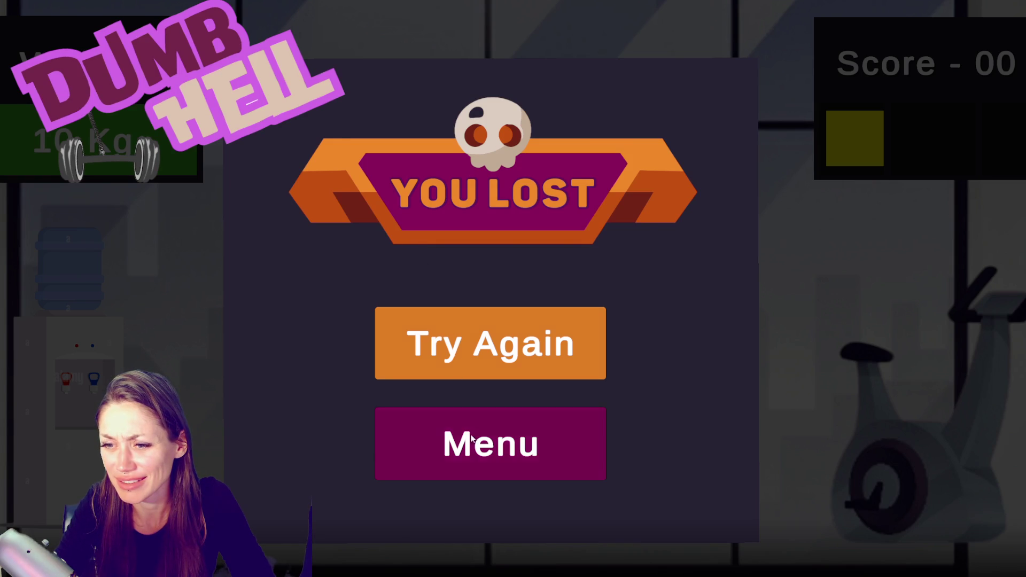
left_click(481, 443)
left_click(203, 429)
Step: Step through the finish-line, keys and Weight/Score tutorial pages, then start a new game
left_click(883, 516)
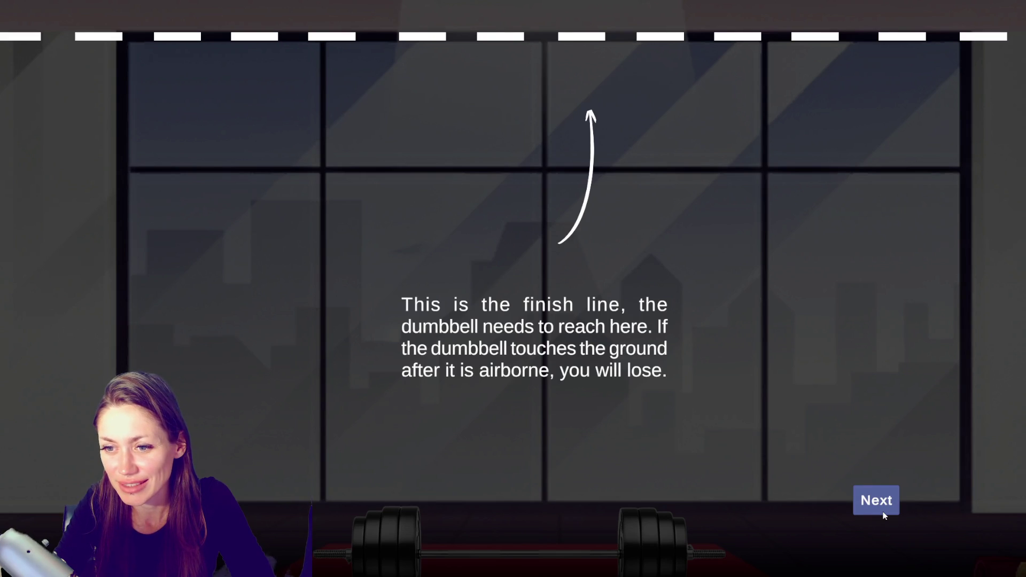
left_click(883, 516)
left_click(883, 516)
left_click(882, 507)
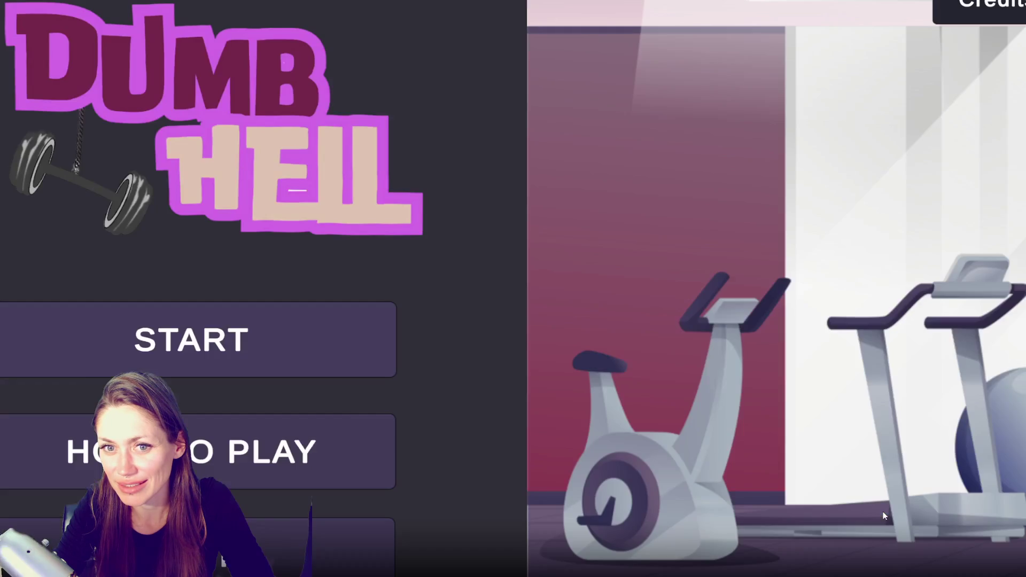
left_click(97, 318)
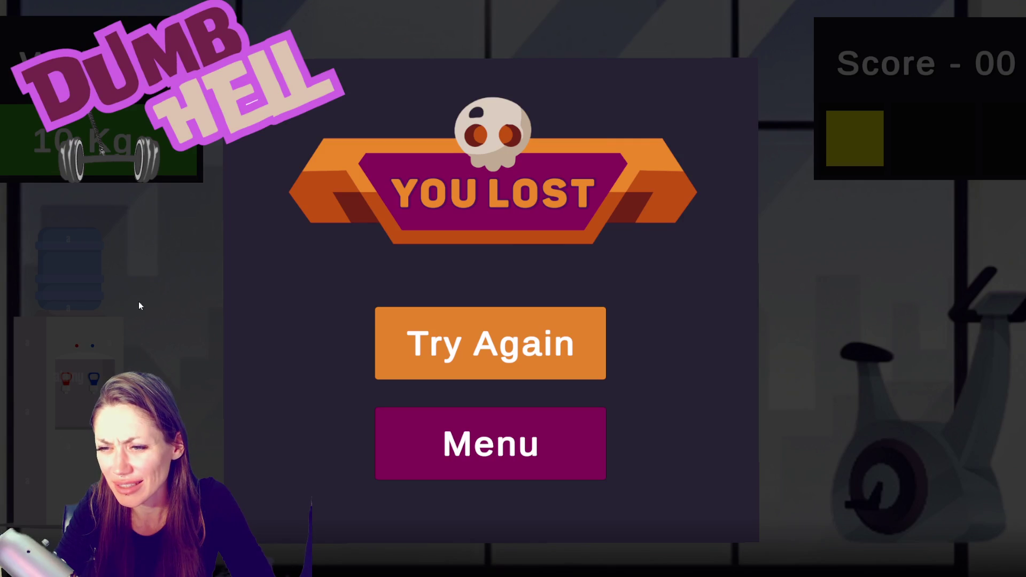
Step: Play more rounds, reaching a score of 10, then exit fullscreen with Esc
left_click(409, 350)
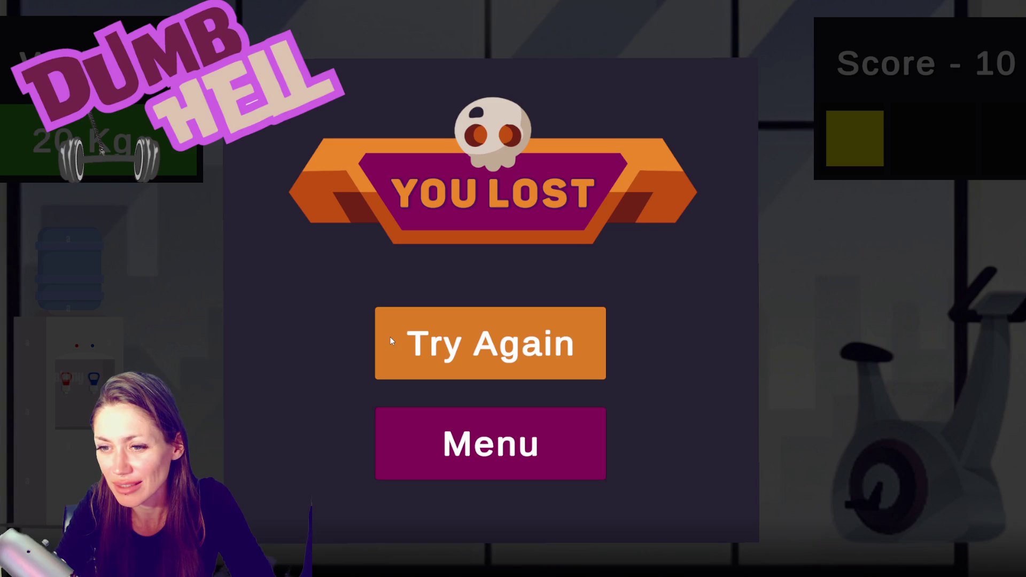
left_click(437, 351)
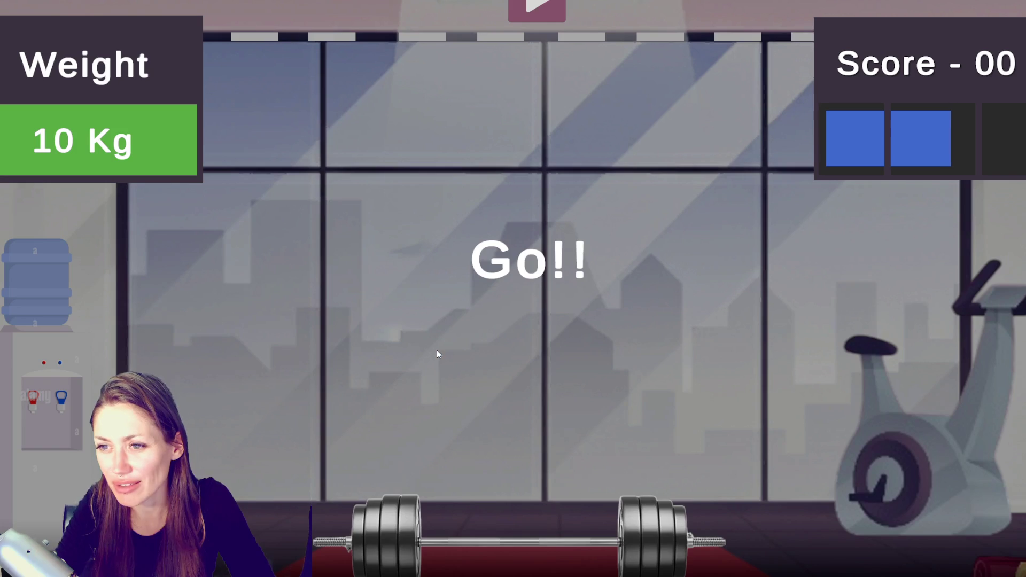
left_click(437, 351)
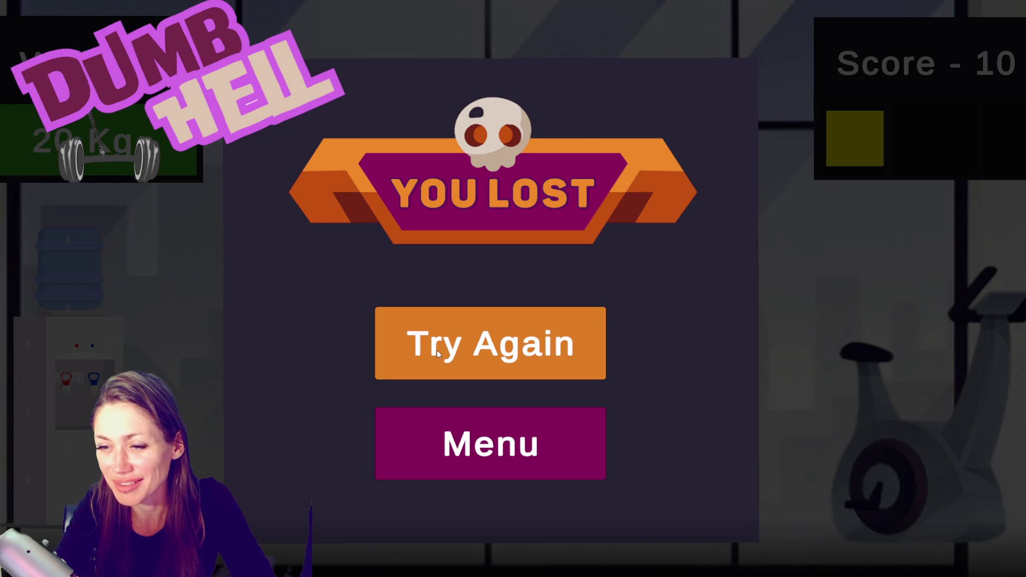
left_click(425, 350)
key("Escape")
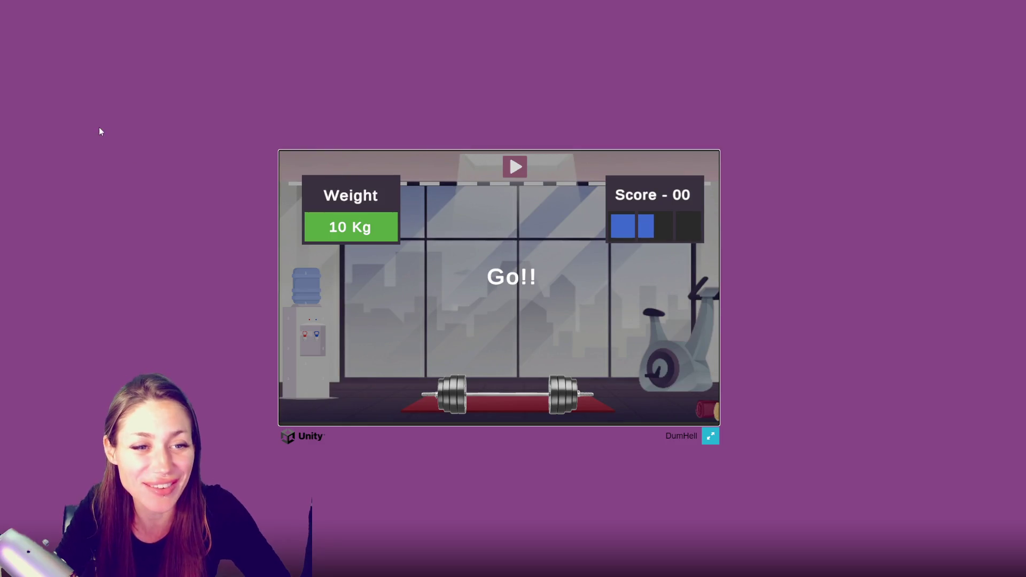
Step: Scroll the DumbHell page down to its description, screenshots and comment box
scroll(193, 207, "down", 5)
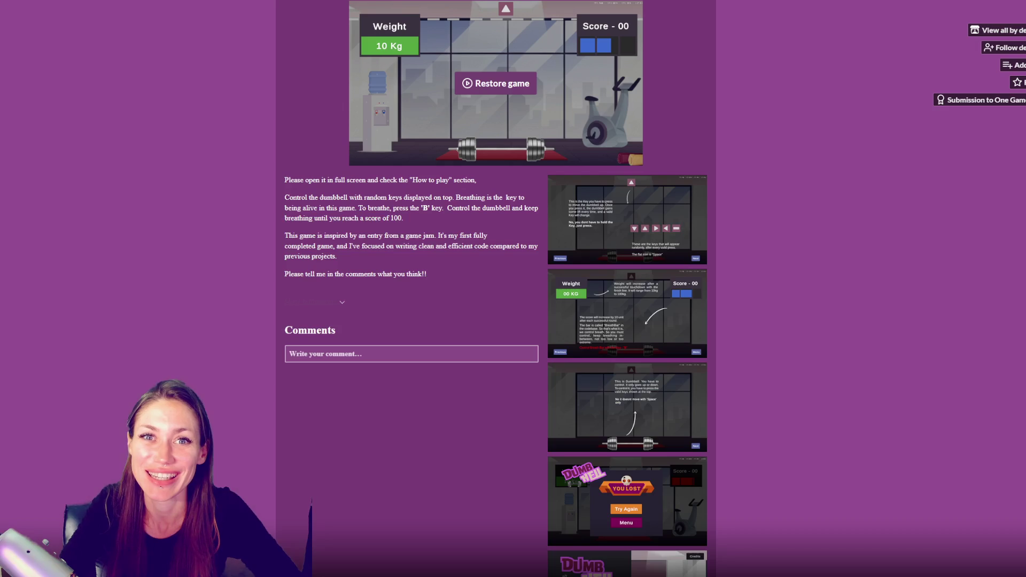
scroll(330, 236, "down", 2)
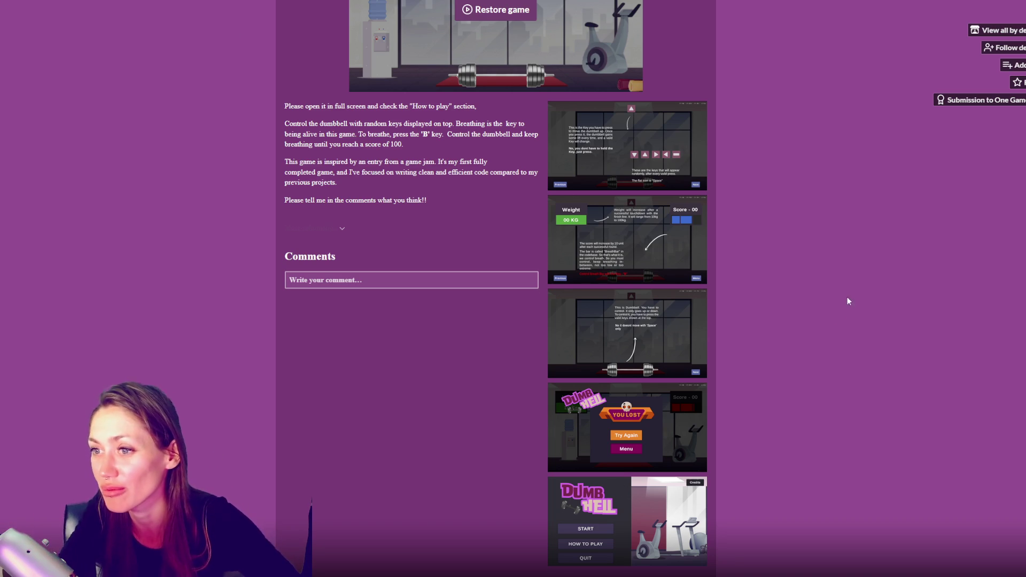
scroll(835, 313, "up", 5)
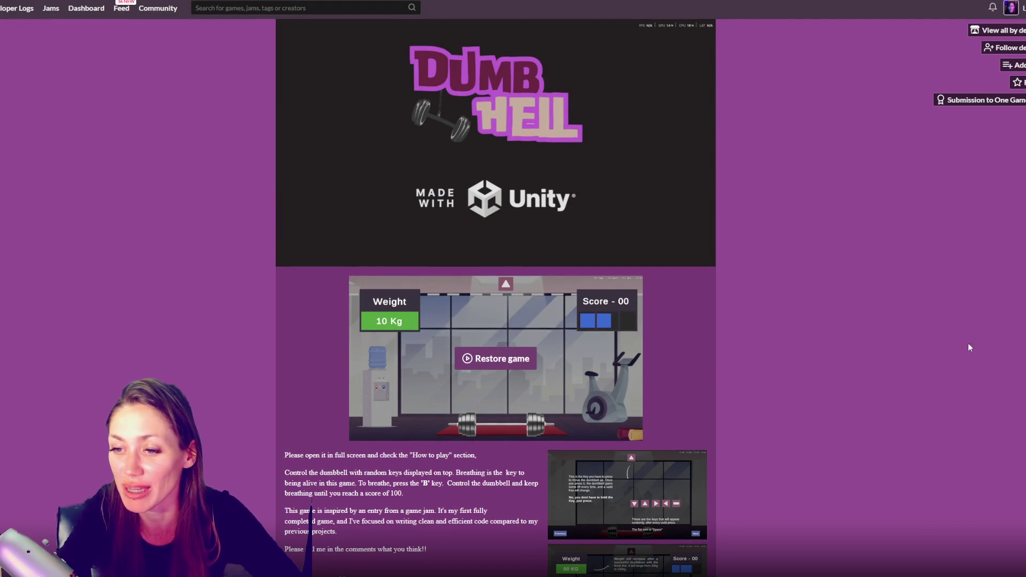
scroll(788, 331, "down", 5)
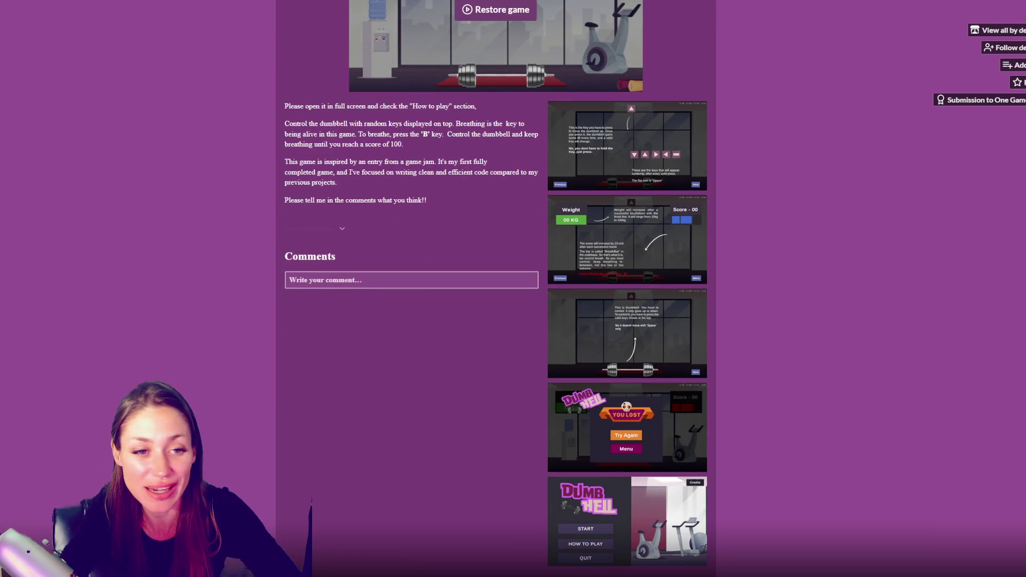